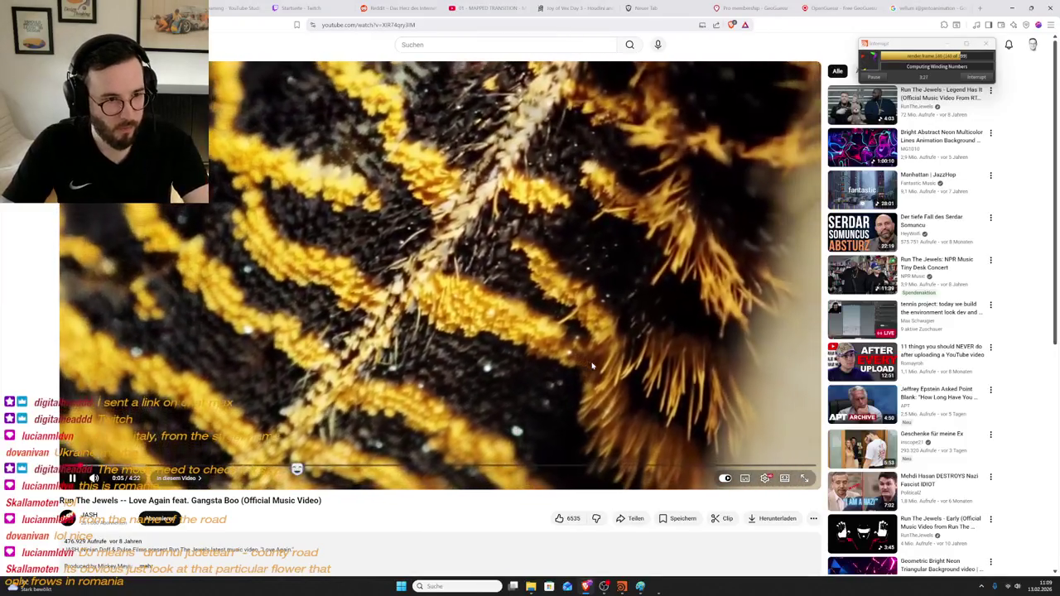
- Pause and resume the music video while watching the yellow flower shots
left_click(596, 368)
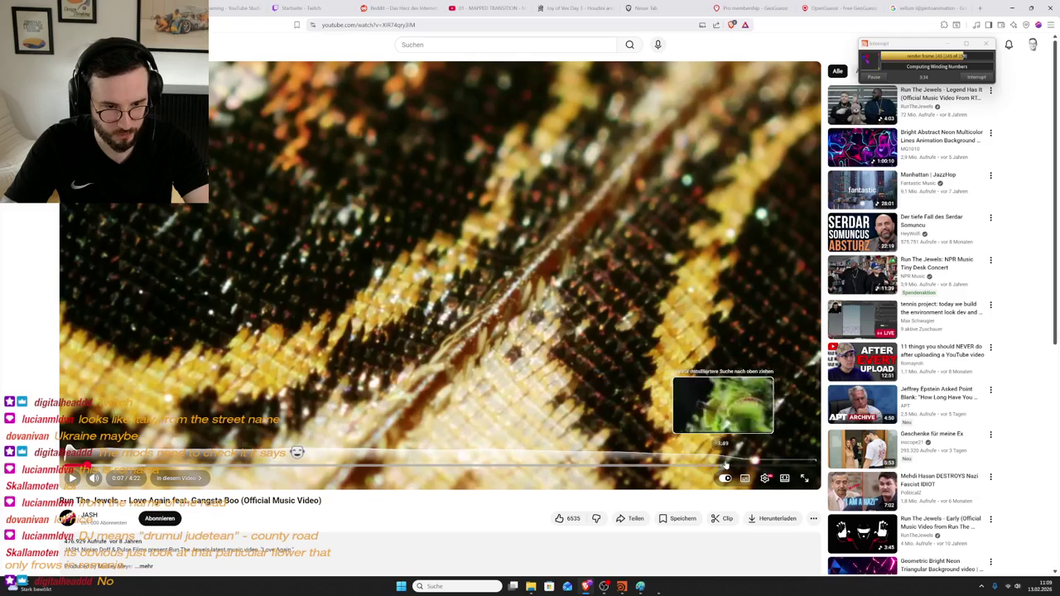
left_click(613, 298)
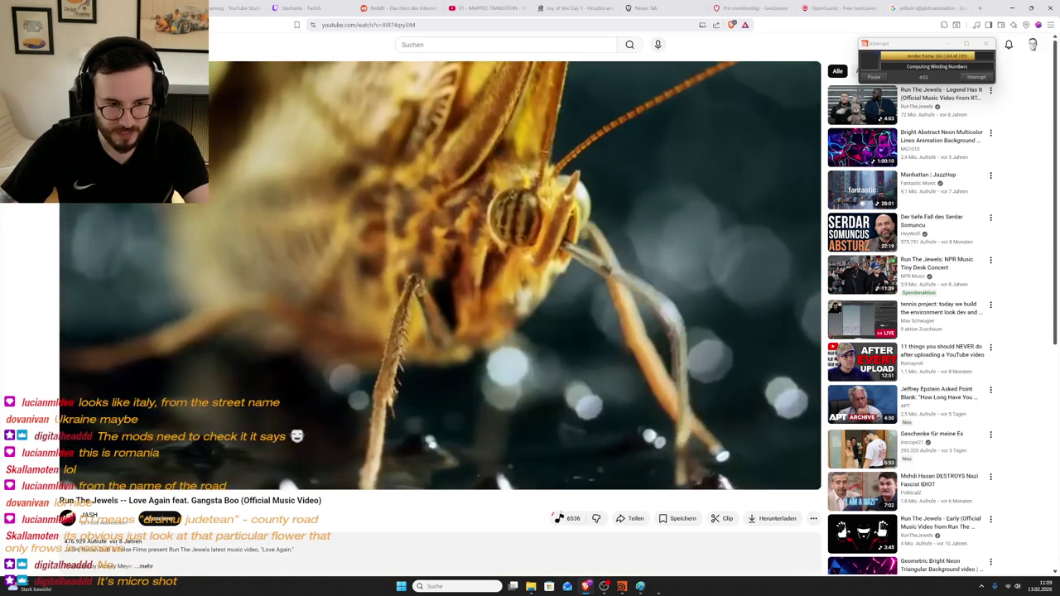
scroll(560, 528, "down", 4)
scroll(439, 331, "up", 4)
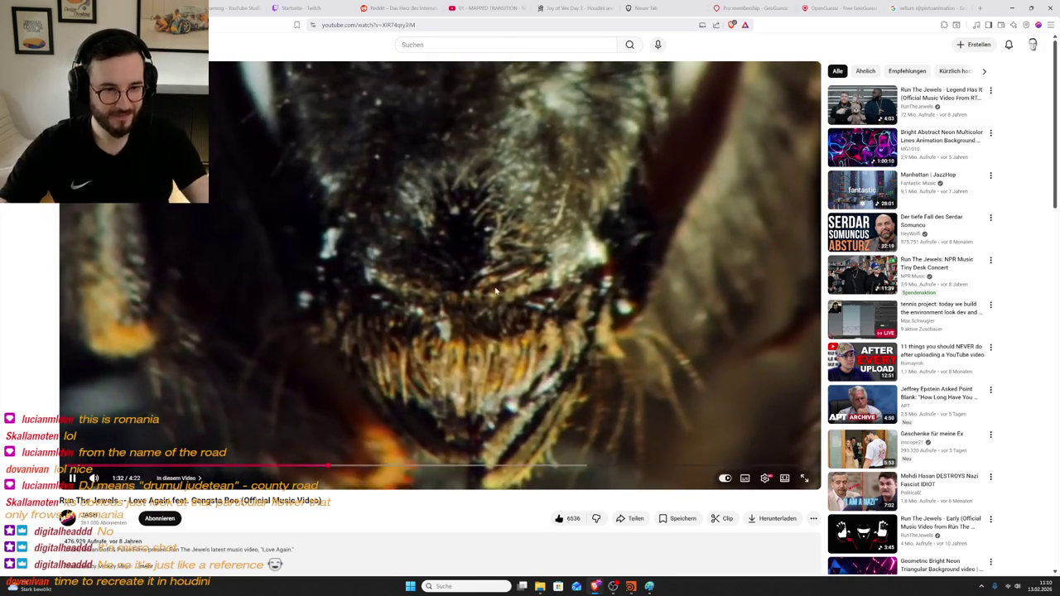
left_click(385, 404)
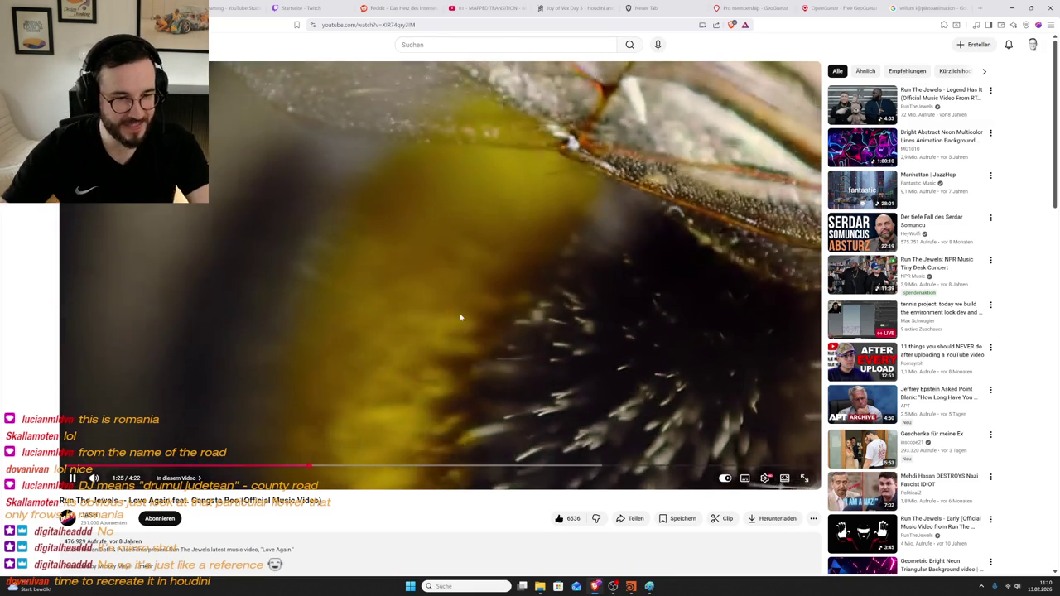
left_click(467, 312)
left_click(497, 349)
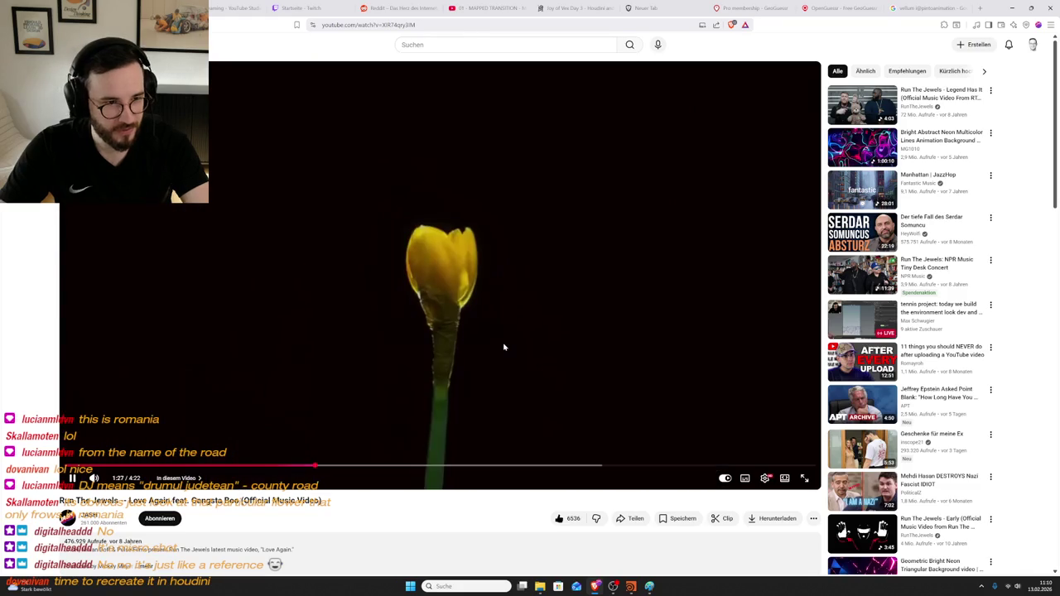
- Jump back to 1:22 and replay the bumblebee close-up shots
left_click(310, 468)
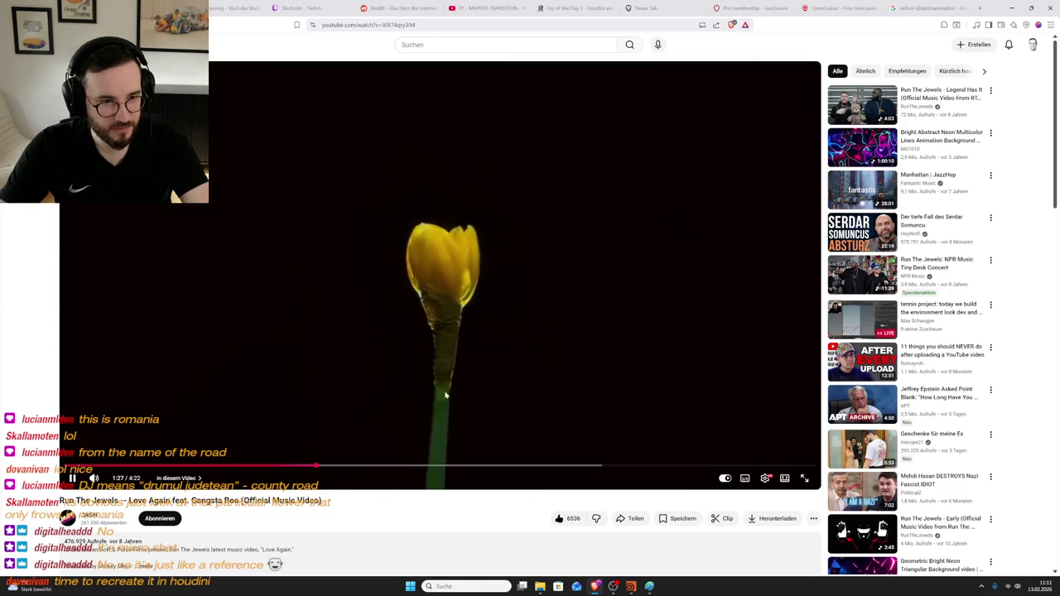
left_click(291, 468)
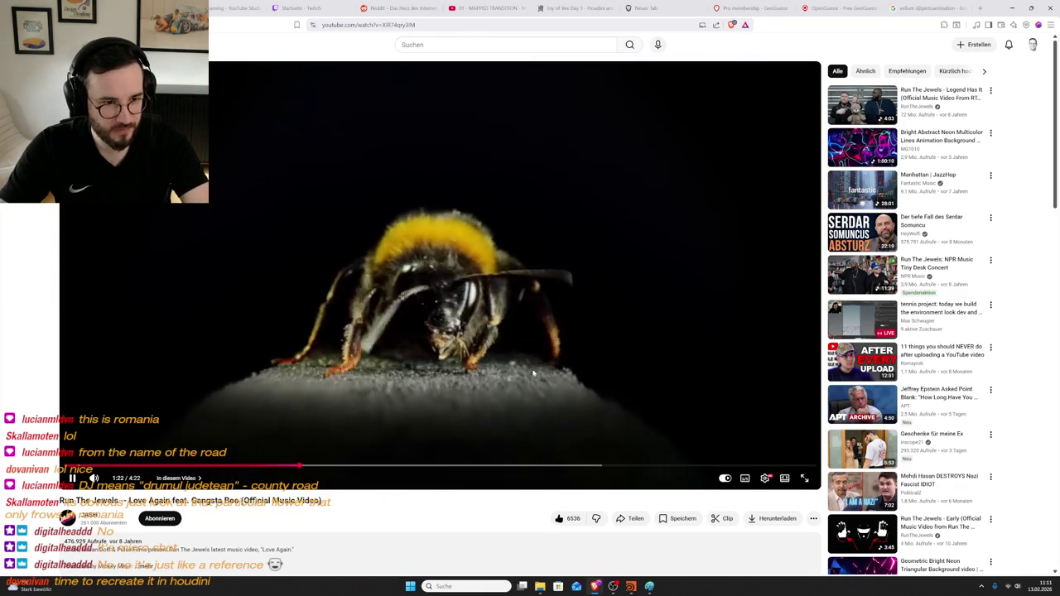
left_click(424, 442)
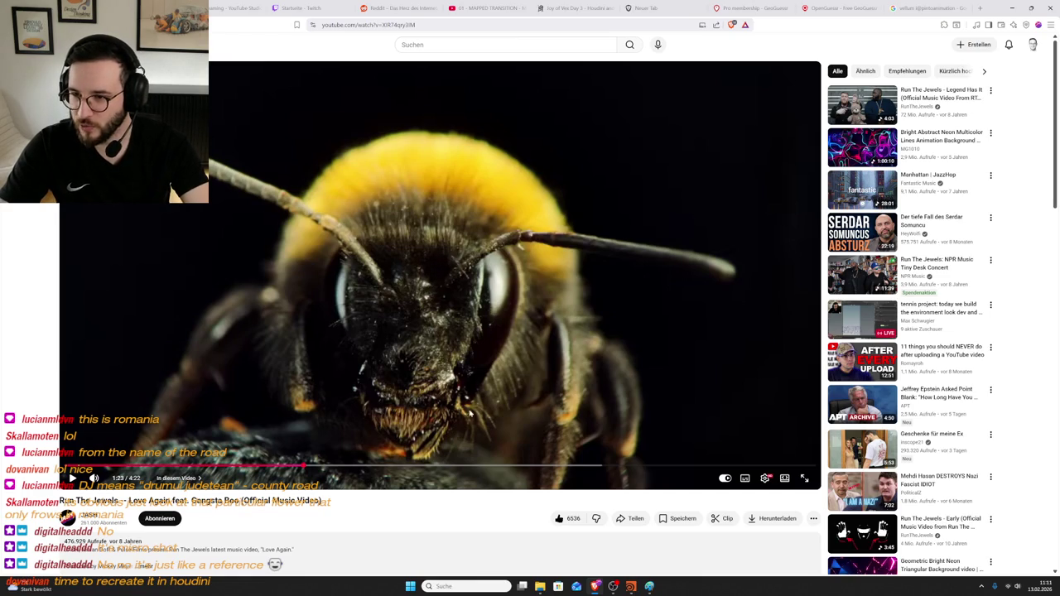
left_click(518, 394)
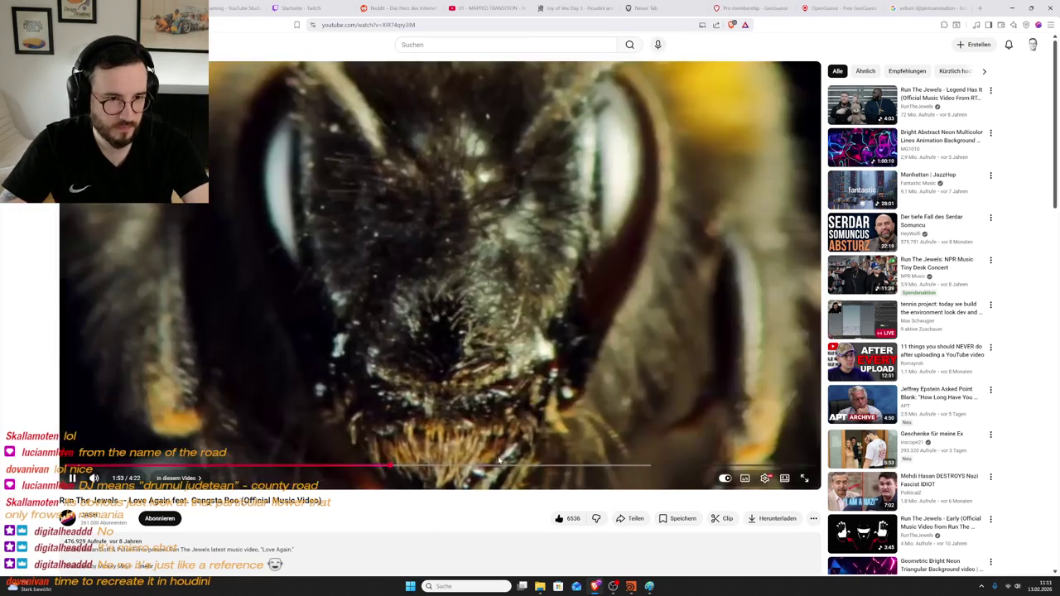
scroll(438, 289, "down", 3)
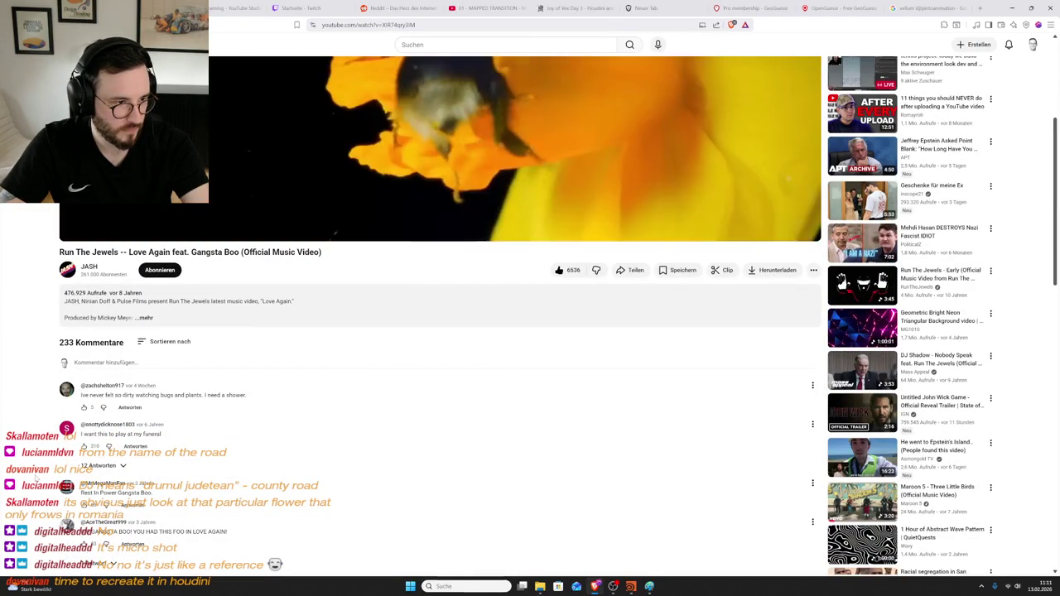
- Expand the YouTube video description to reveal the song lyrics
scroll(43, 420, "up", 3)
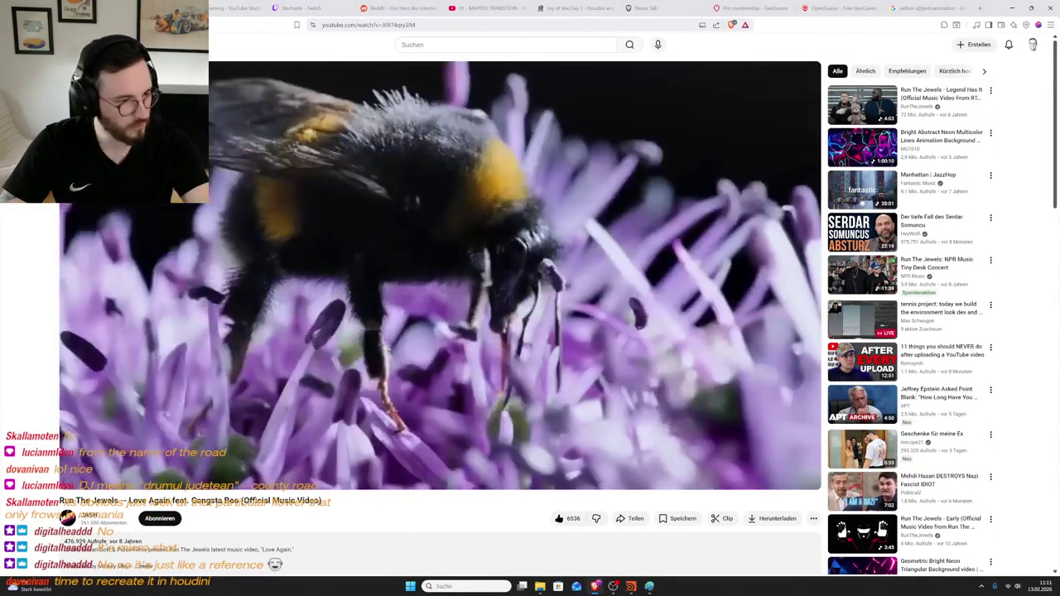
scroll(439, 315, "down", 1)
left_click(145, 484)
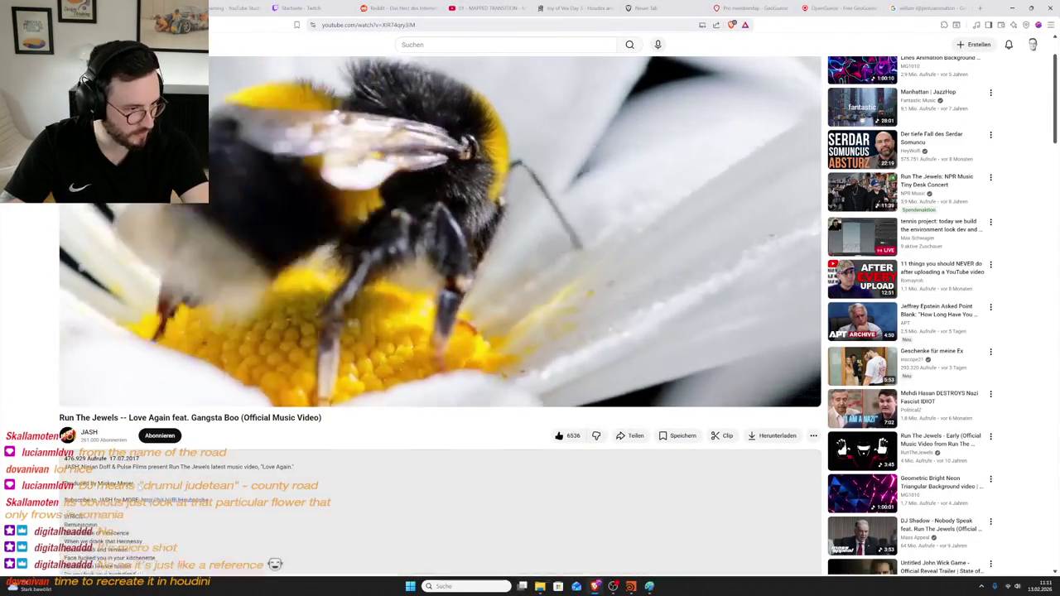
- Scroll through the lyrics, then bring up the Windows search panel
scroll(439, 314, "down", 1)
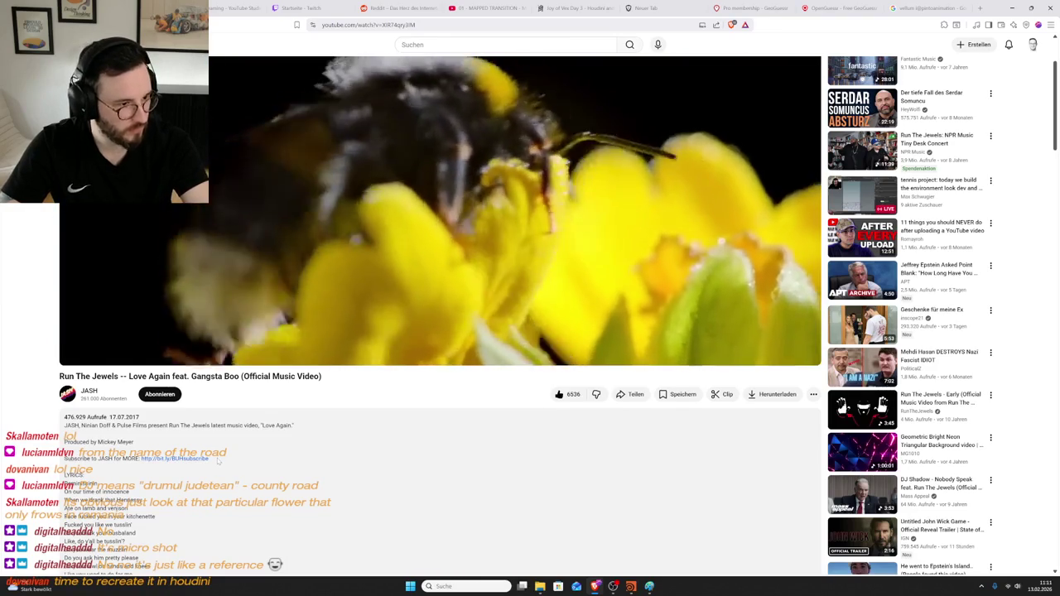
scroll(218, 462, "down", 2)
scroll(219, 462, "down", 2)
scroll(222, 459, "down", 1)
scroll(225, 457, "down", 1)
scroll(229, 455, "down", 1)
scroll(281, 428, "down", 2)
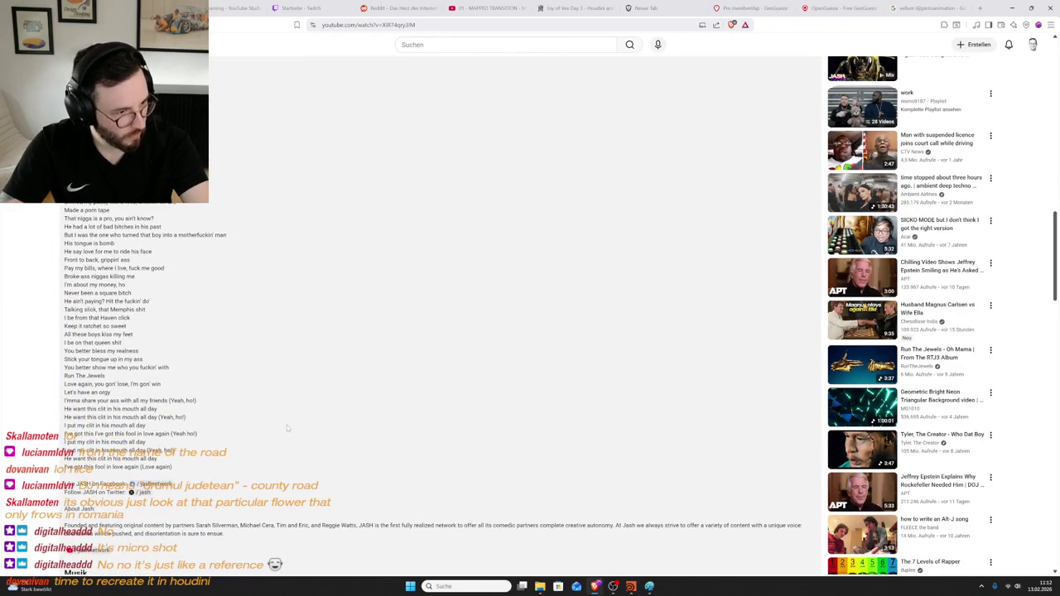
scroll(290, 423, "down", 1)
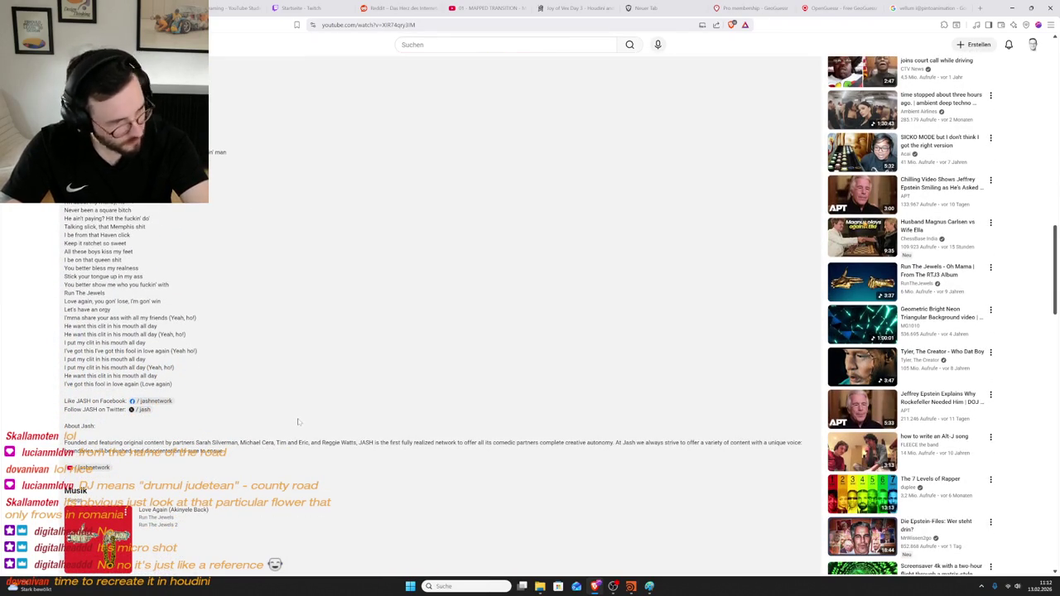
scroll(298, 422, "down", 1)
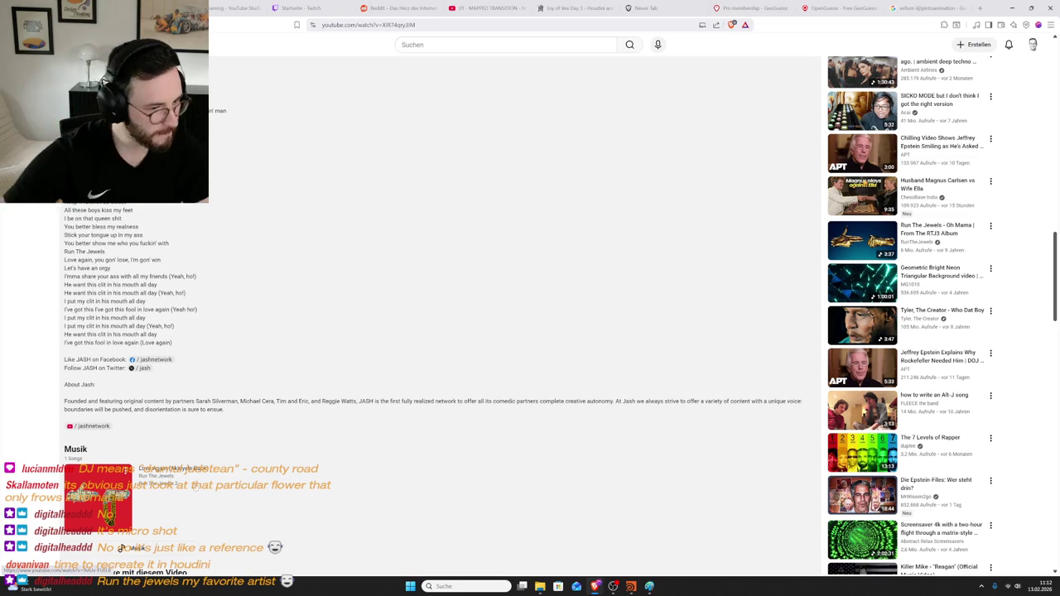
left_click(483, 587)
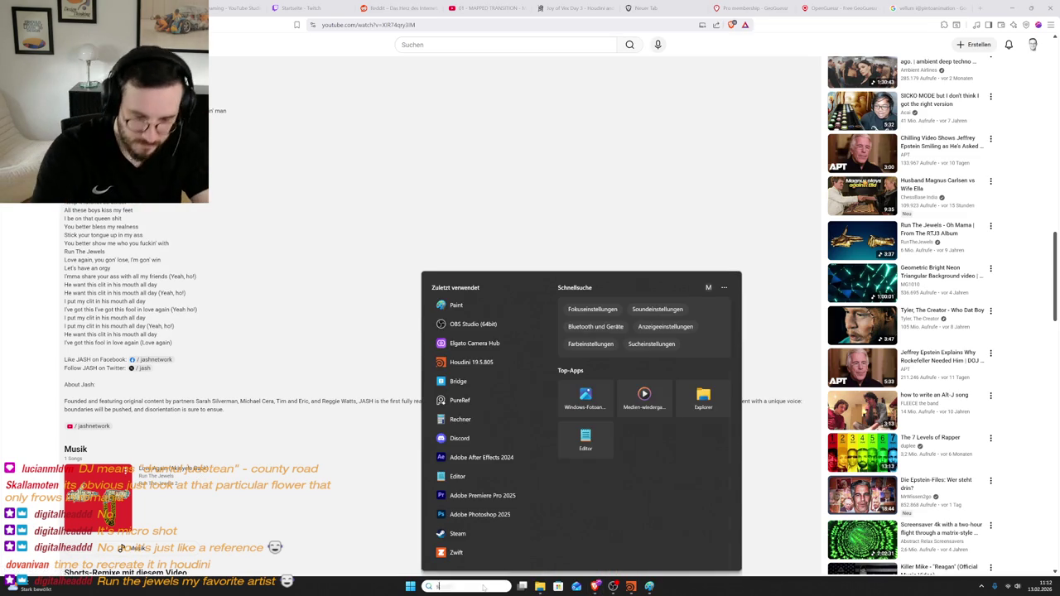
- Launch Spotify from Windows search and browse its home page
type("spot")
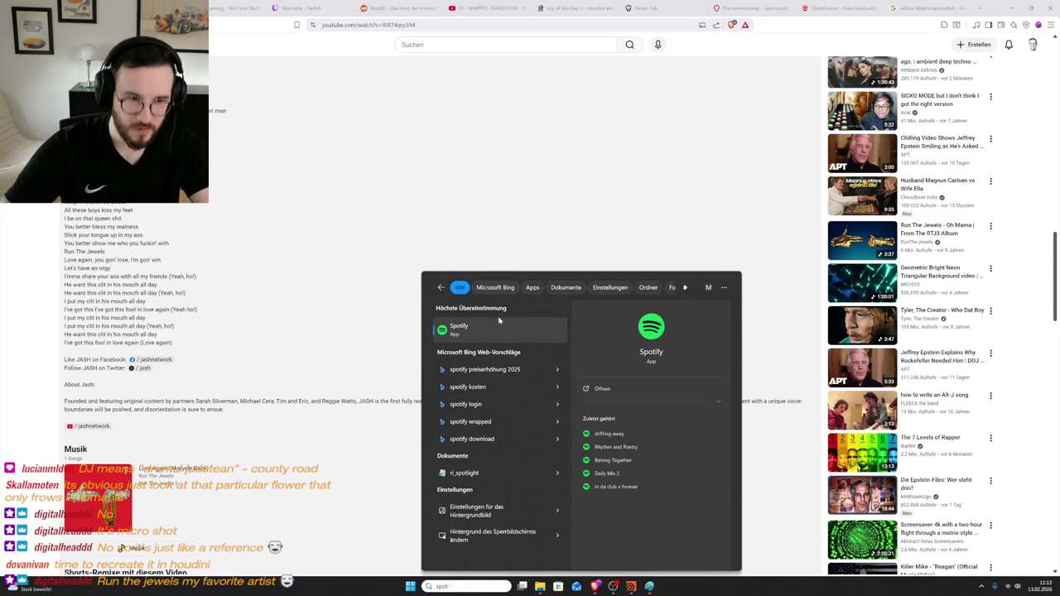
left_click(500, 330)
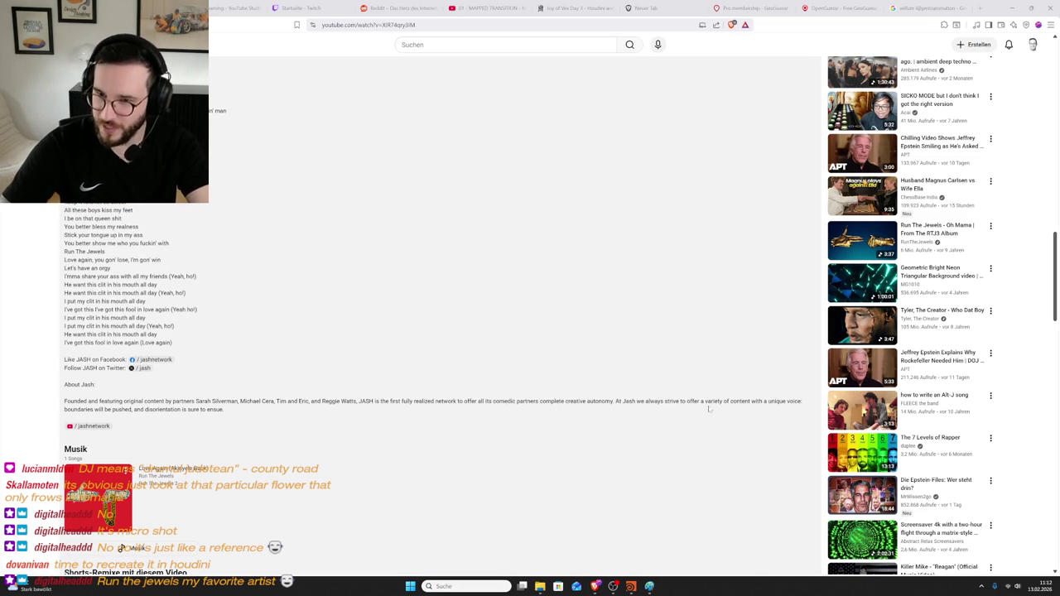
scroll(193, 351, "down", 5)
scroll(193, 351, "down", 5)
scroll(193, 351, "up", 3)
scroll(197, 351, "up", 3)
scroll(197, 353, "up", 4)
scroll(197, 356, "down", 5)
scroll(197, 356, "down", 3)
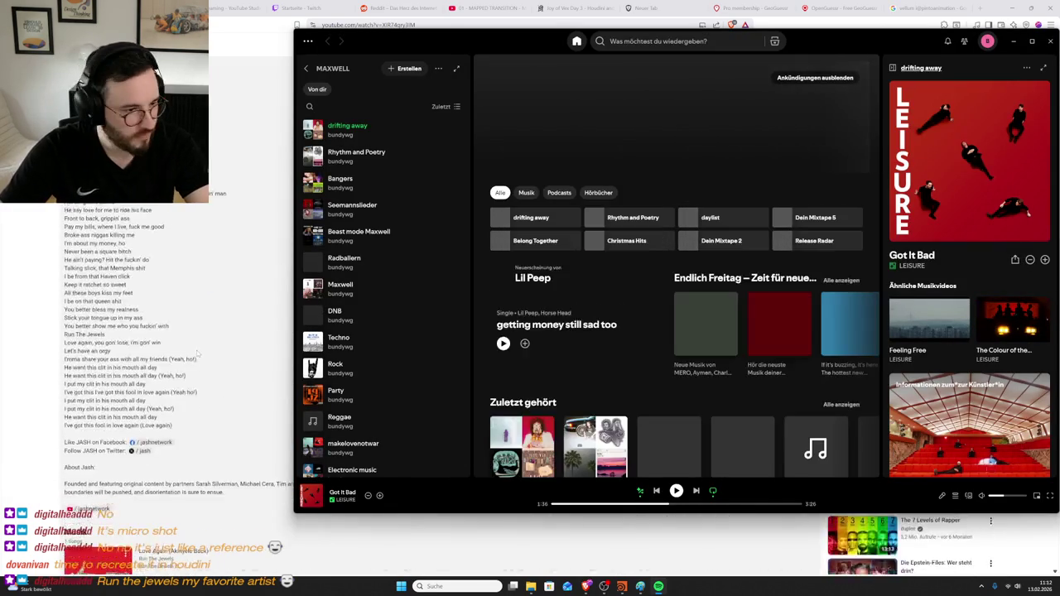
scroll(197, 356, "down", 5)
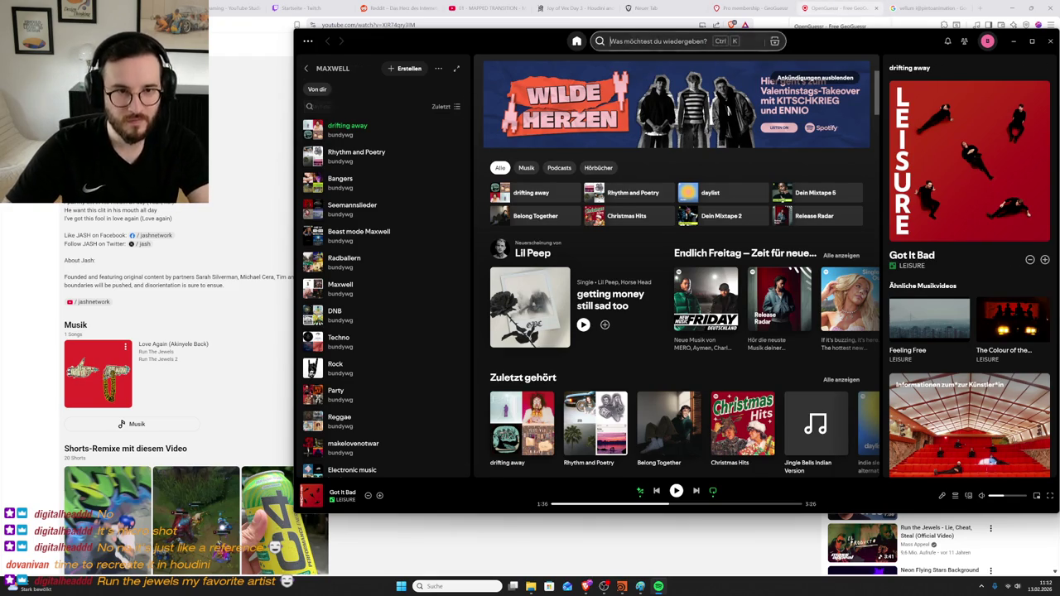
- Search Spotify for 'run the jewels' and open the Run The Jewels artist page
key("ctrl+k")
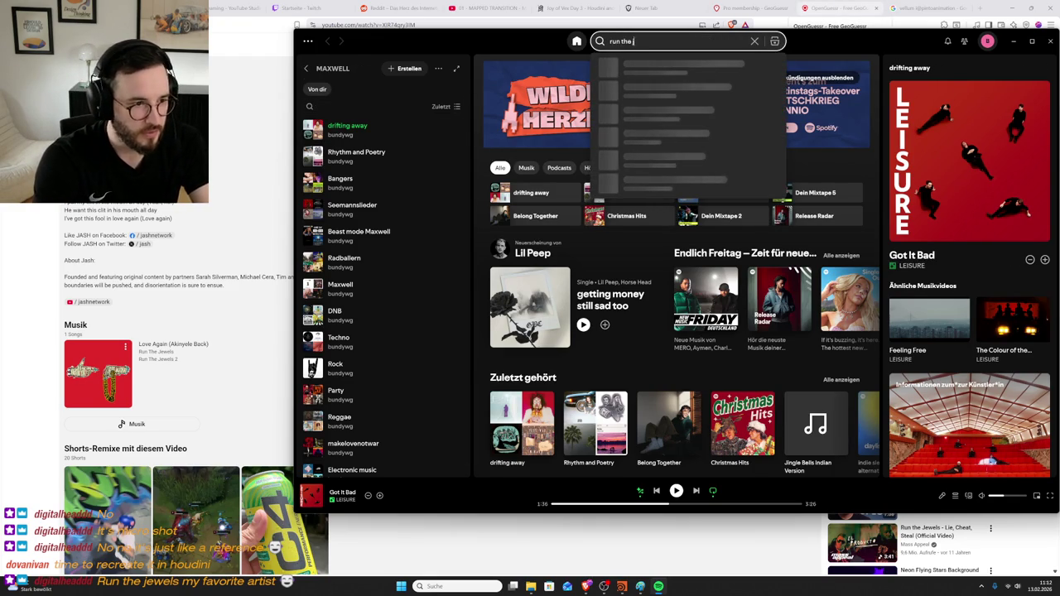
type("run the jewels")
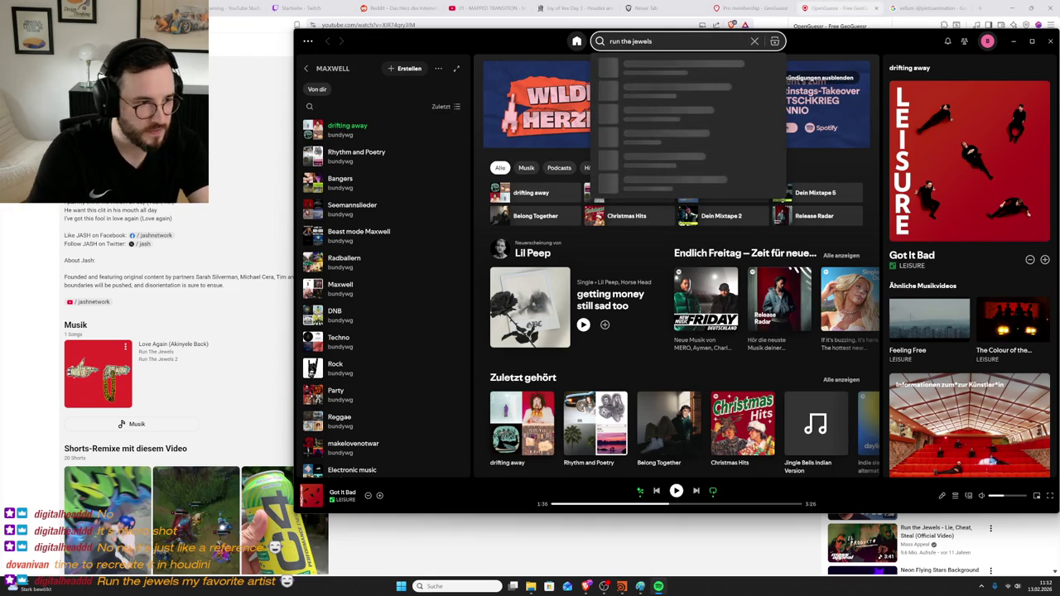
key("Return")
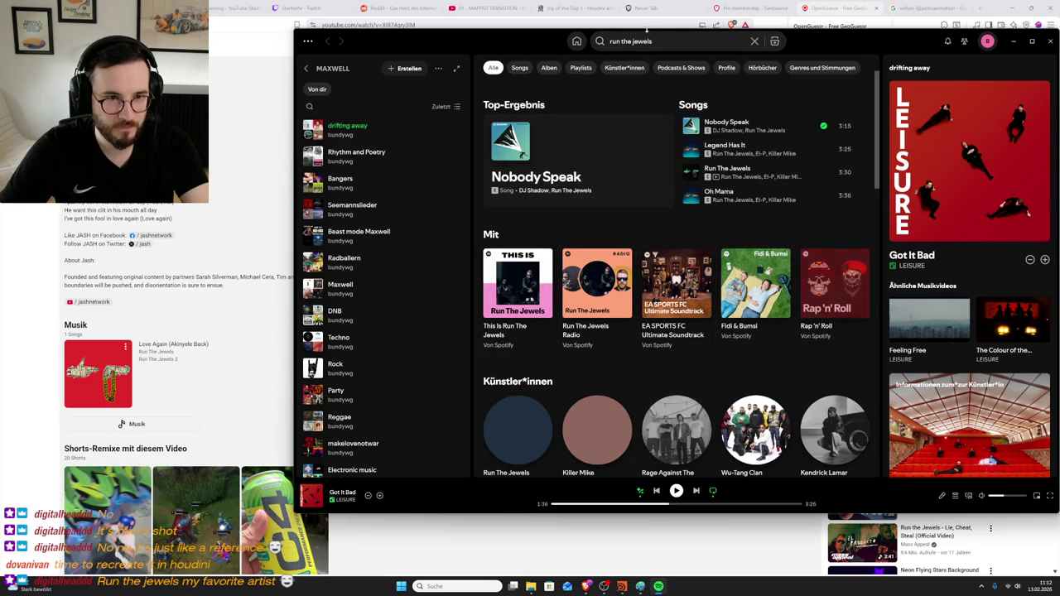
left_click(662, 40)
key("Return")
scroll(646, 206, "down", 1)
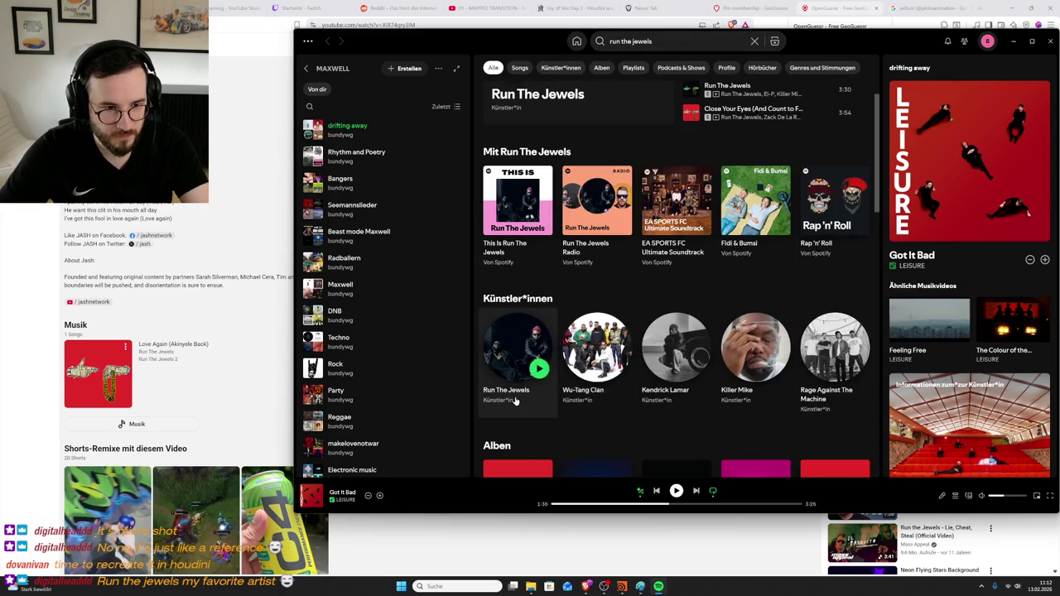
left_click(529, 401)
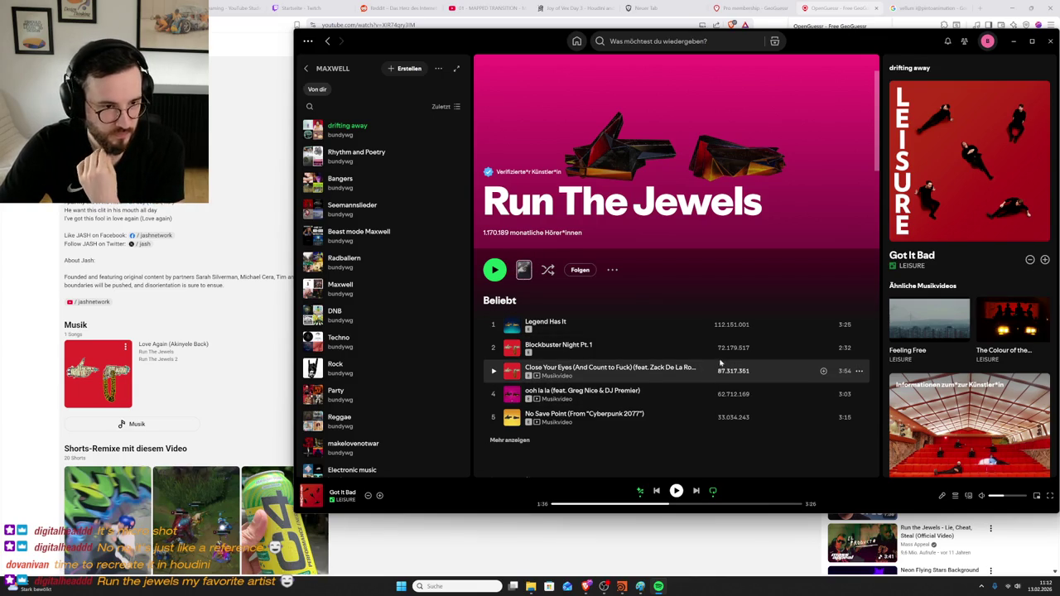
- Add Legend Has It and the third popular track to the Rhythm and Poetry playlist
left_click(859, 326)
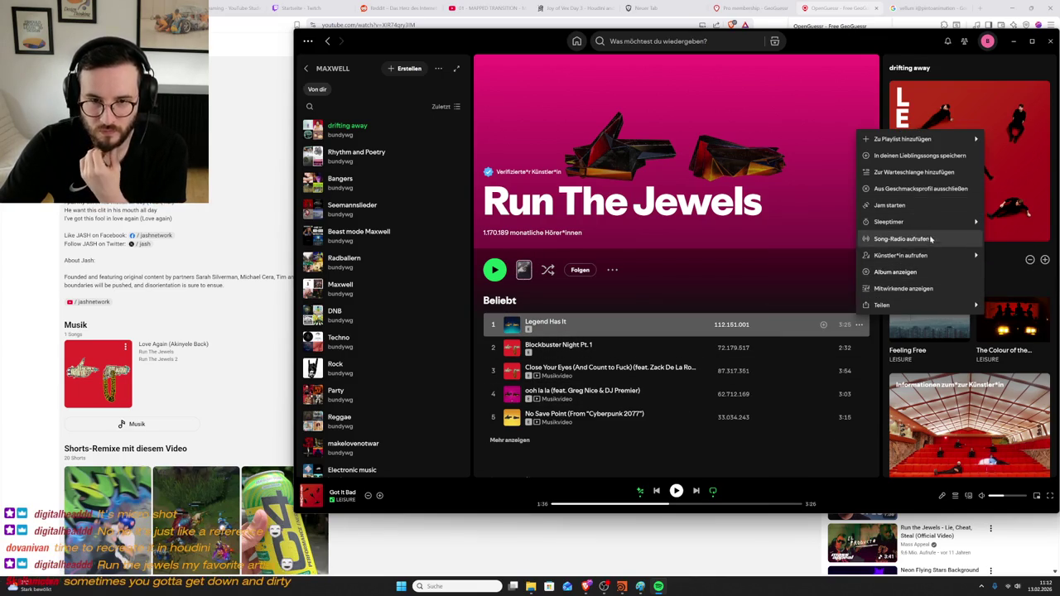
mouse_move(915, 139)
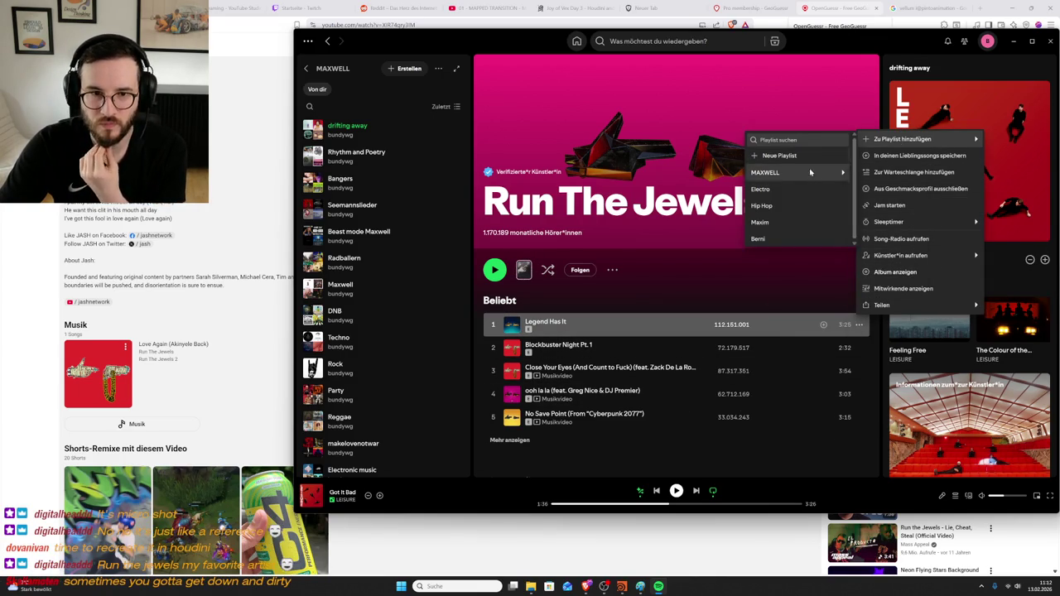
mouse_move(797, 172)
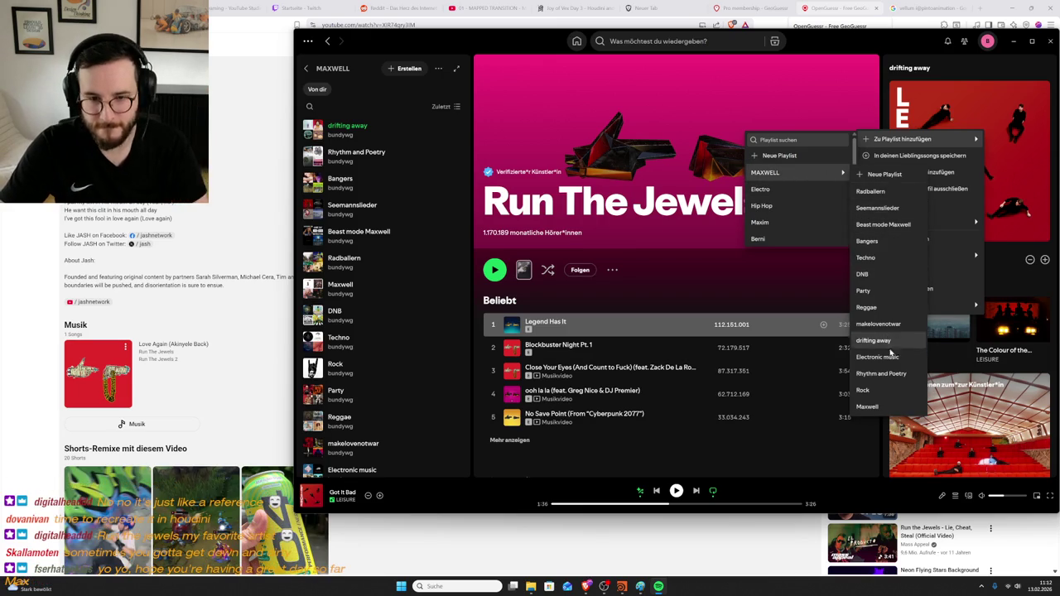
left_click(881, 374)
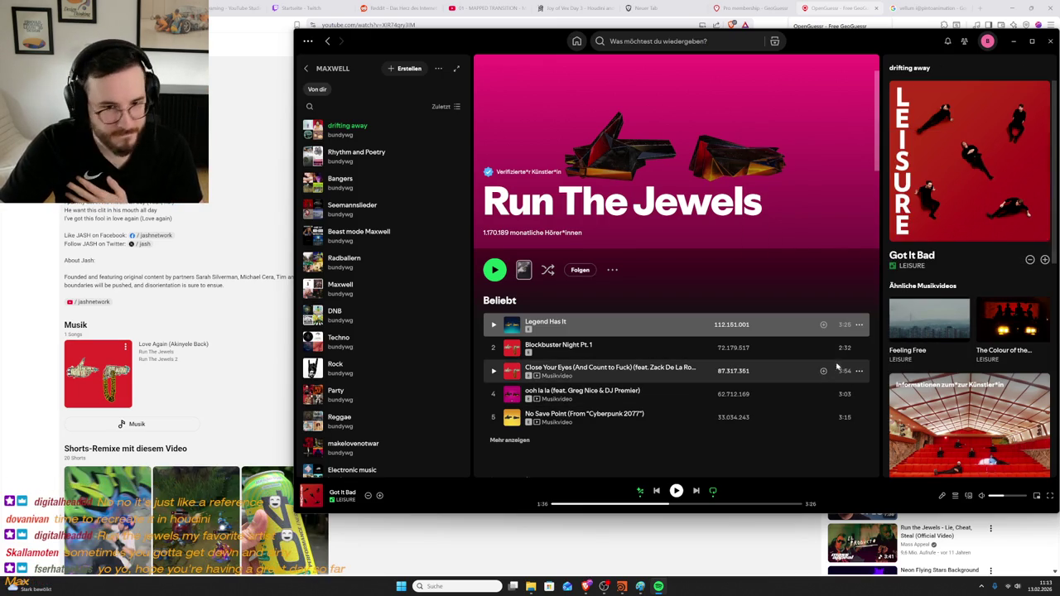
left_click(857, 350)
mouse_move(798, 211)
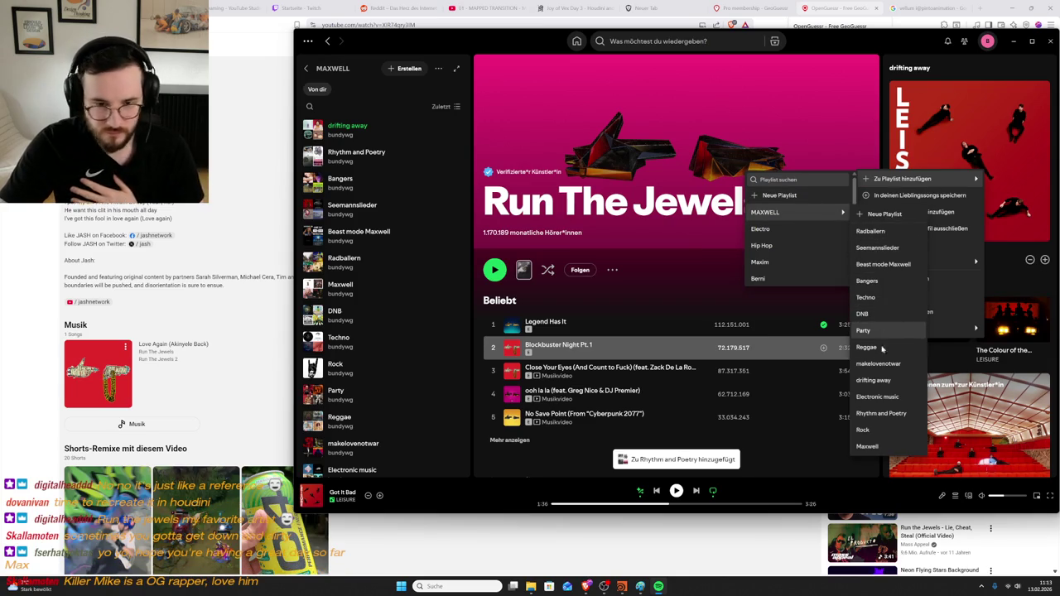
left_click(891, 411)
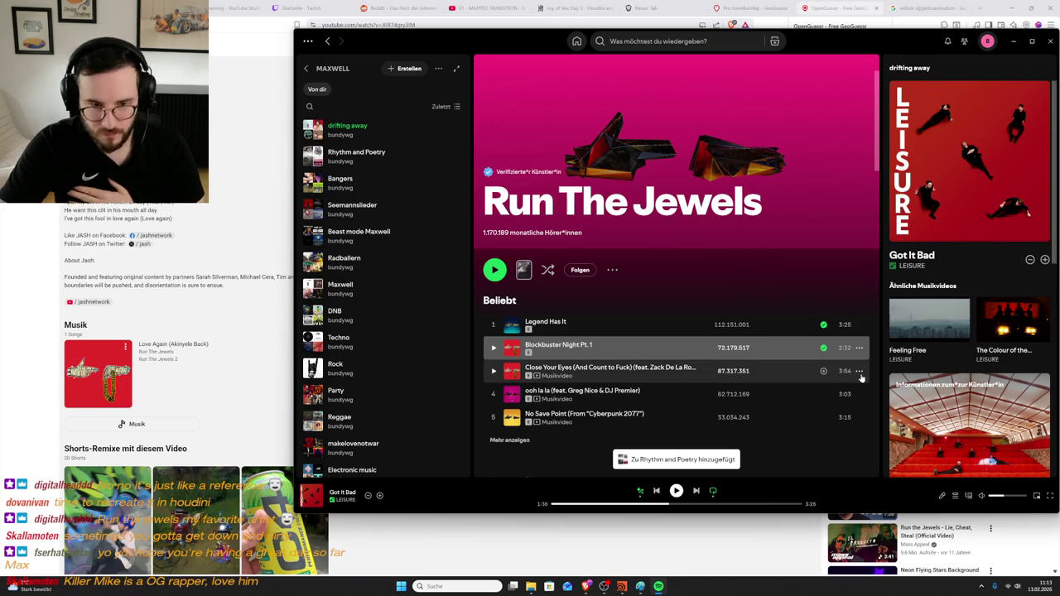
left_click(859, 374)
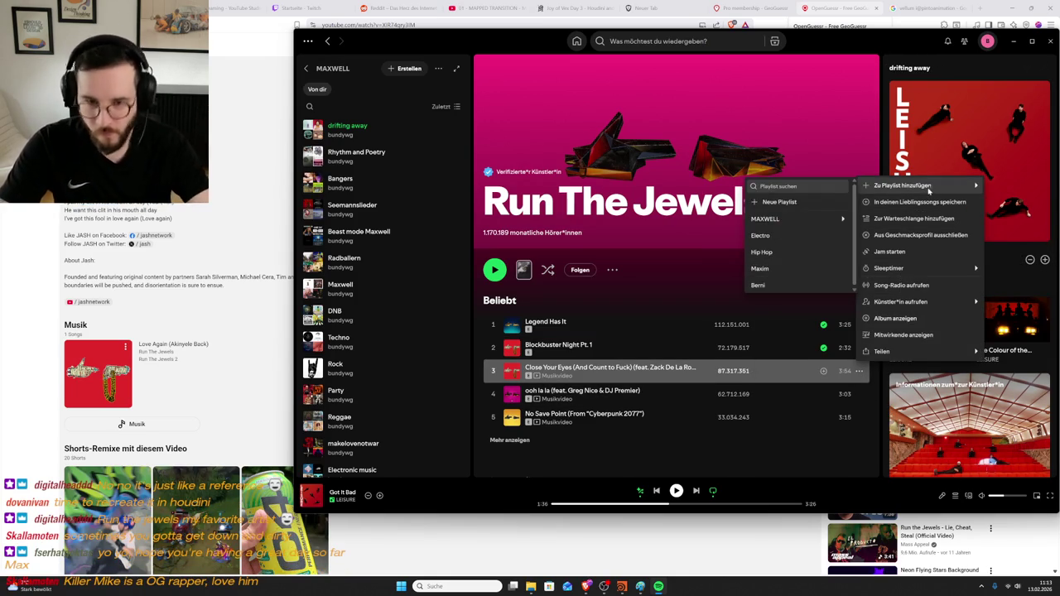
mouse_move(910, 186)
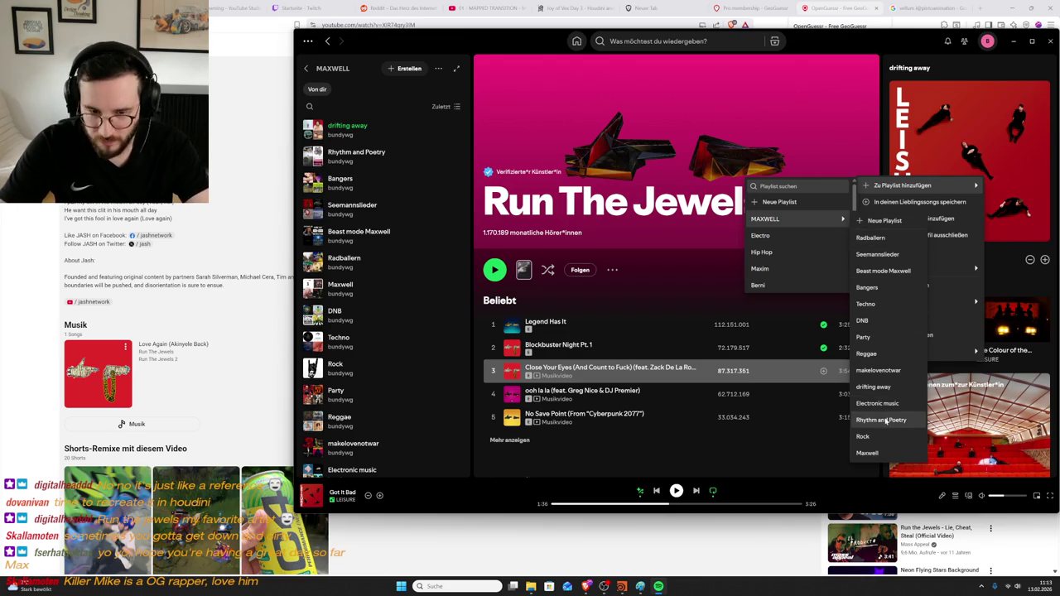
left_click(881, 420)
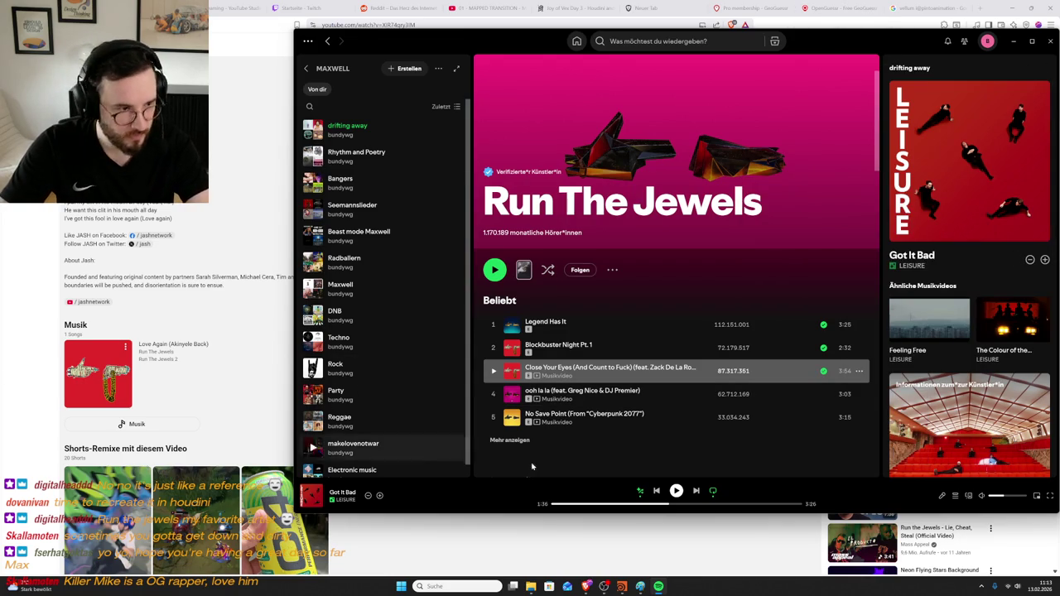
- Bring the YouTube video page back to the front
left_click(15, 377)
scroll(15, 377, "up", 5)
scroll(355, 390, "up", 5)
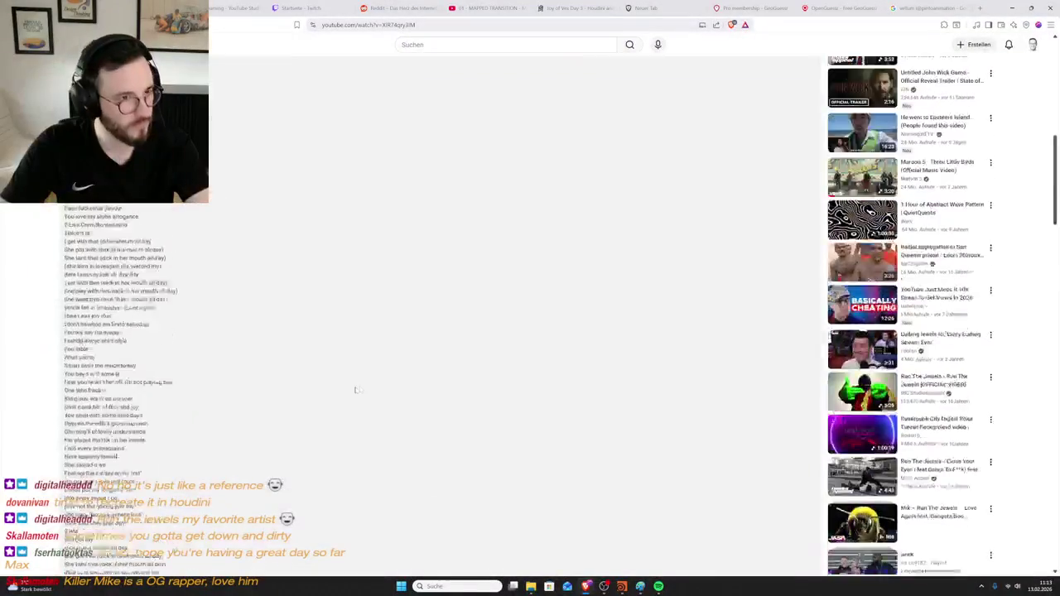
- Pause and resume the Run The Jewels music video
scroll(354, 390, "up", 5)
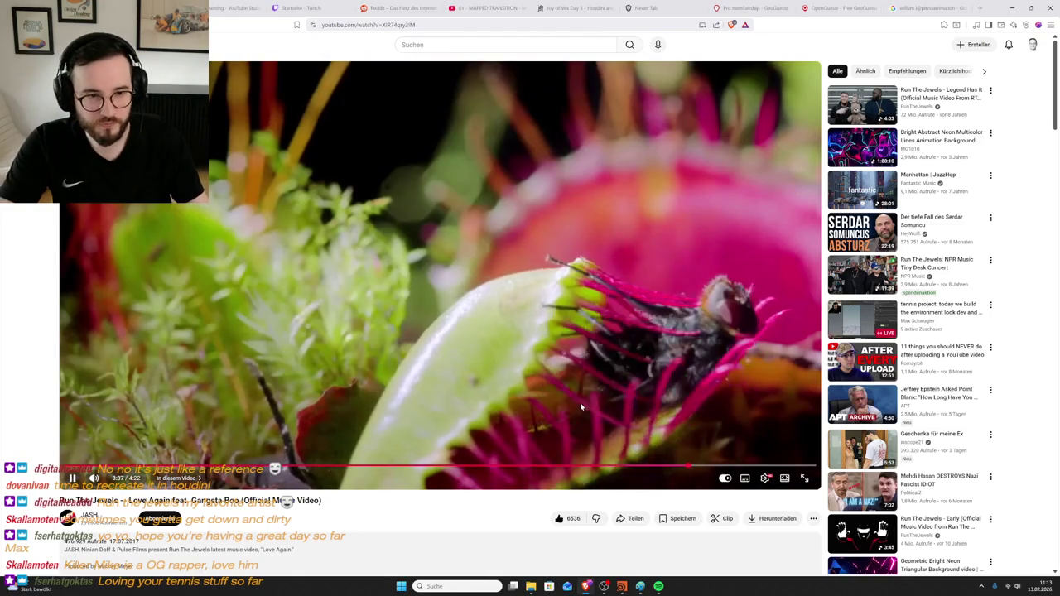
left_click(581, 406)
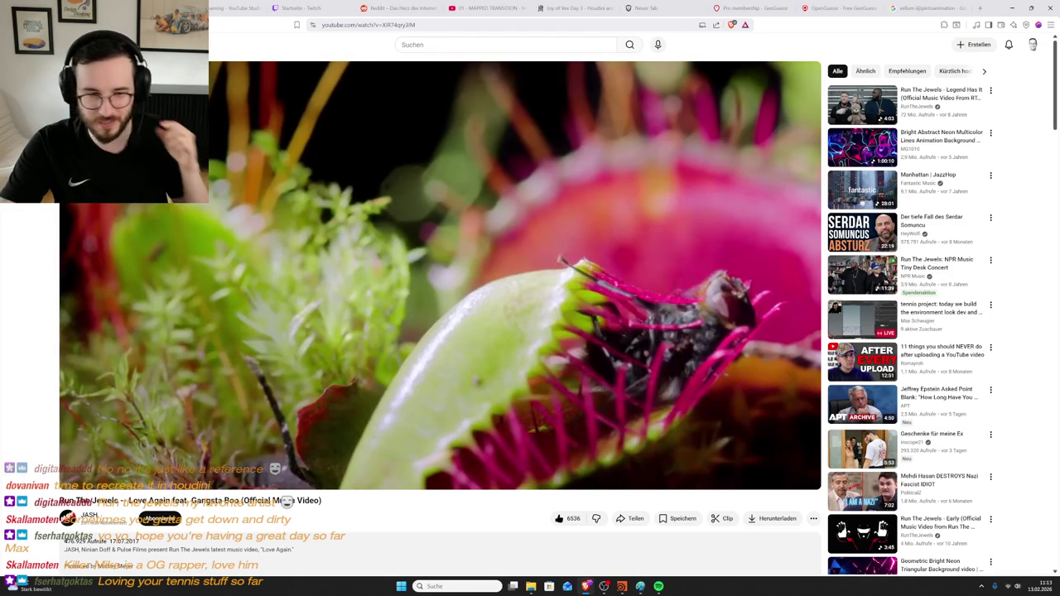
key("space")
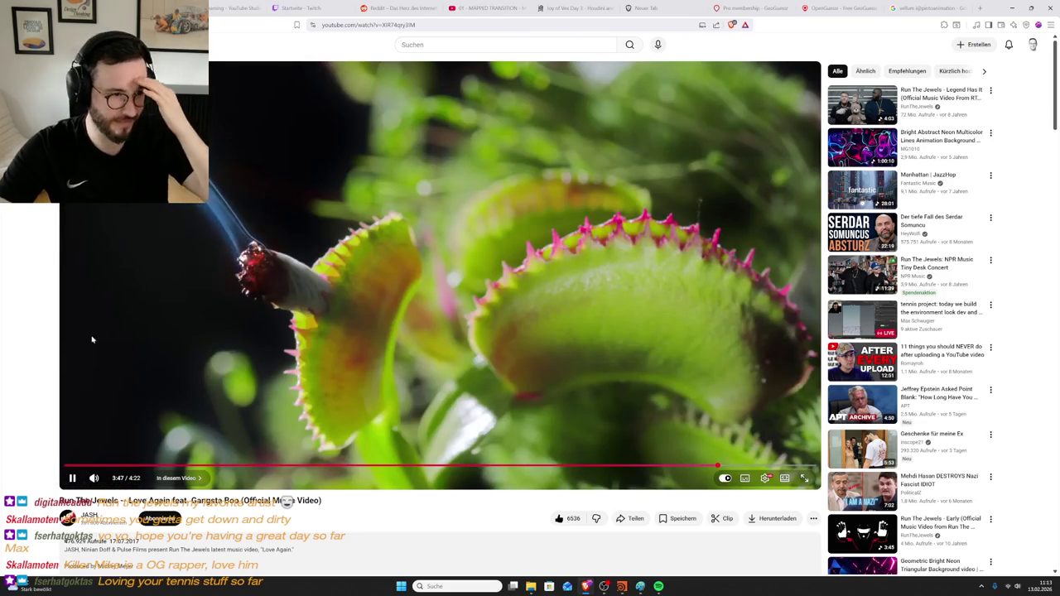
left_click(229, 289)
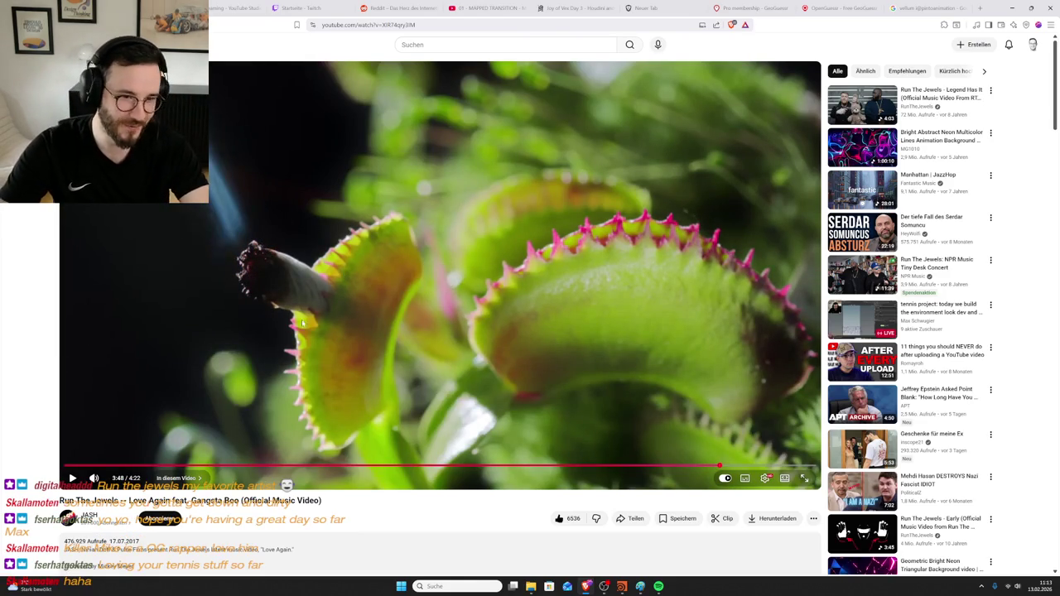
- Pause the video near its end at 3:58, minimise the browser and bring Houdini forward
left_click(367, 275)
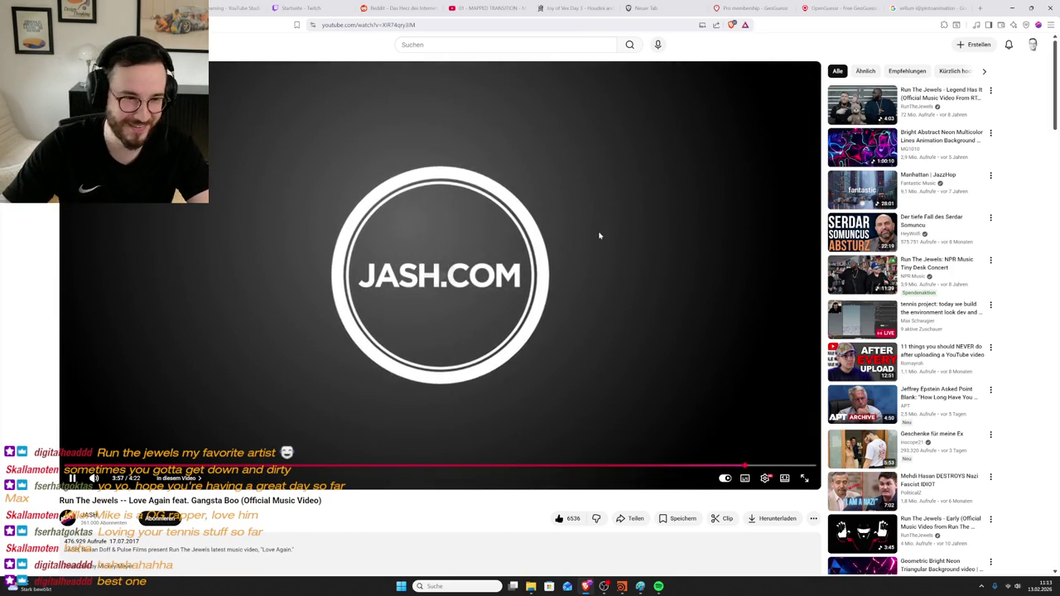
key("space")
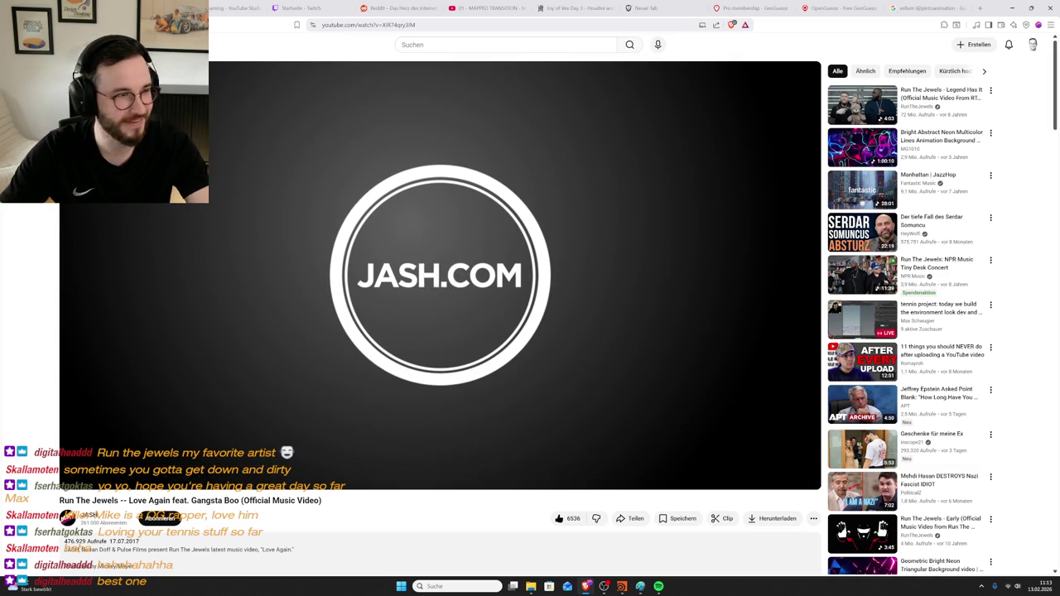
left_click(1011, 7)
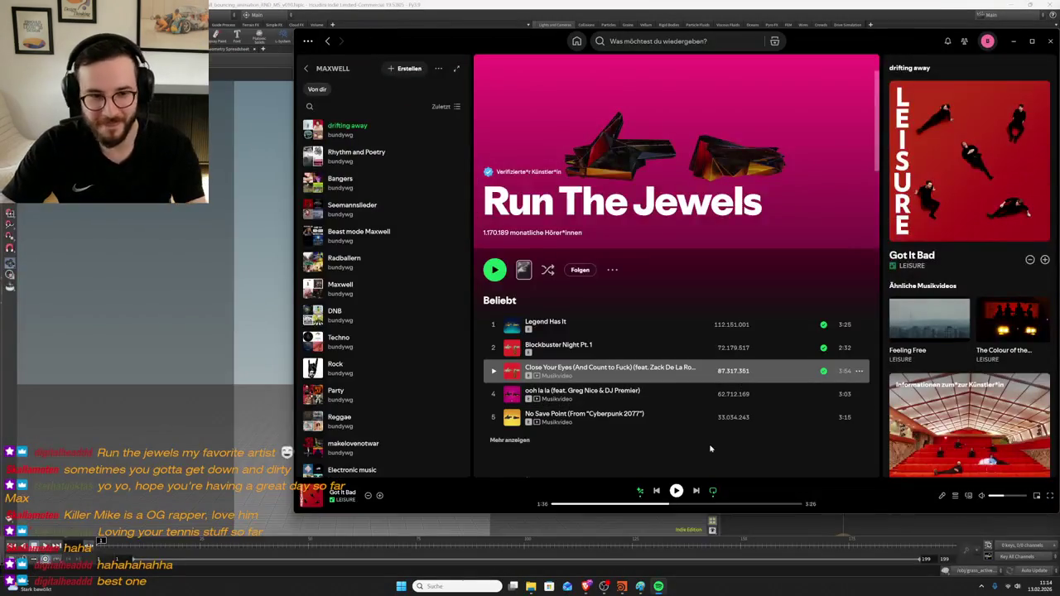
left_click(891, 534)
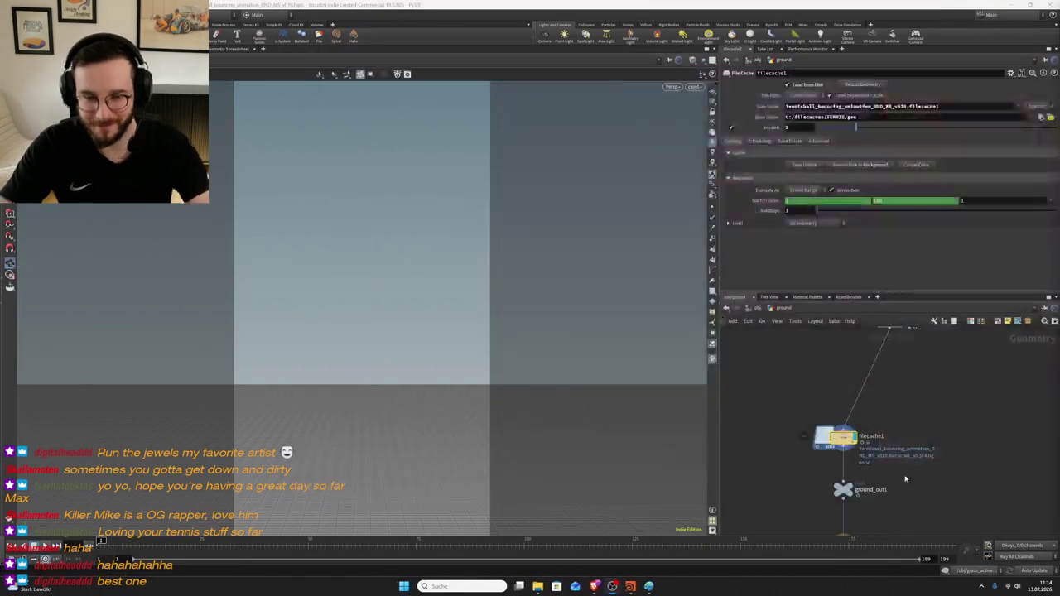
- Save the scene and add an output0 node beneath ground_out1
key("ctrl+s")
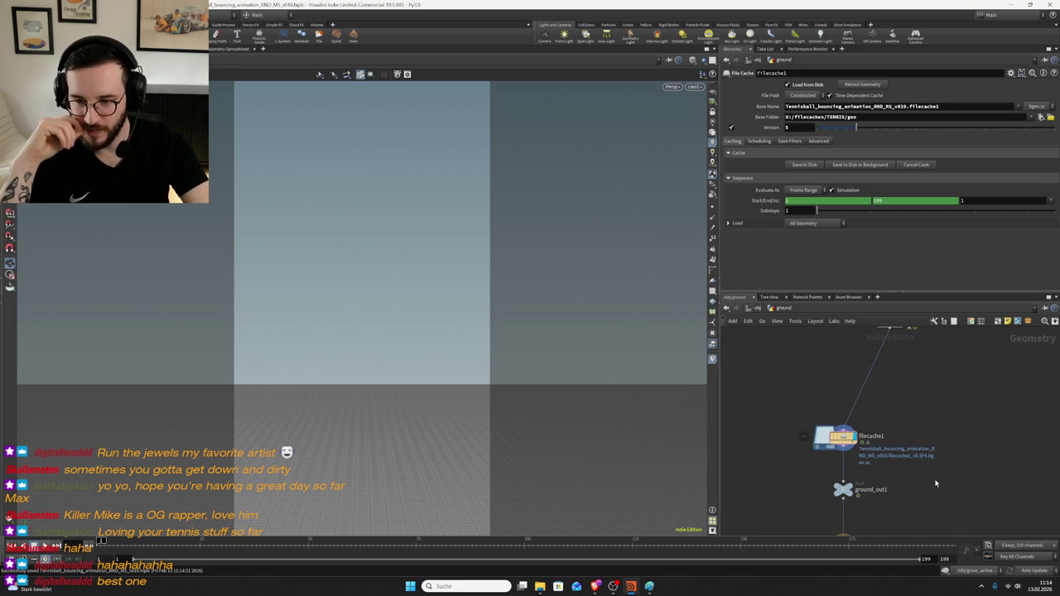
key("ctrl+s")
key("Tab")
type("output")
key("Return")
left_click(867, 461)
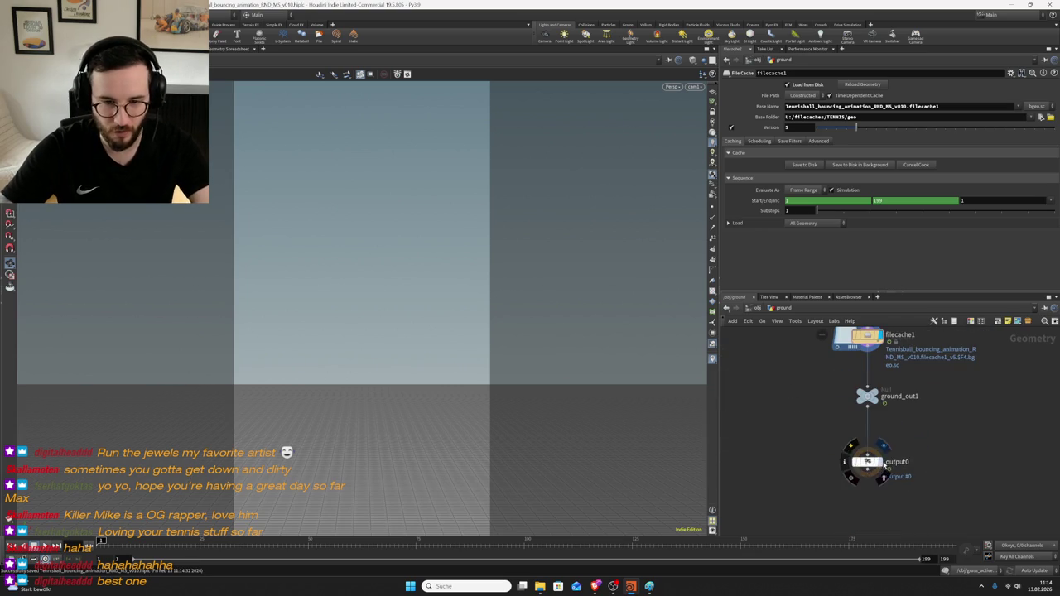
- Play and rewind the timeline, then go up to the object level
left_click(46, 547)
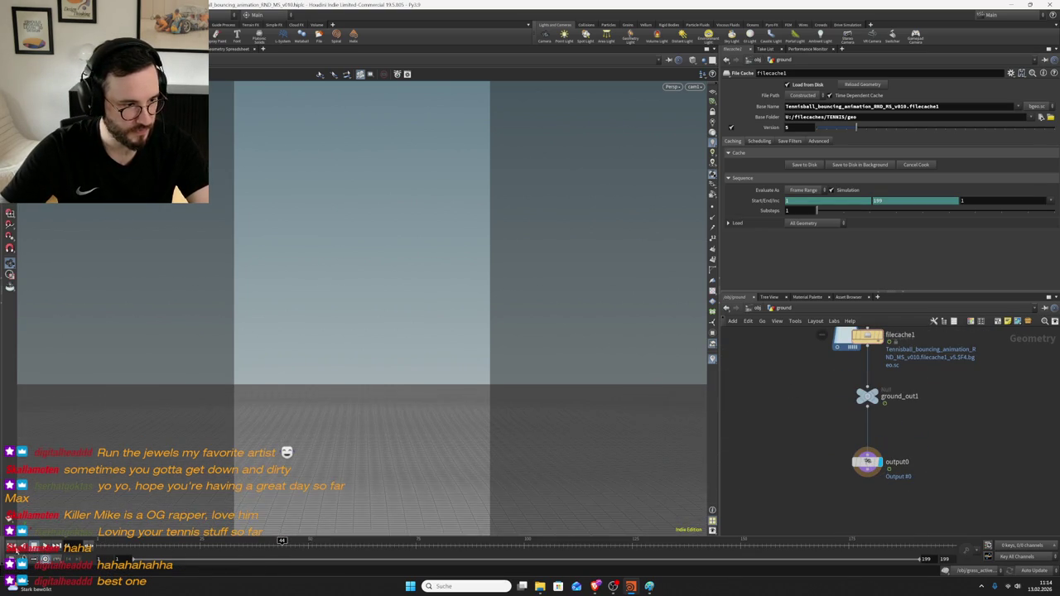
key("ctrl+Up")
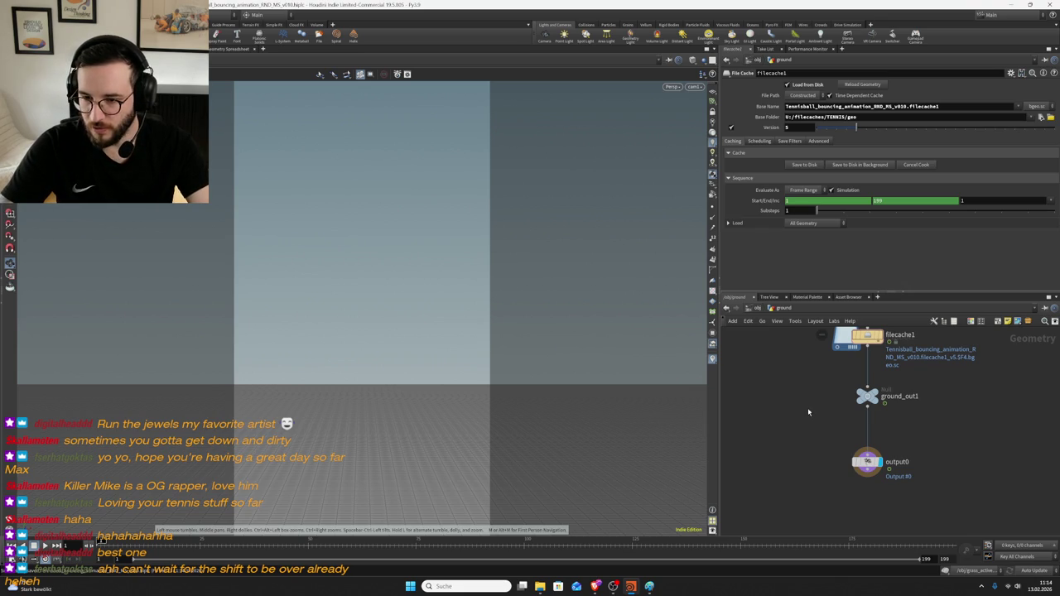
left_click(756, 308)
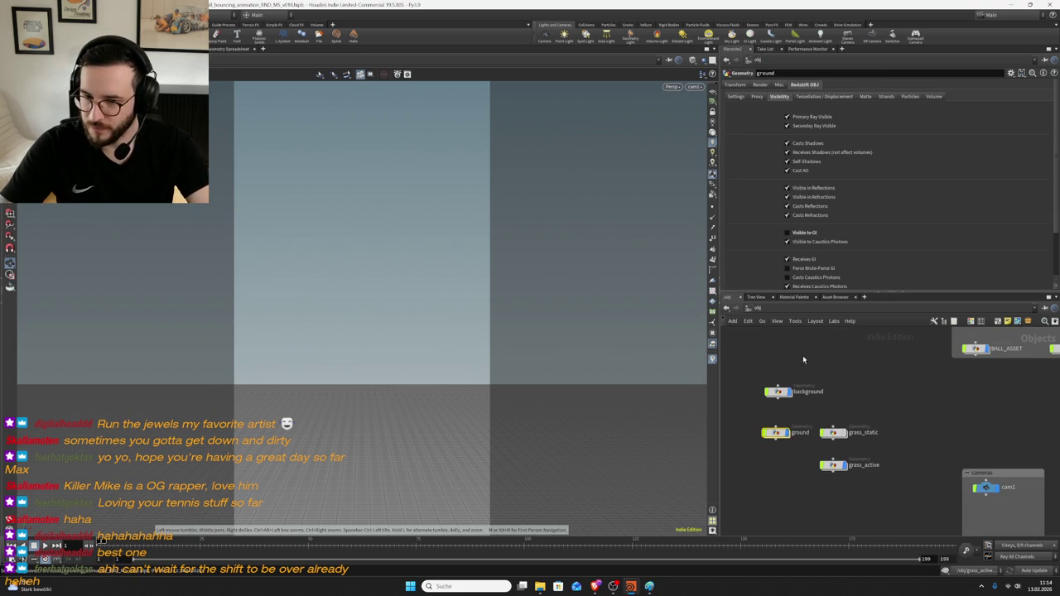
- Inside grass_active, reset vellumsolver1's gravity to the -9.80665 Y default and rewind to frame 1
left_click(835, 465)
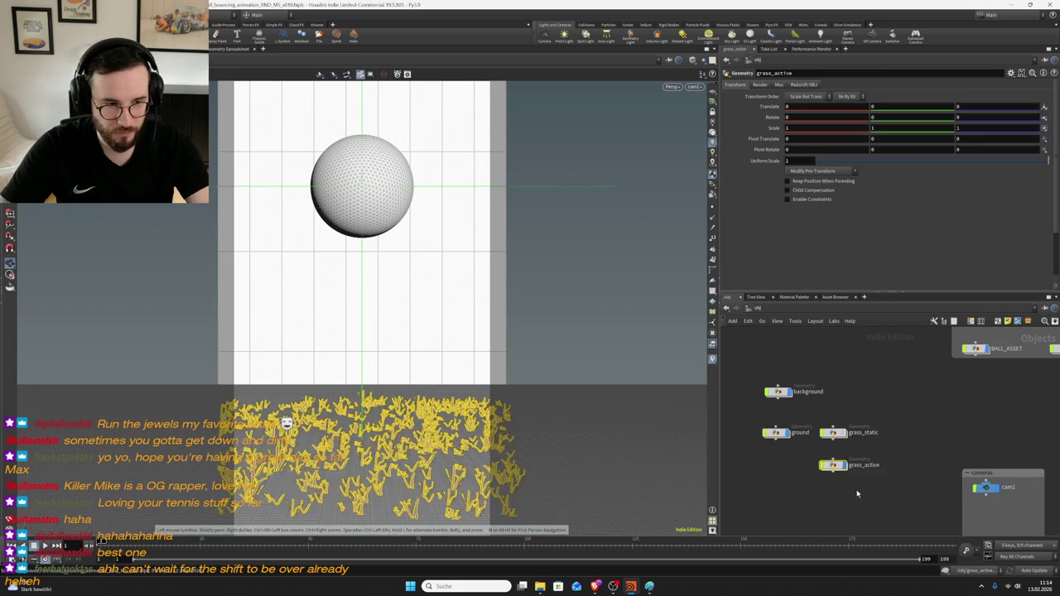
double_click(837, 466)
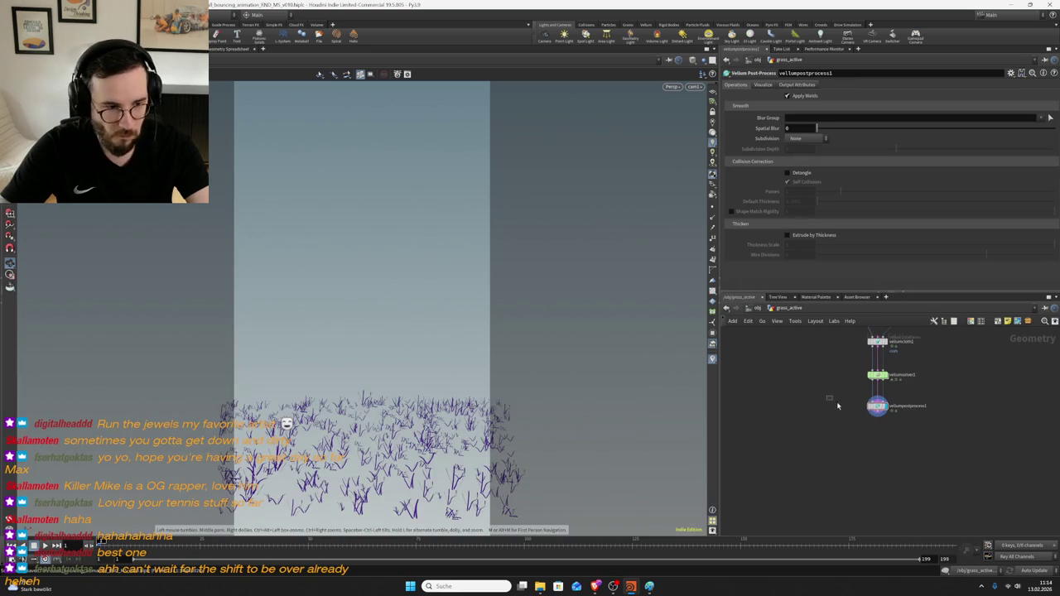
key("h")
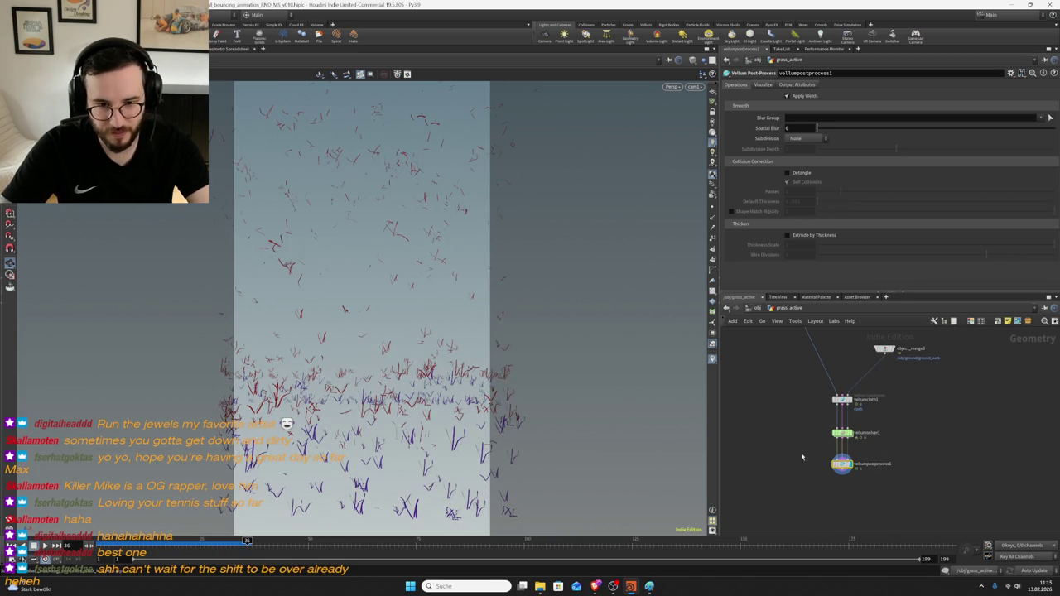
left_click(841, 433)
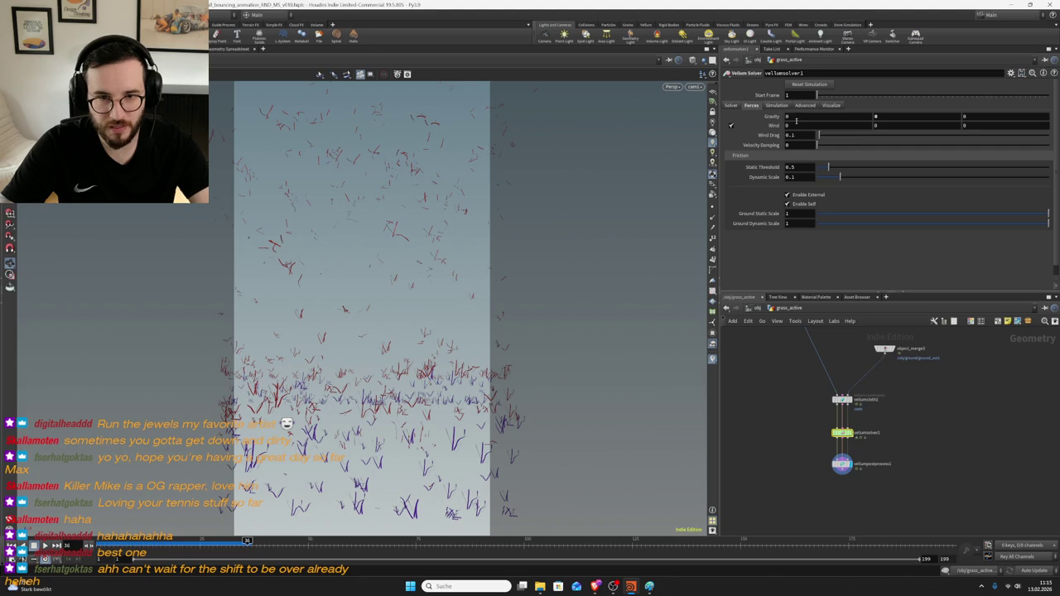
middle_click(899, 117, "ctrl")
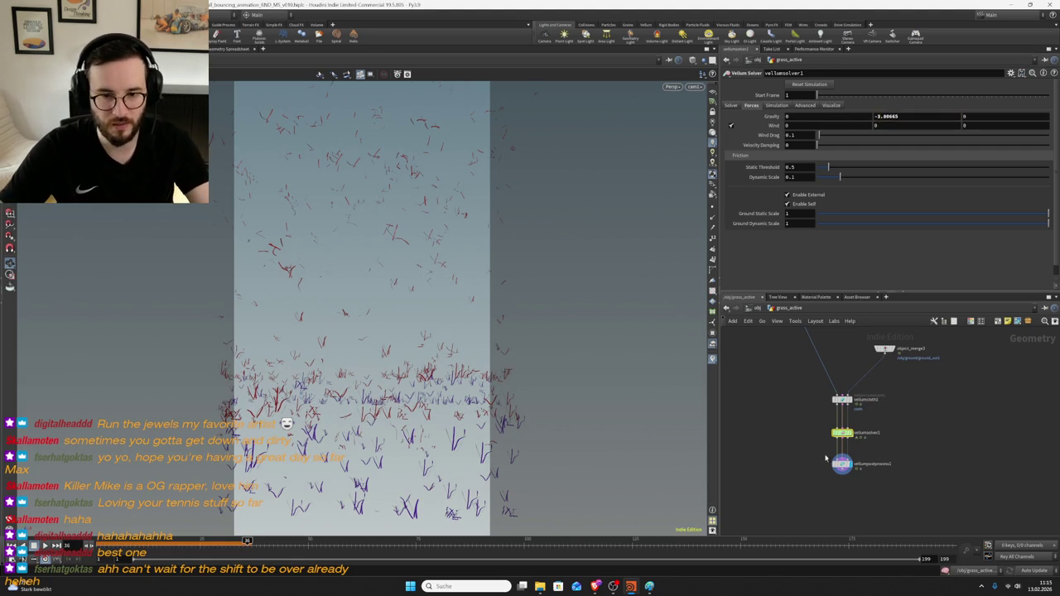
left_click(831, 462)
key("ctrl+Up")
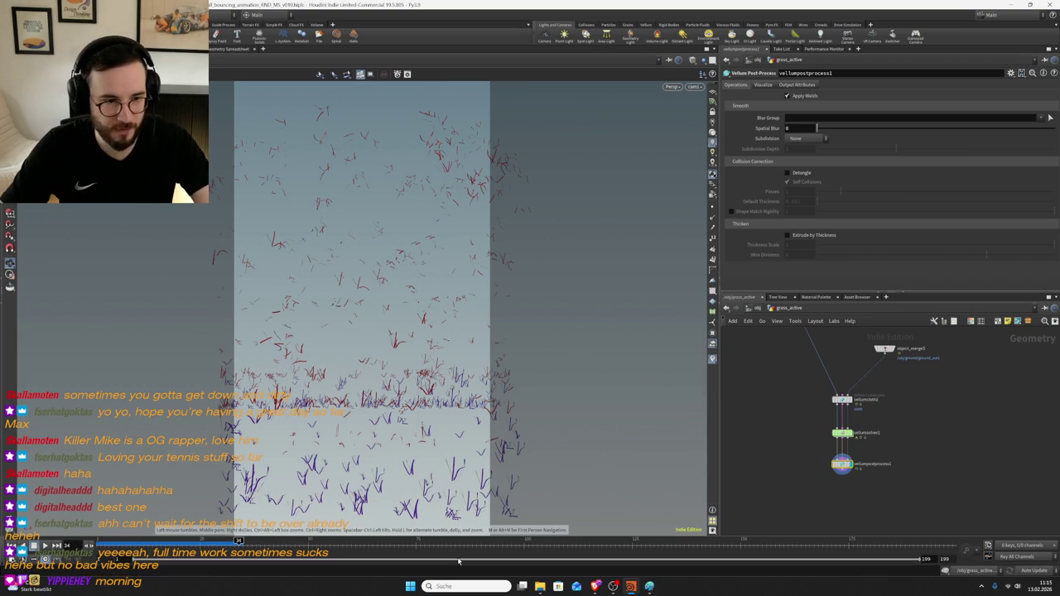
- Play the grass simulation and orbit around the flying grass strands
left_click(46, 545)
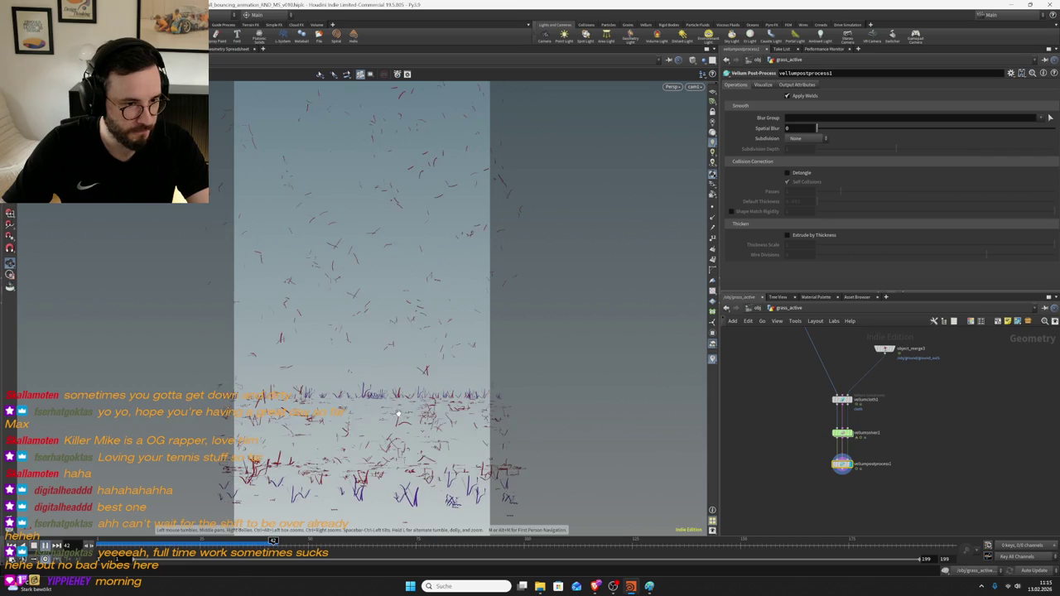
scroll(367, 431, "up", 5)
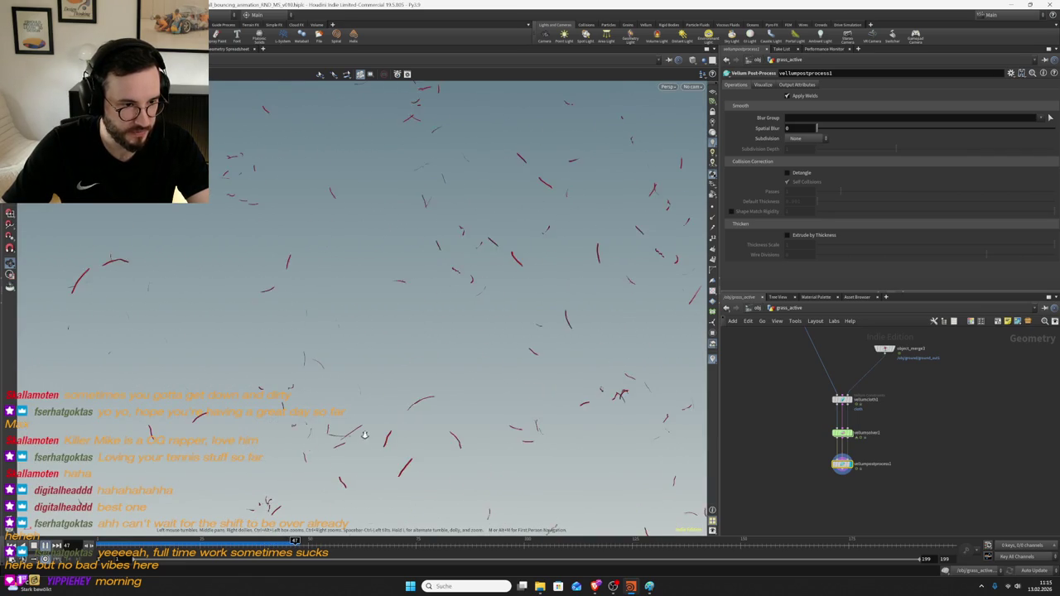
scroll(362, 445, "down", 10)
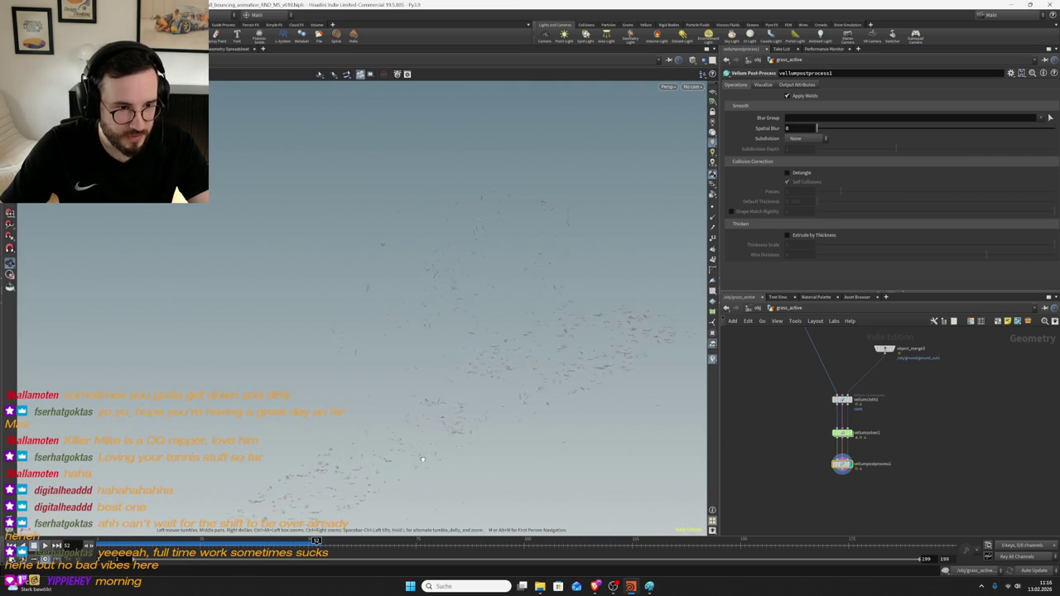
left_click_drag(568, 396, 542, 414)
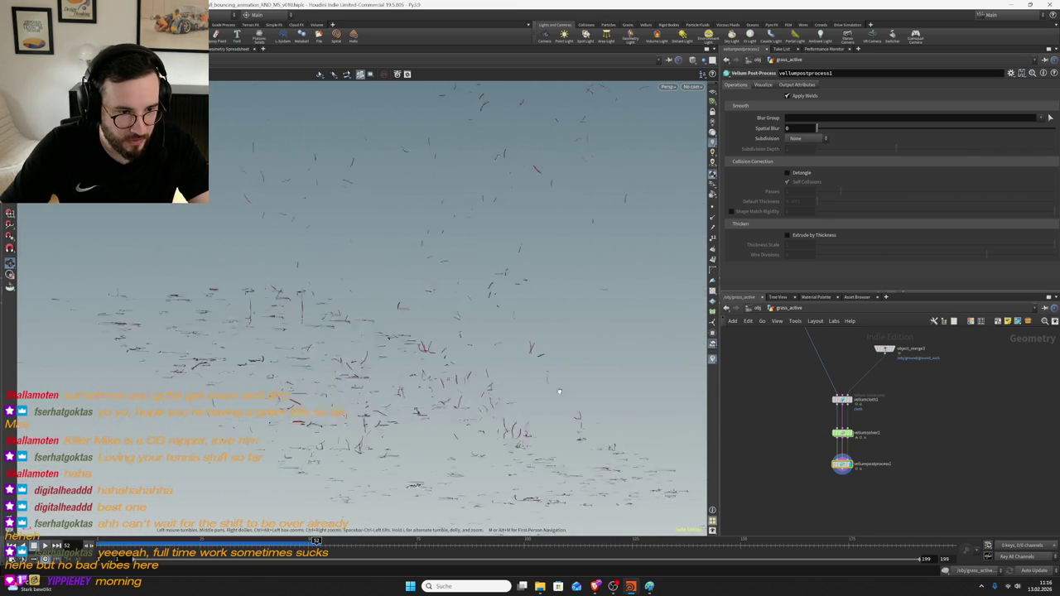
- Look through cam1 at frame 1 and return to the object level
left_click(691, 86)
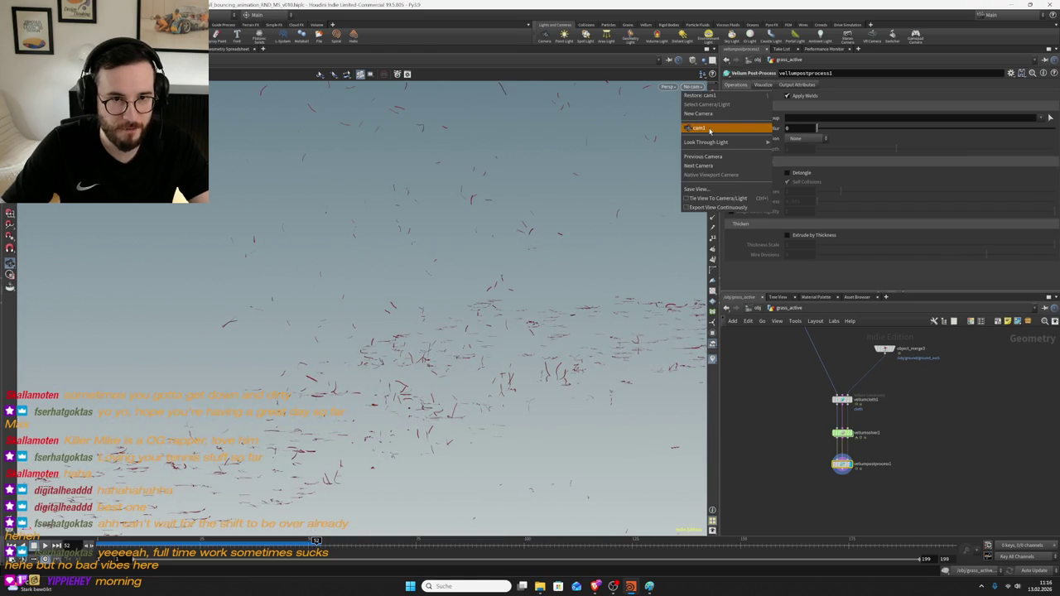
left_click(709, 125)
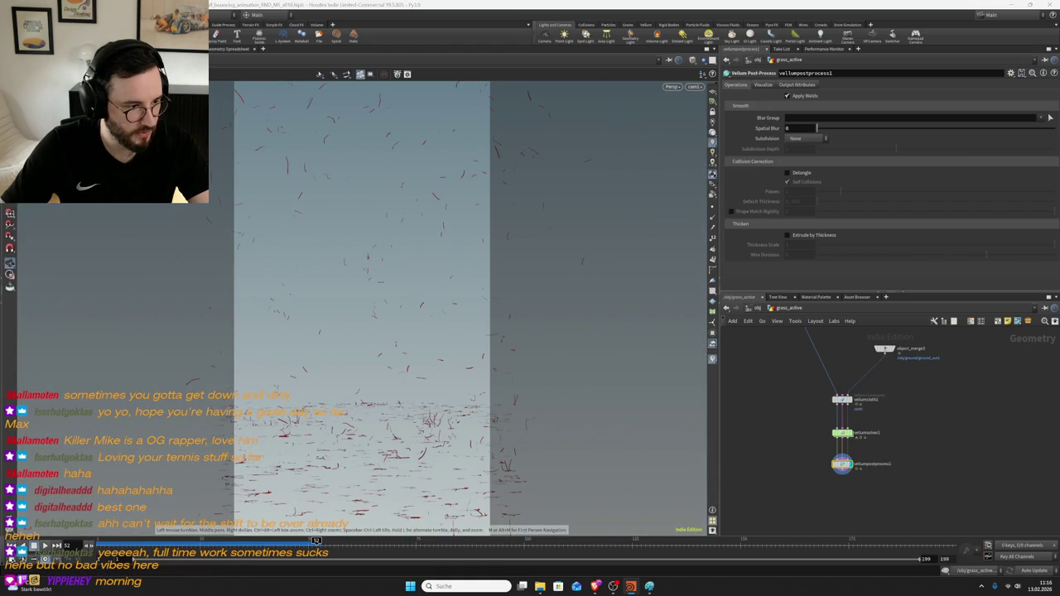
left_click(45, 546)
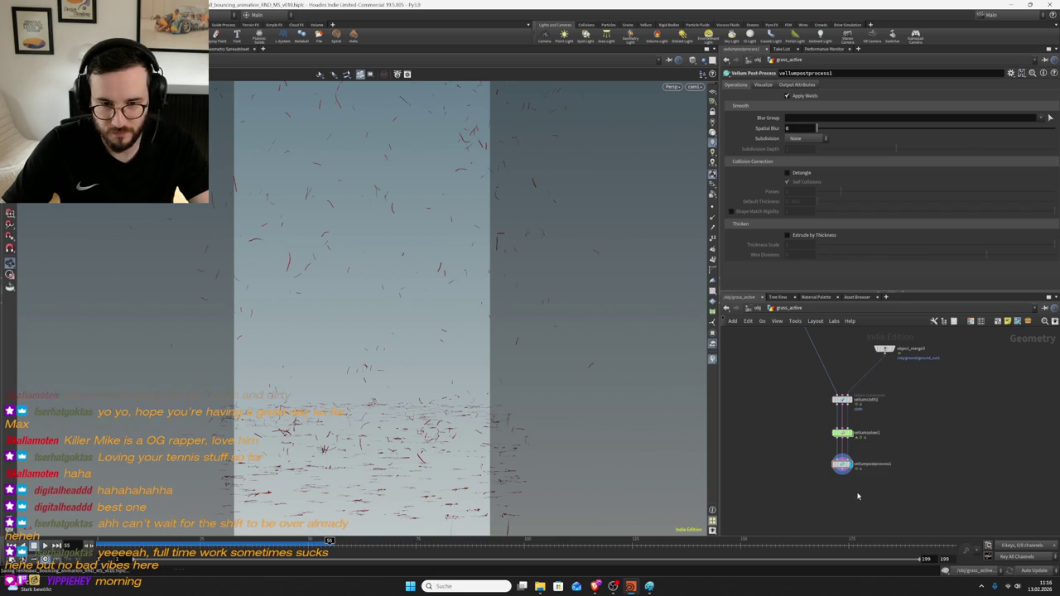
left_click(756, 308)
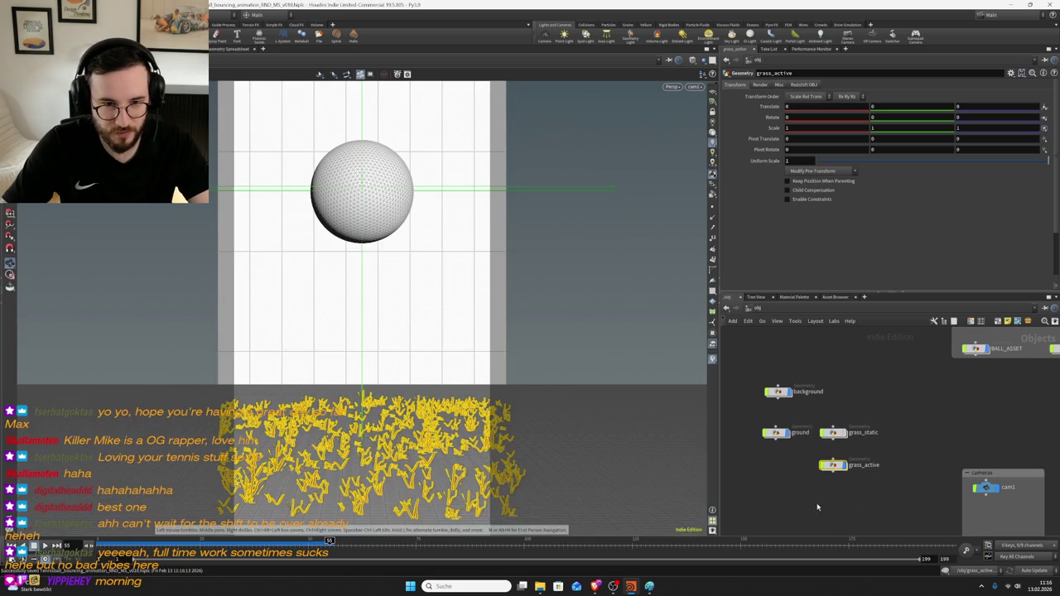
- Render a flipbook of the scene, then close the player
left_click(8, 527)
left_click(132, 568)
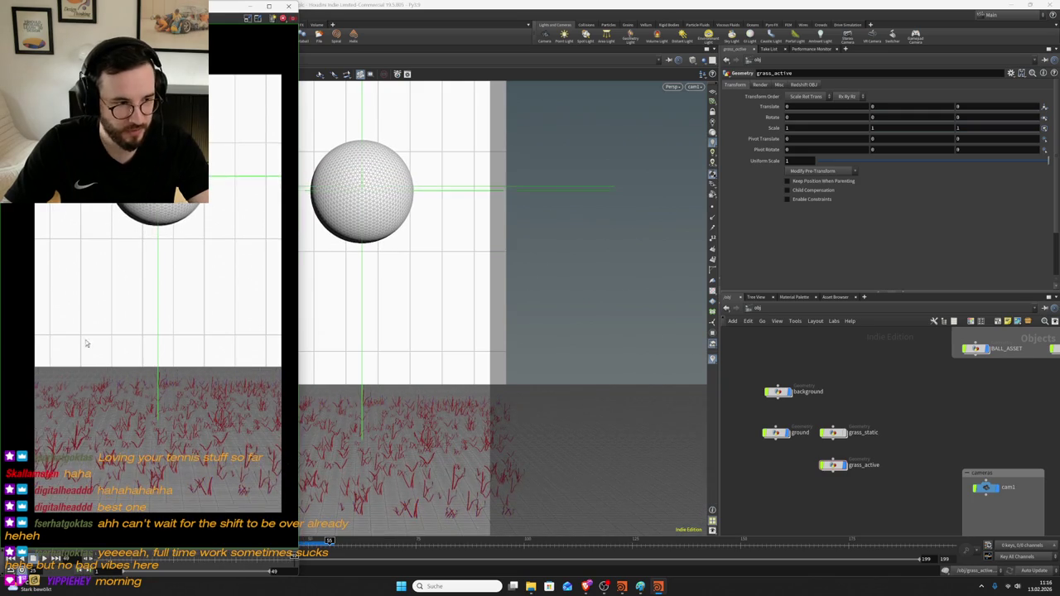
left_click(288, 6)
- Inside grass_active, move output0 beneath vellumpostprocess1
double_click(834, 465)
scroll(819, 431, "down", 3)
scroll(832, 416, "down", 2)
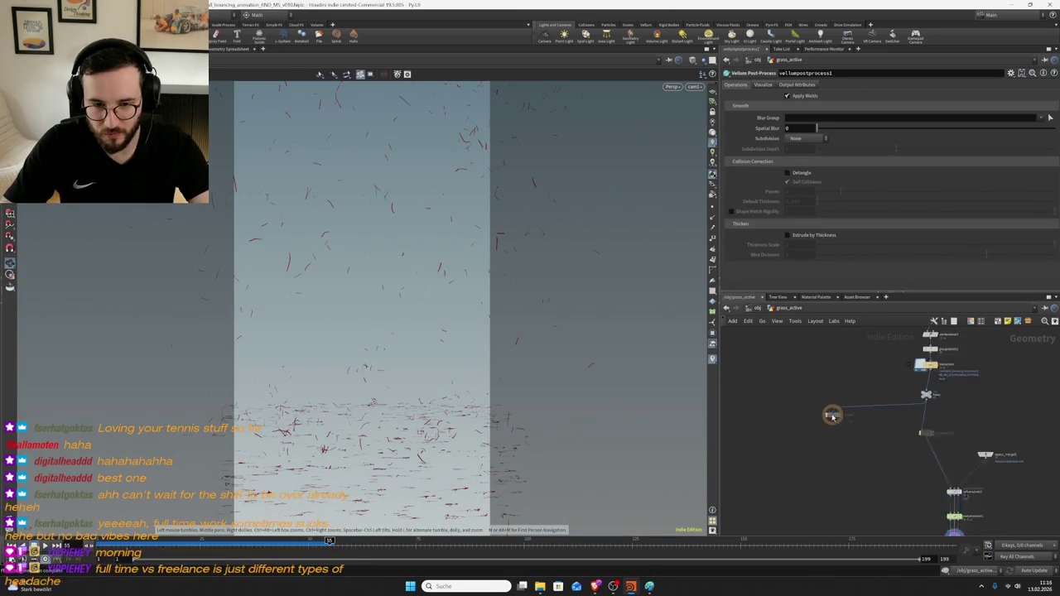
left_click(832, 416)
scroll(835, 398, "down", 2)
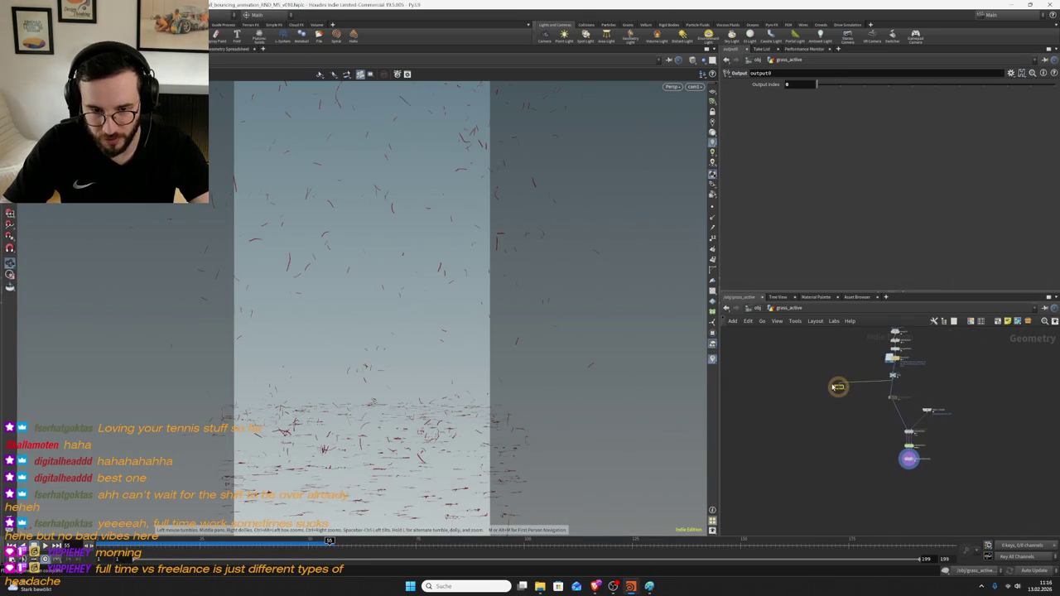
left_click_drag(838, 389, 886, 490)
scroll(887, 497, "up", 3)
scroll(887, 497, "up", 1)
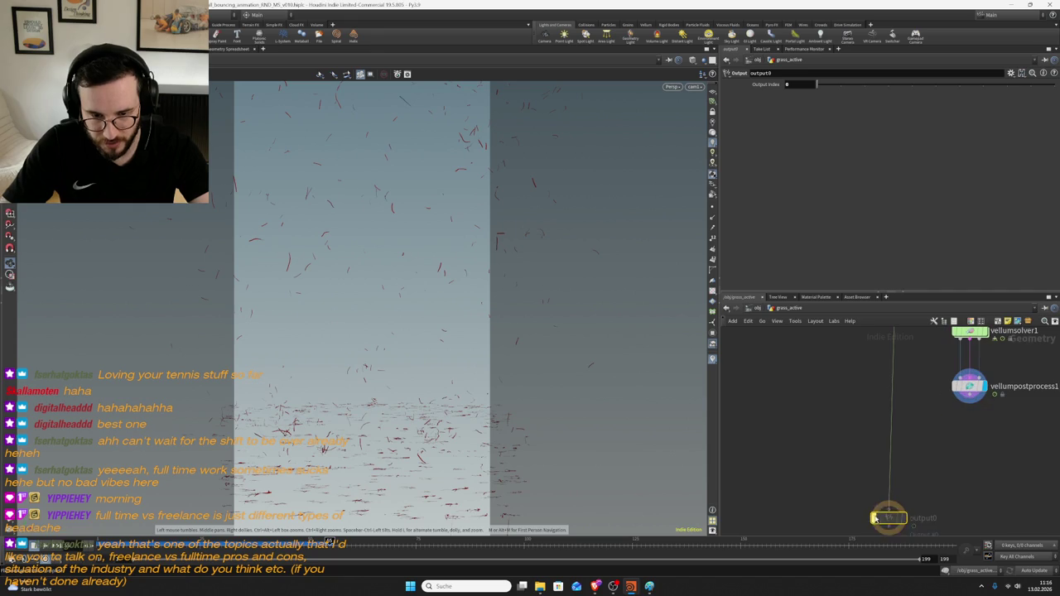
- Back at the object level, deselect the grass and render a new flipbook
left_click(756, 308)
left_click(787, 516)
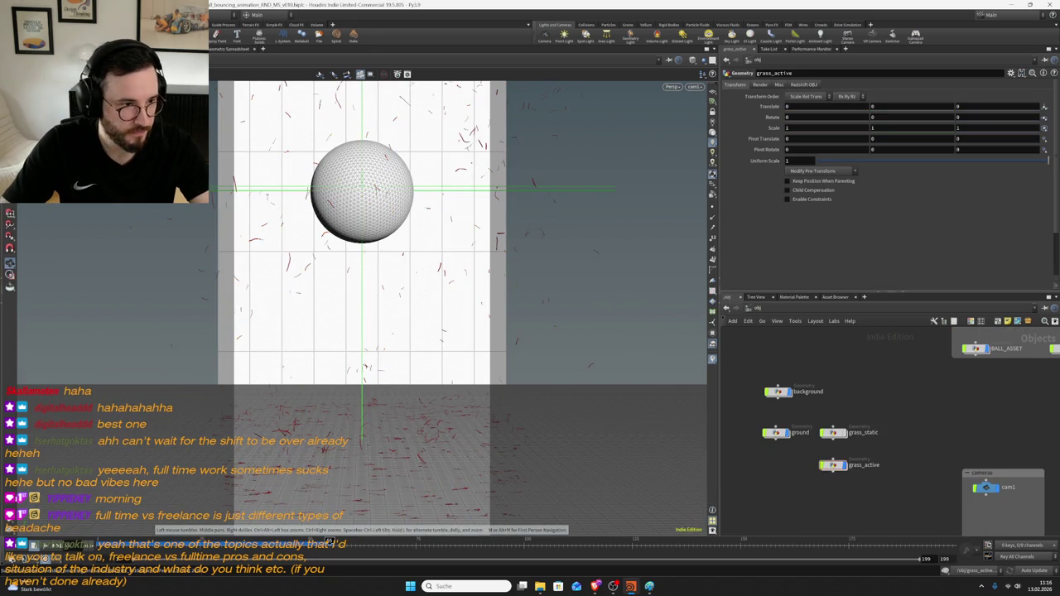
left_click(10, 497)
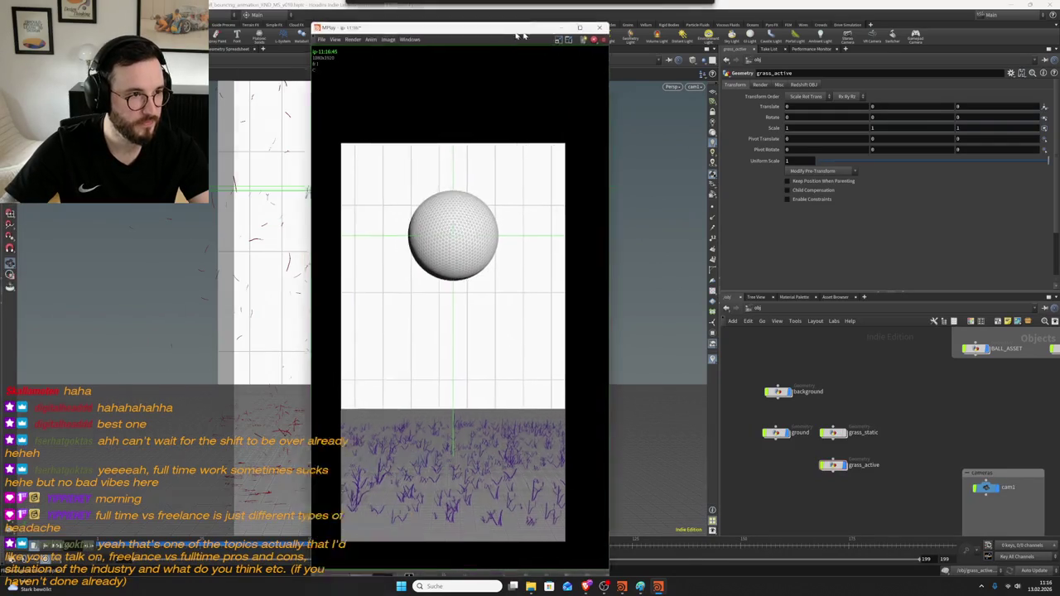
- Reposition the MPlay window, watch the ball land in the grass, then switch to the browser
left_click_drag(522, 35, 609, 35)
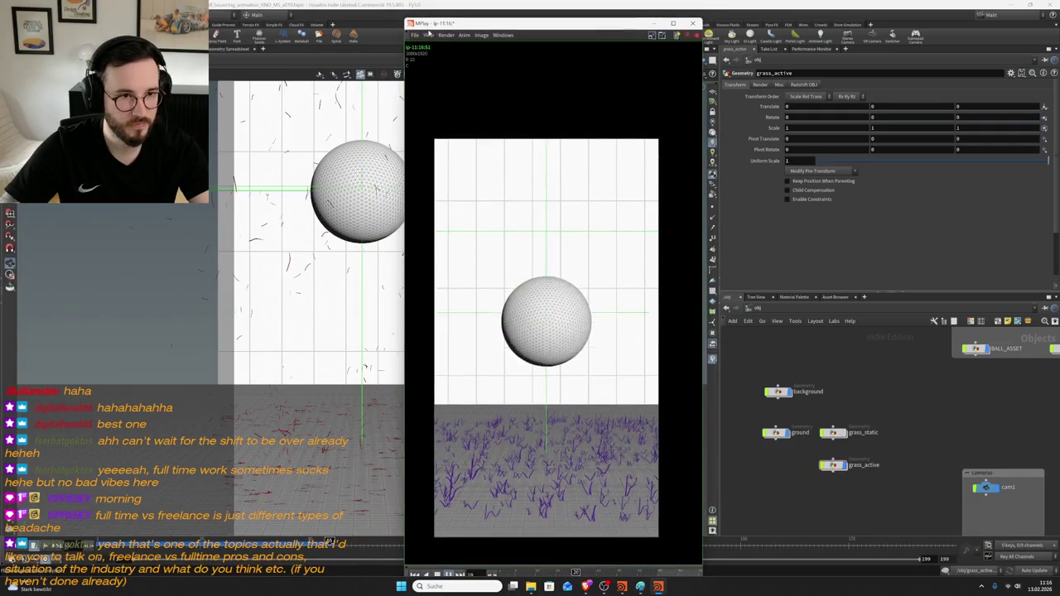
mouse_move(399, 25)
left_mouse_down()
mouse_move(396, 68)
mouse_move(371, 33)
left_mouse_up()
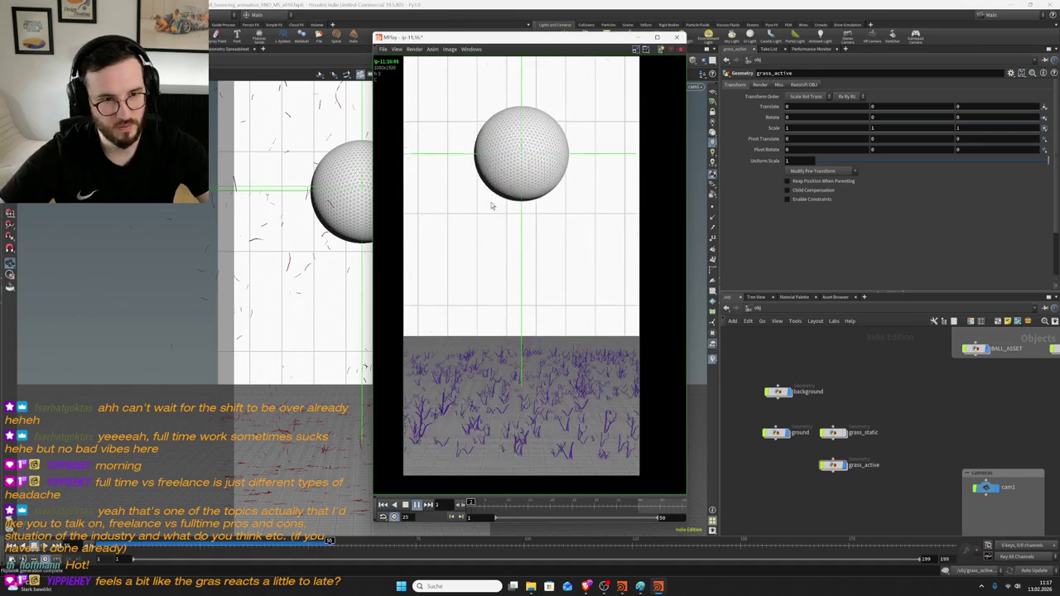
left_click(417, 507)
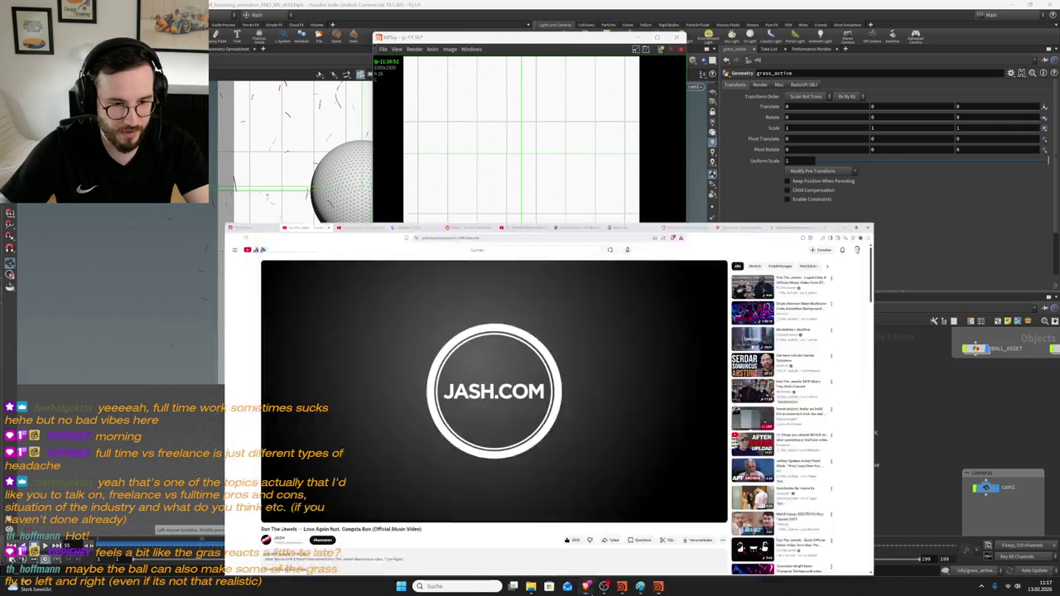
left_click(587, 586)
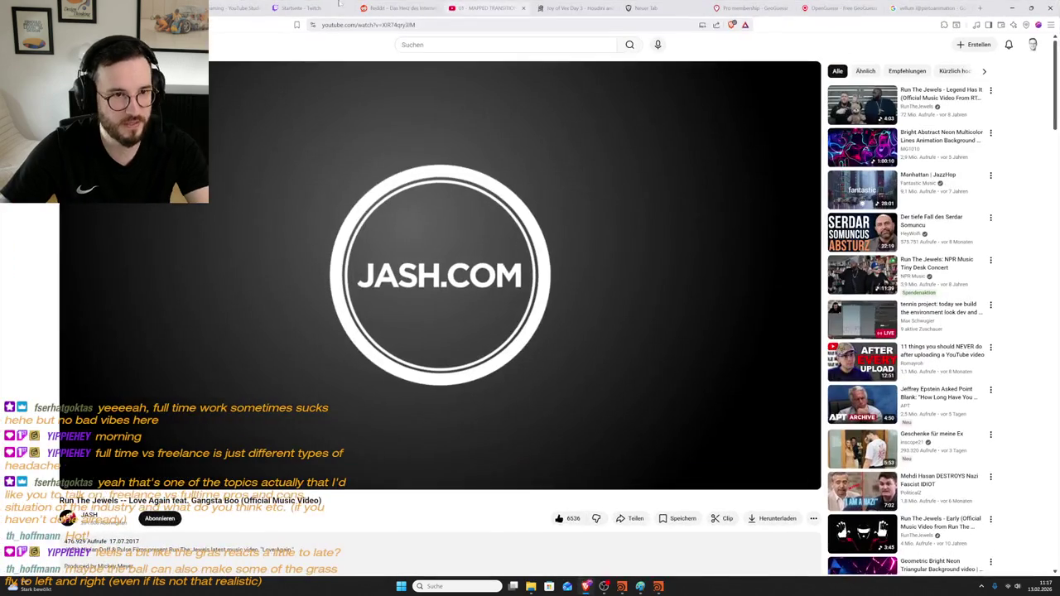
- Open your own channel's Videos tab, scroll the upload grid, then minimise the browser
left_click(1033, 45)
left_click(983, 110)
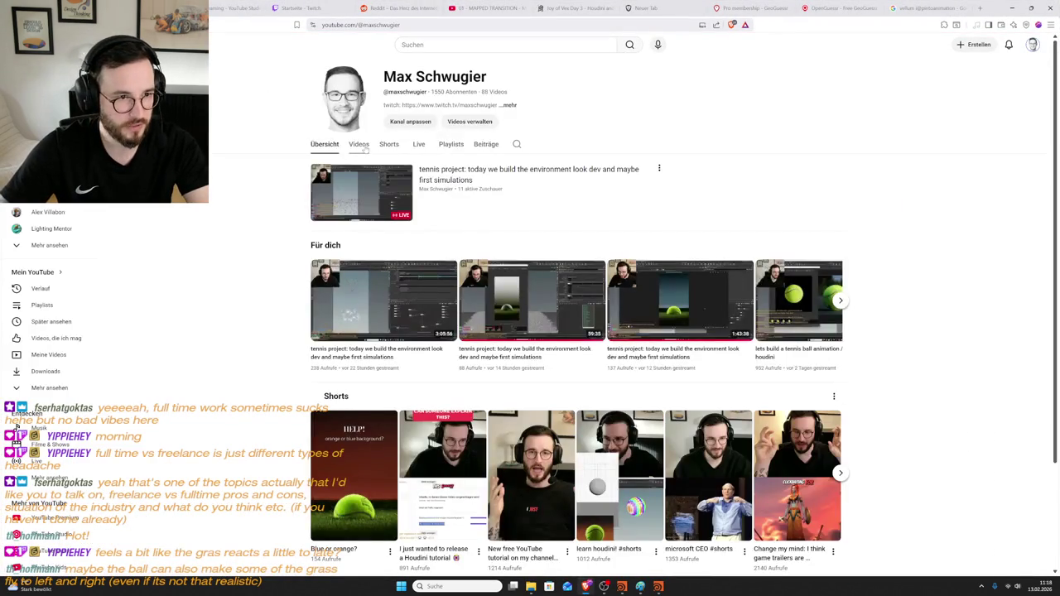
left_click(359, 145)
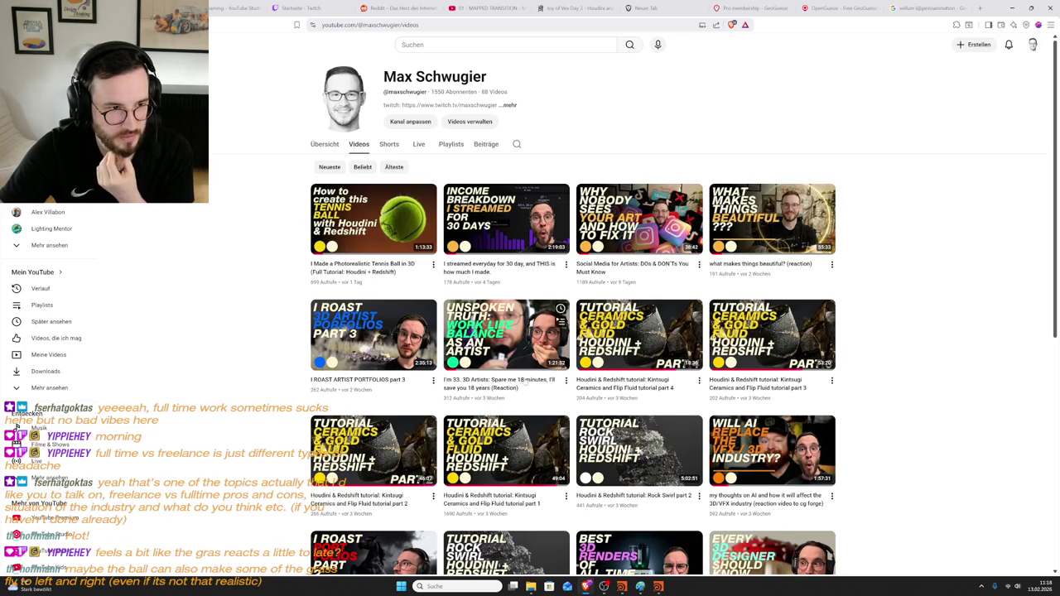
scroll(898, 364, "down", 1)
scroll(887, 384, "down", 1)
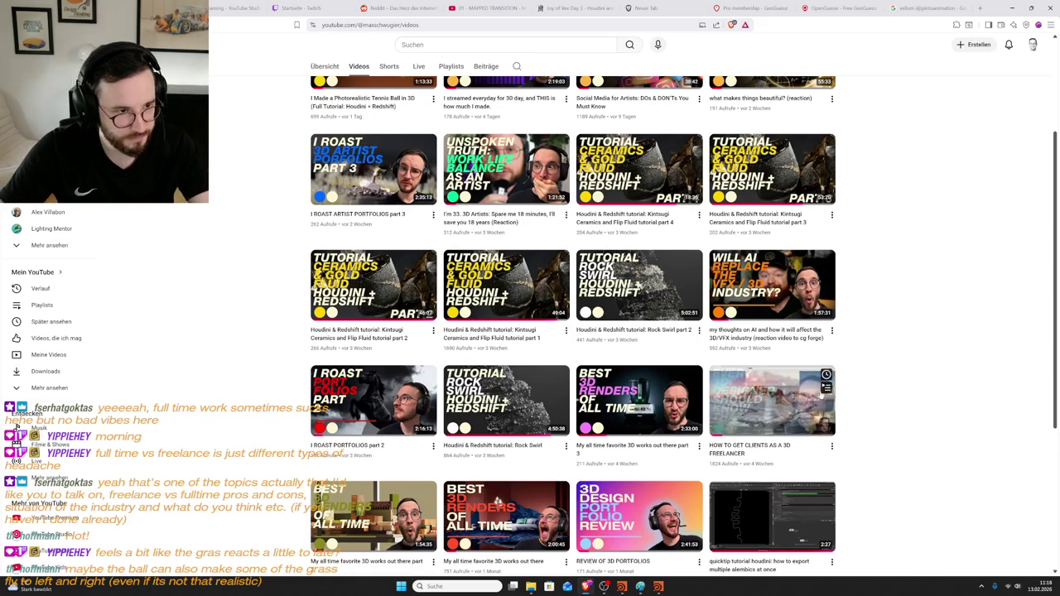
mouse_move(772, 401)
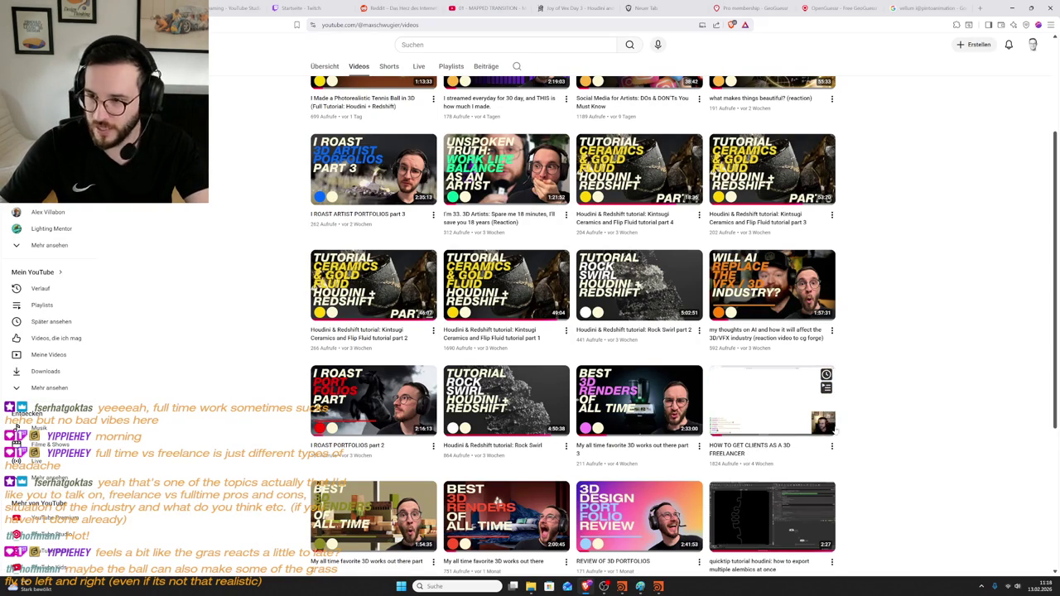
scroll(859, 450, "up", 2)
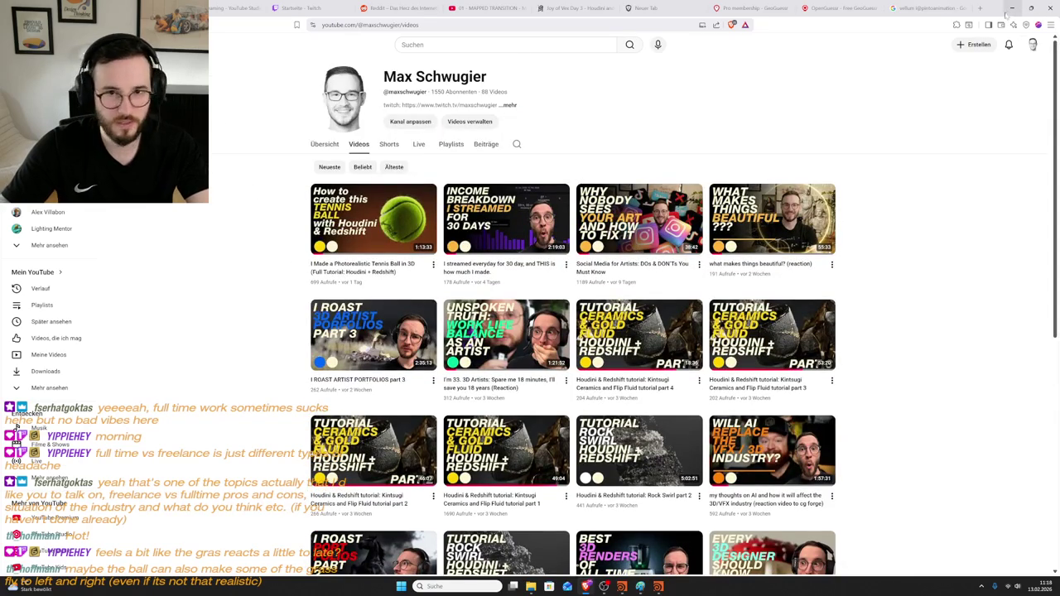
left_click(1011, 9)
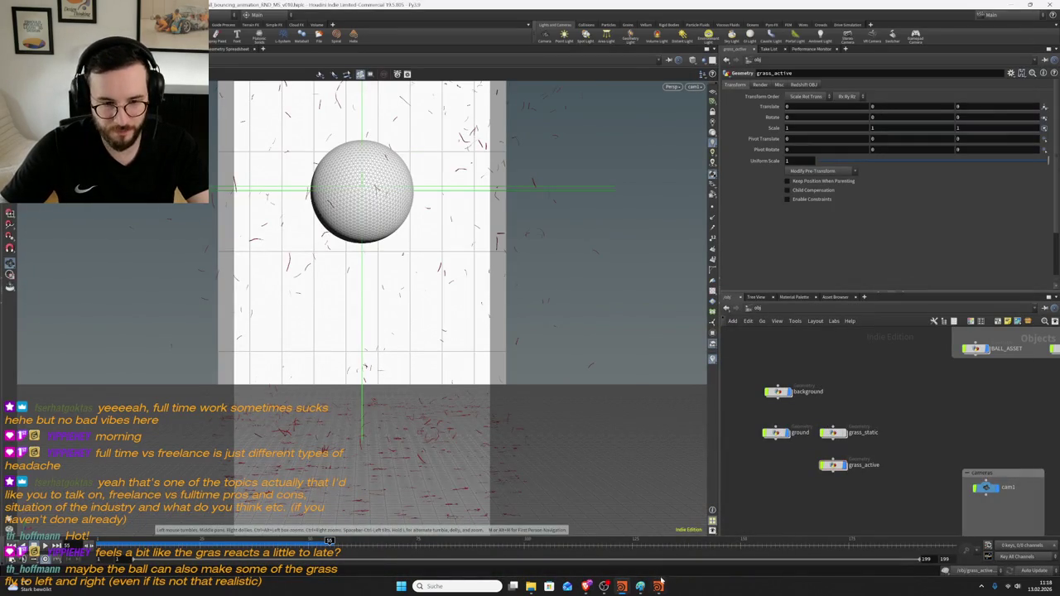
left_click(658, 585)
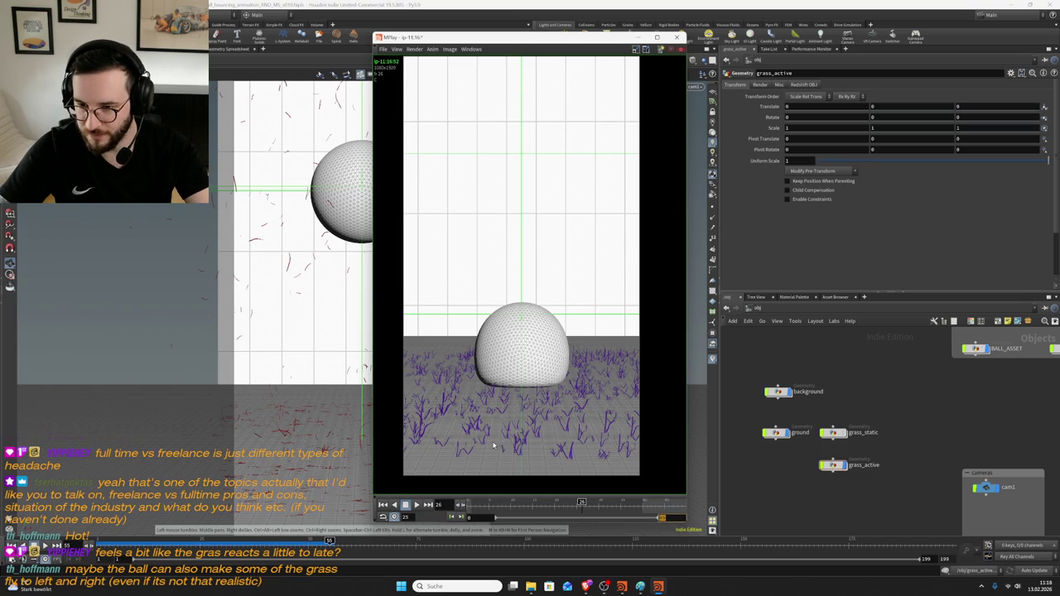
left_click(416, 505)
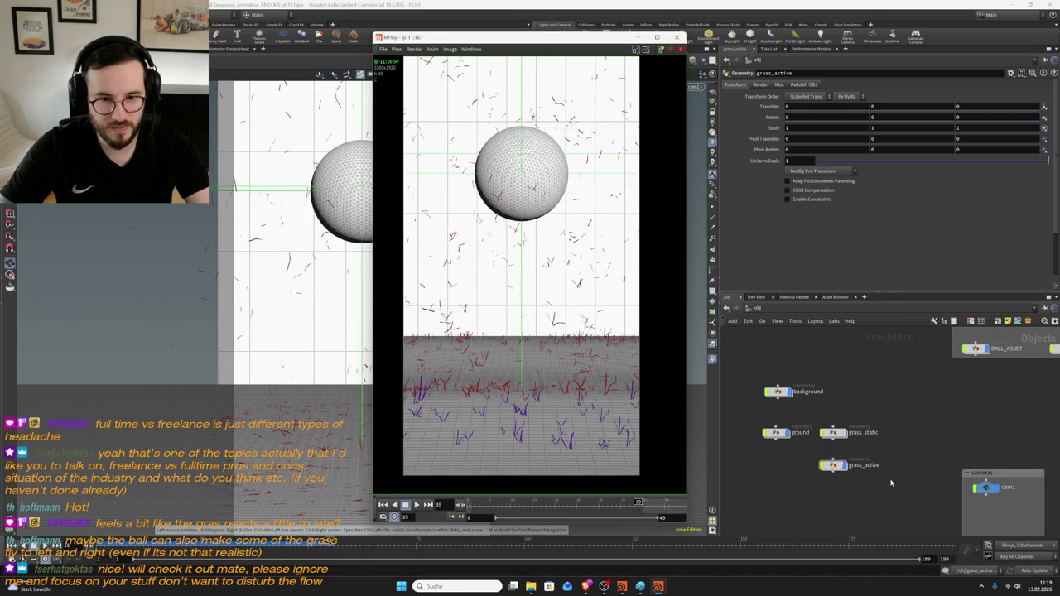
key("Escape")
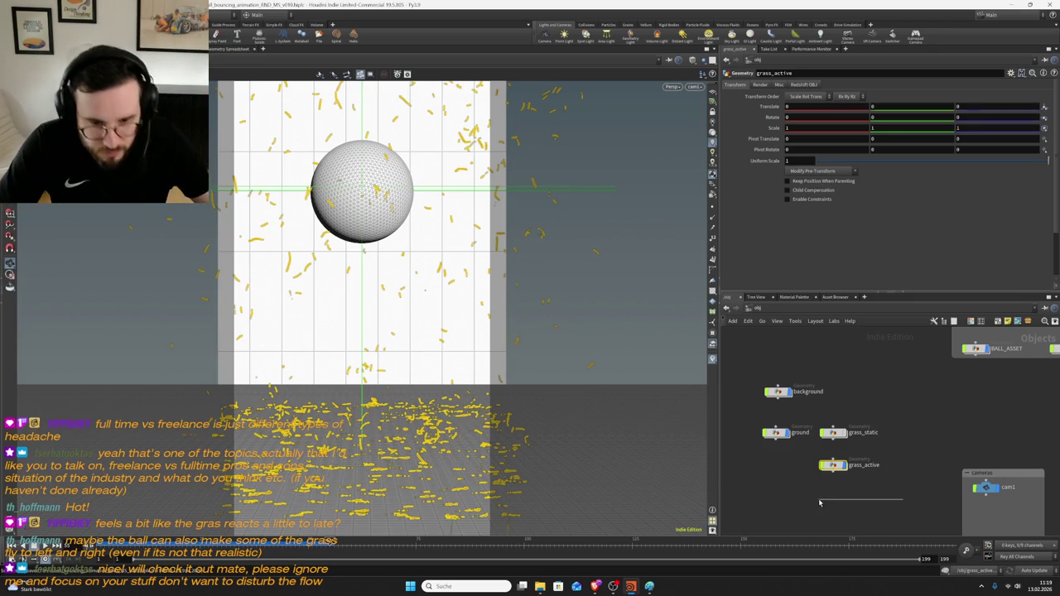
- Enter the grass_active network and frame vellumcloth1 and the solver, orbiting the grass edge-on
left_click_drag(835, 503, 849, 502)
double_click(836, 470)
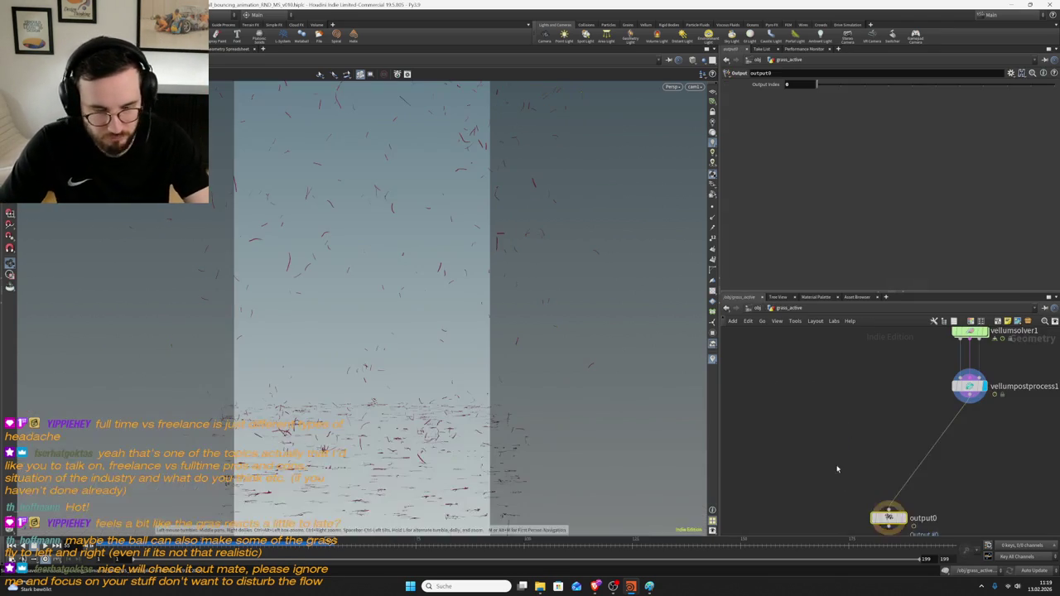
left_click_drag(834, 453, 844, 460)
middle_click_drag(892, 423, 862, 439)
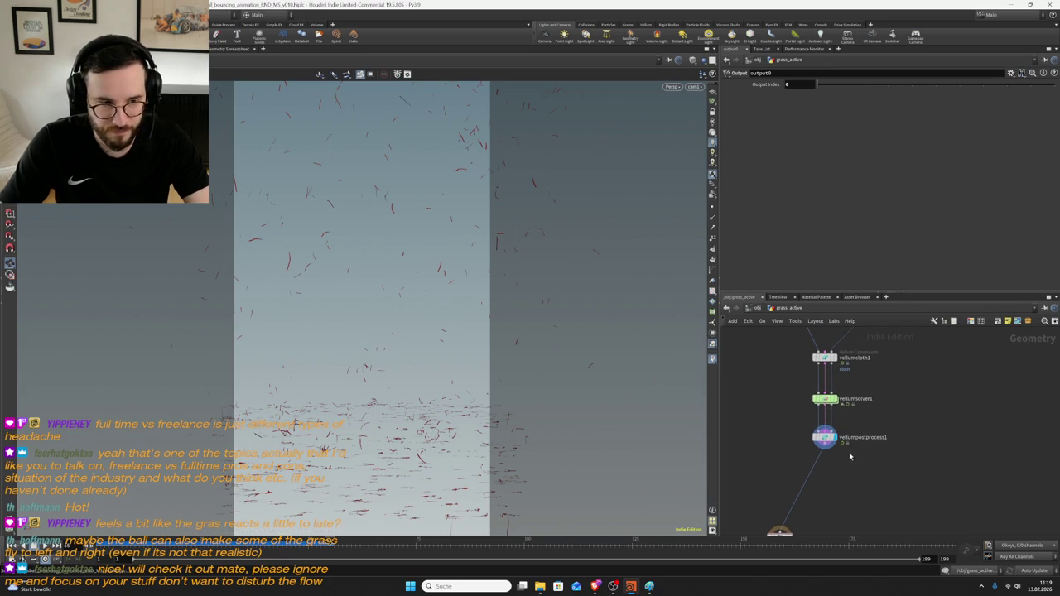
mouse_move(346, 458)
left_mouse_down()
mouse_move(497, 303)
mouse_move(515, 362)
mouse_move(351, 394)
mouse_move(437, 383)
mouse_move(485, 338)
mouse_move(273, 389)
mouse_move(322, 404)
left_mouse_up()
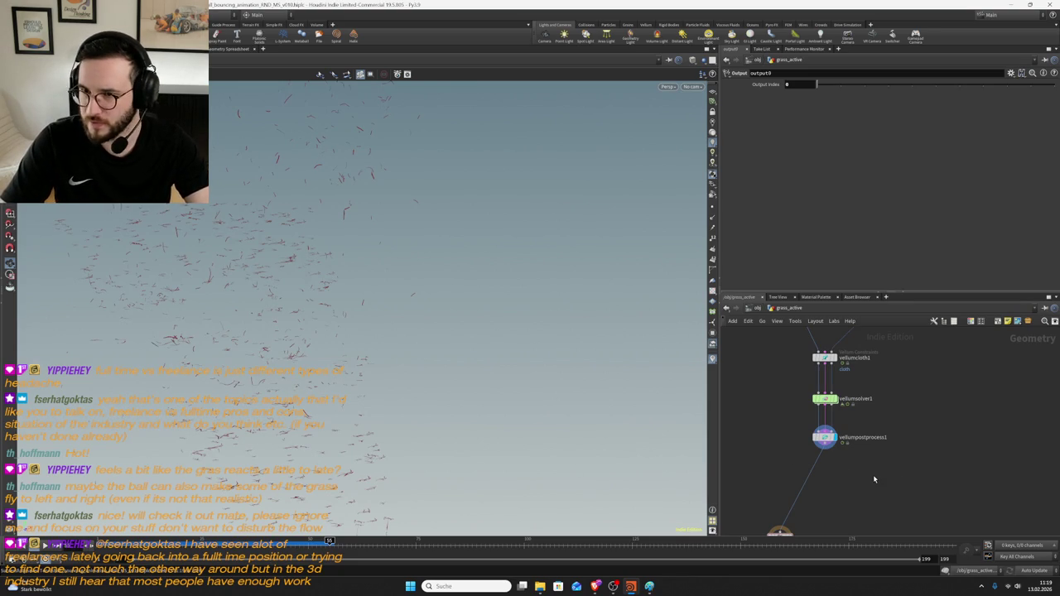
- Check vellumpostprocess1 and vellumsolver1 settings, then dive into the solver's forces network
left_click(823, 437)
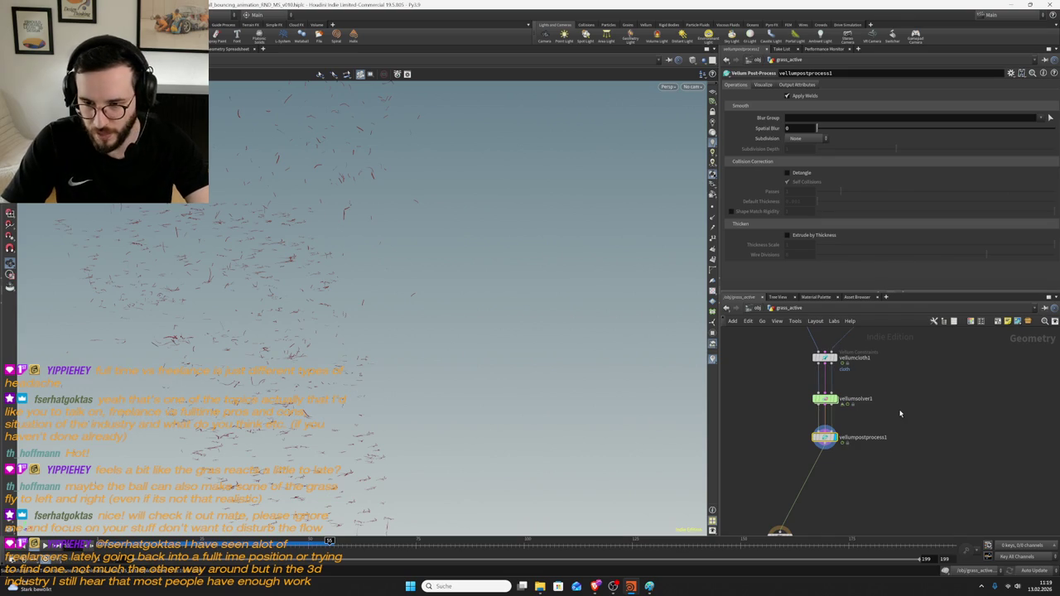
left_click_drag(279, 385, 416, 379)
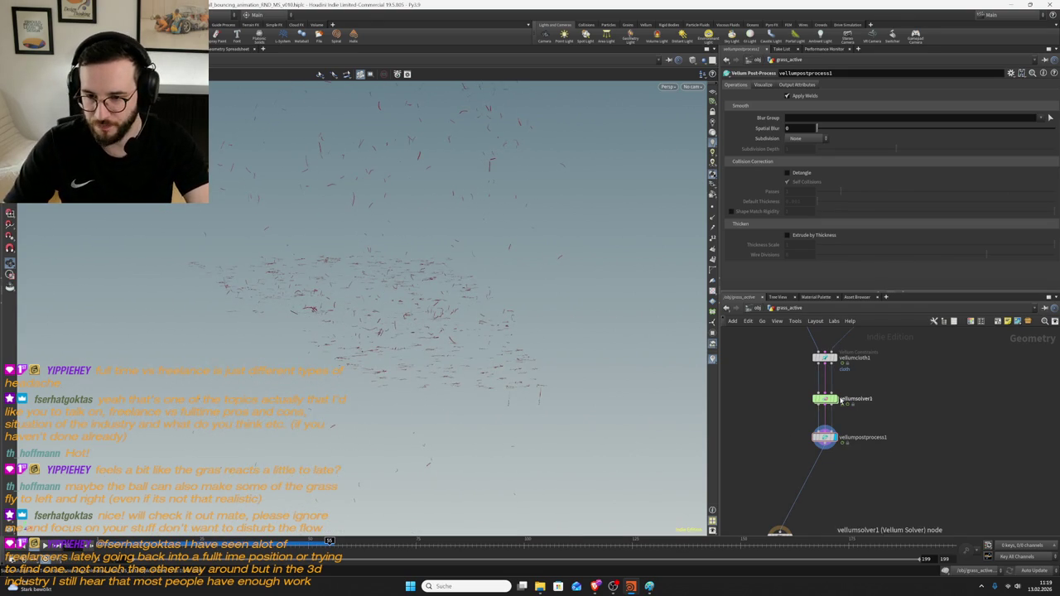
middle_click_drag(877, 457, 883, 478)
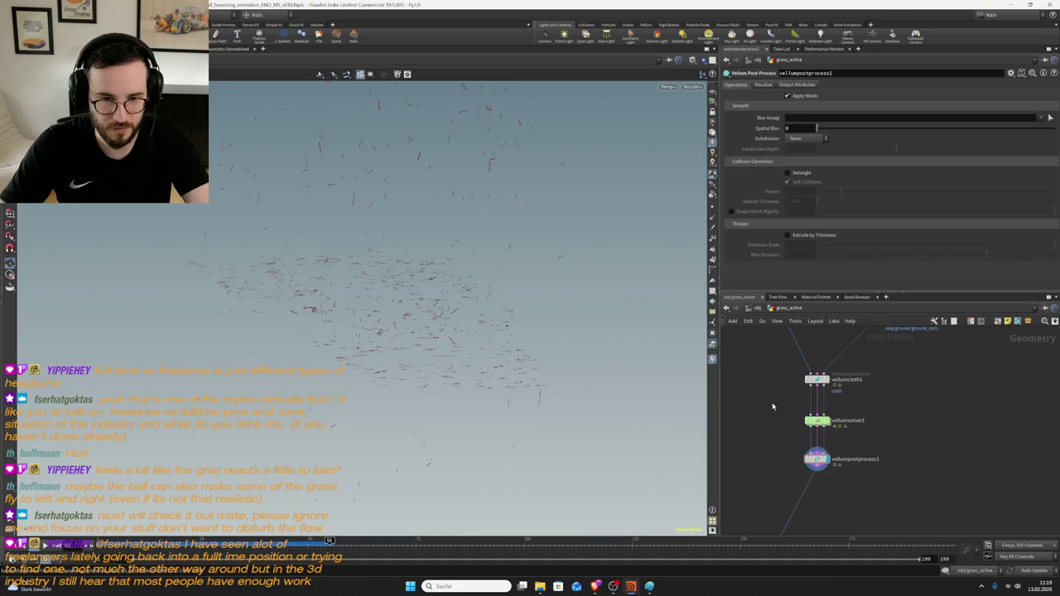
left_click(818, 420)
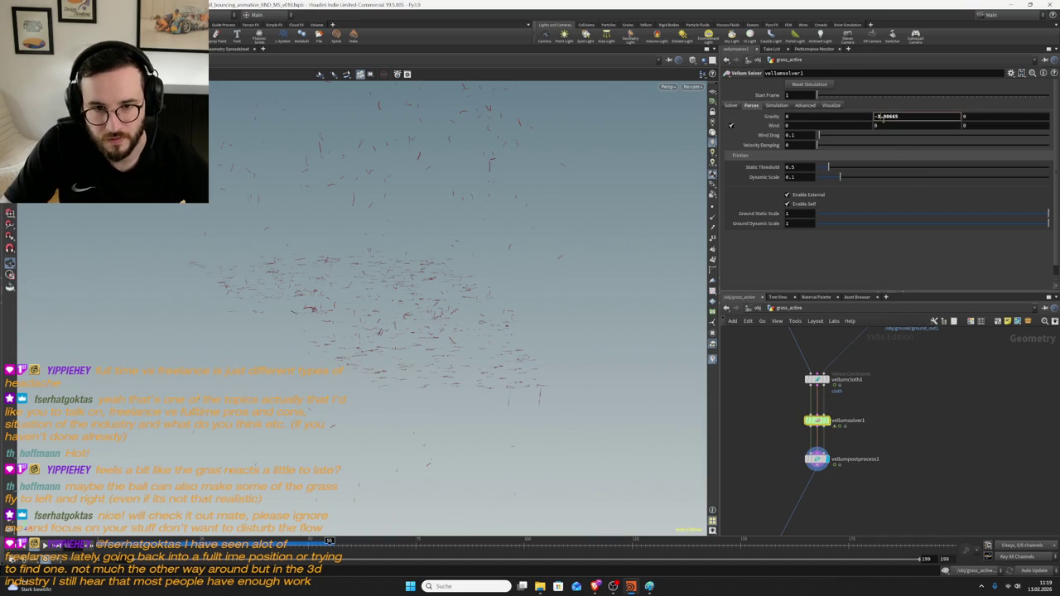
double_click(820, 423)
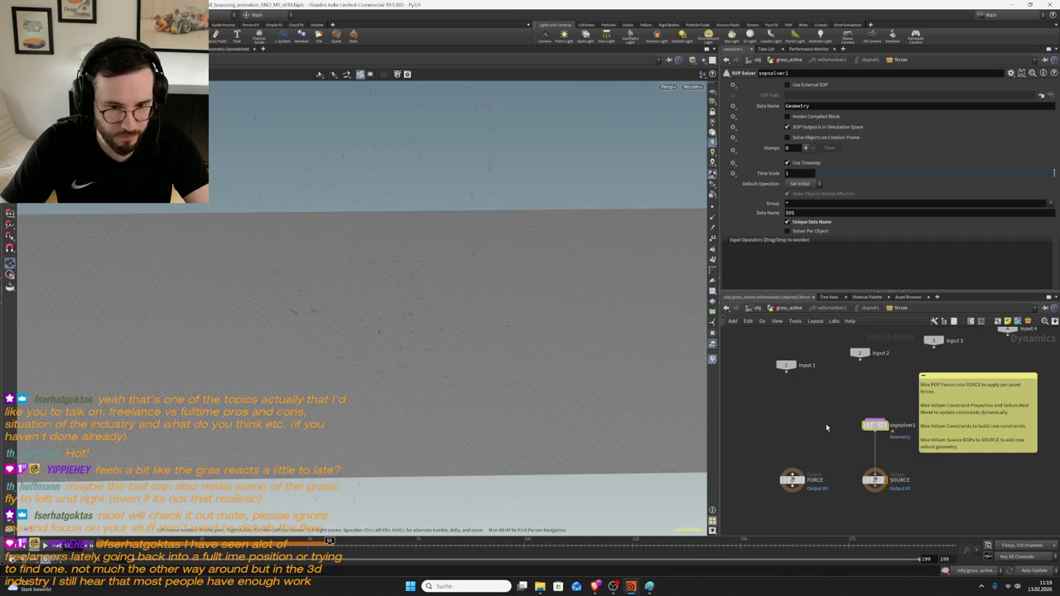
- Add a POP Drag node with Air Resistance 10 to the grass solver's forces
key("Tab")
type("pop")
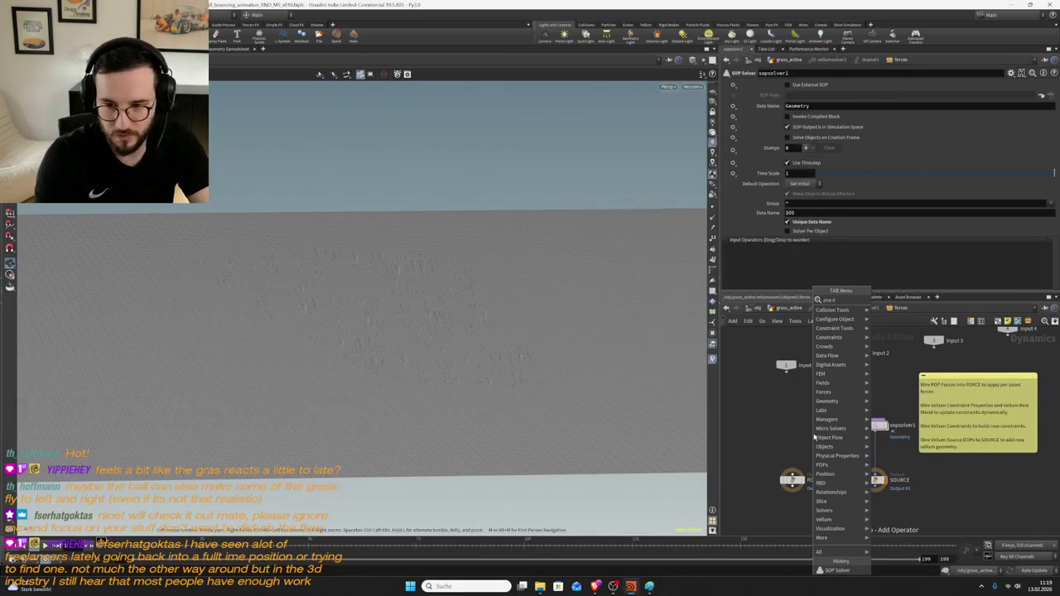
key("Return")
left_click(792, 428)
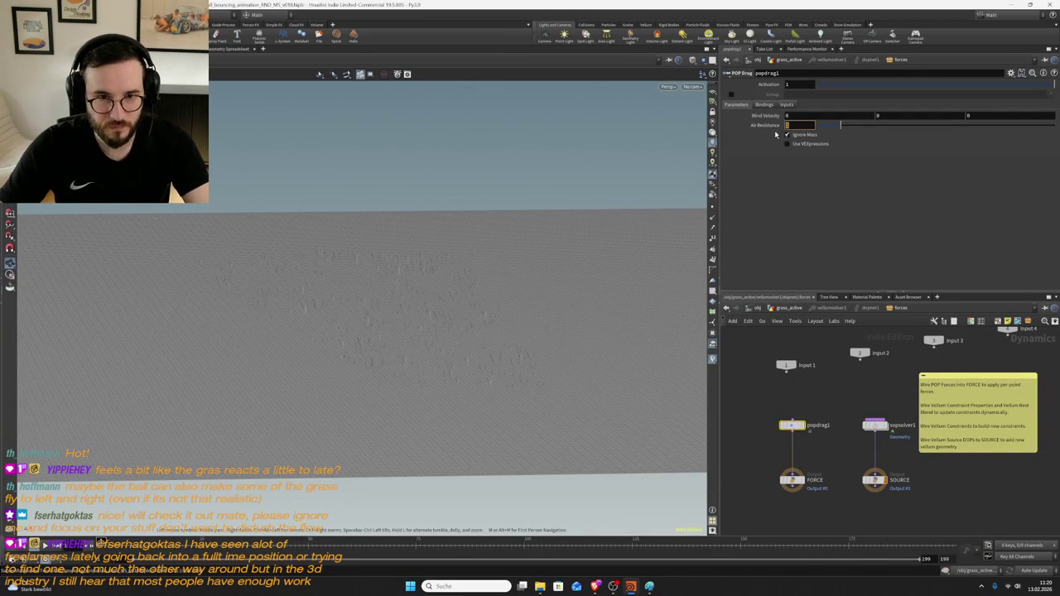
key("Return")
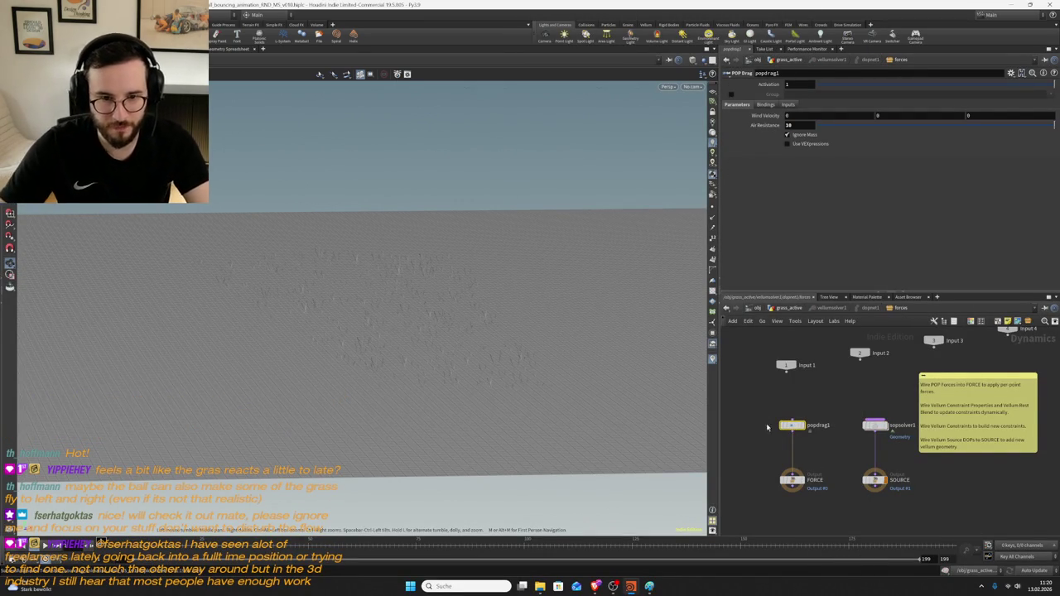
- Return to the grass_active network and orbit the view onto the grass
left_click(788, 309)
left_click(815, 459)
mouse_move(447, 281)
left_mouse_down()
mouse_move(461, 356)
mouse_move(414, 365)
left_mouse_up()
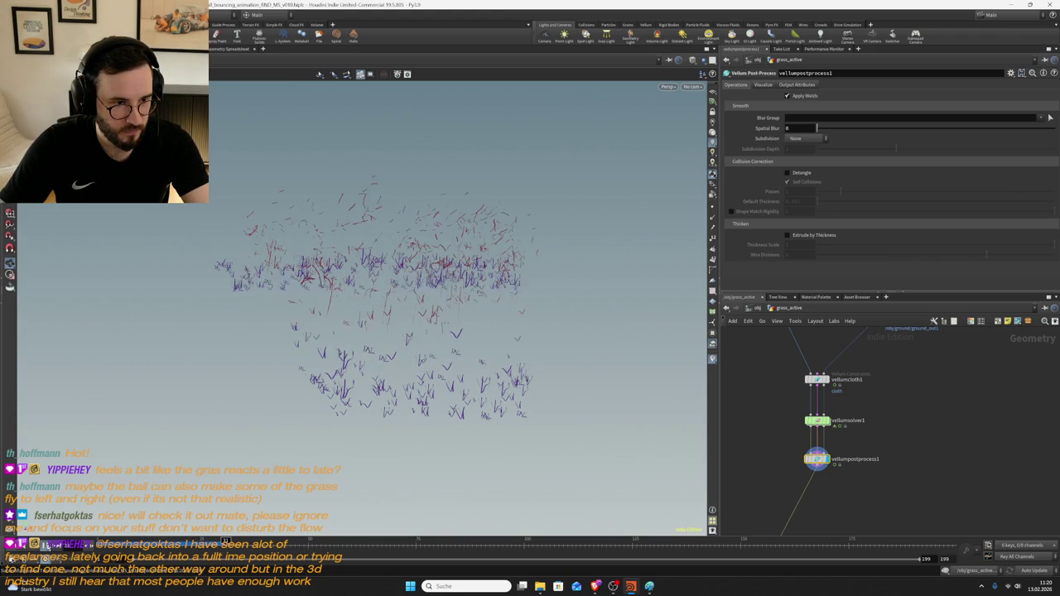
- Look through cam1 and go back up to the object level
left_click(692, 87)
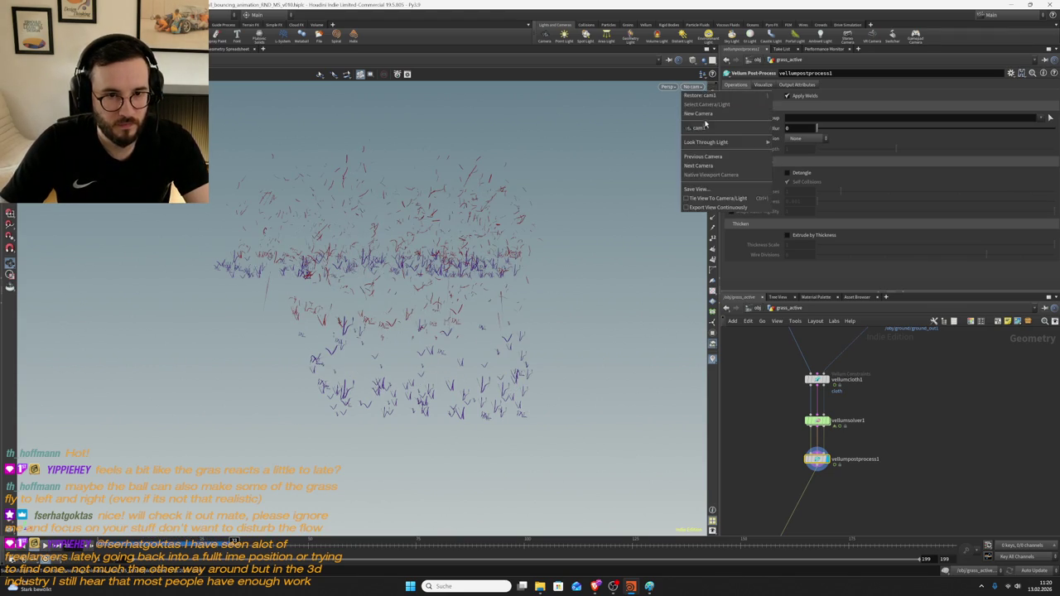
left_click(712, 128)
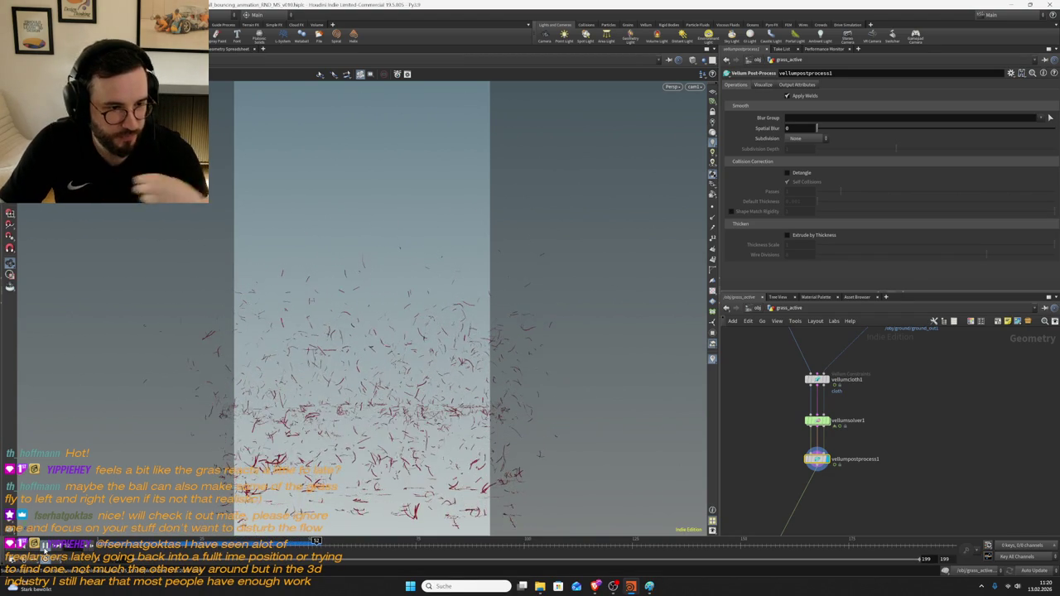
middle_click_drag(767, 486, 776, 414)
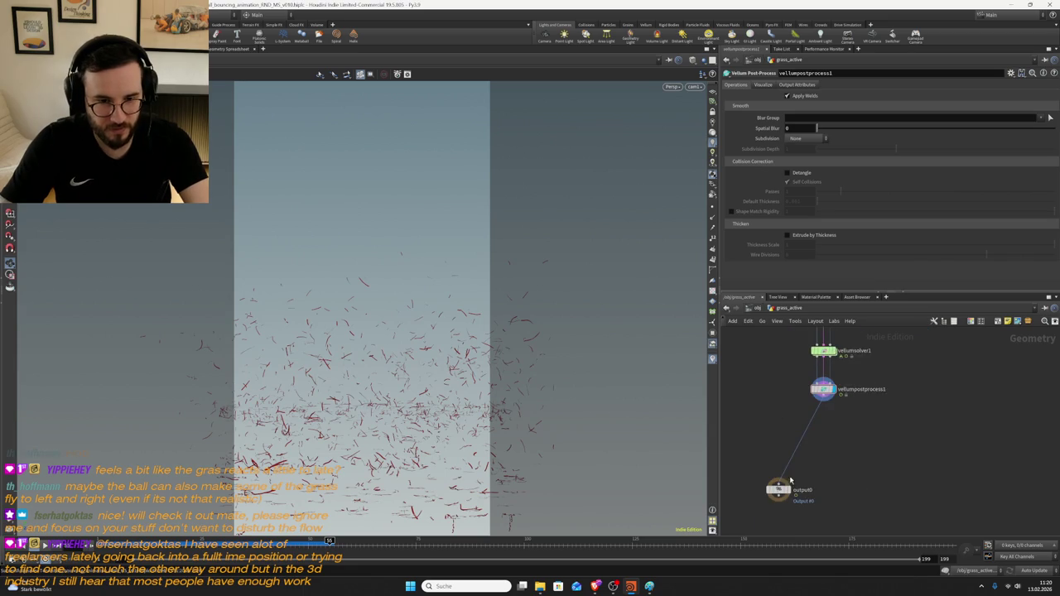
left_click(775, 490)
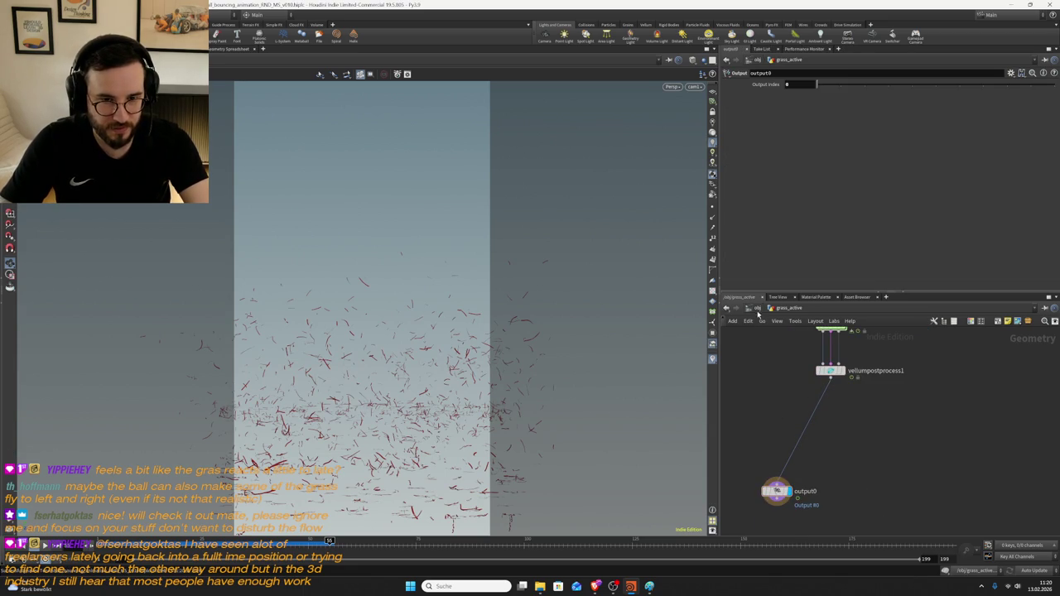
left_click(756, 309)
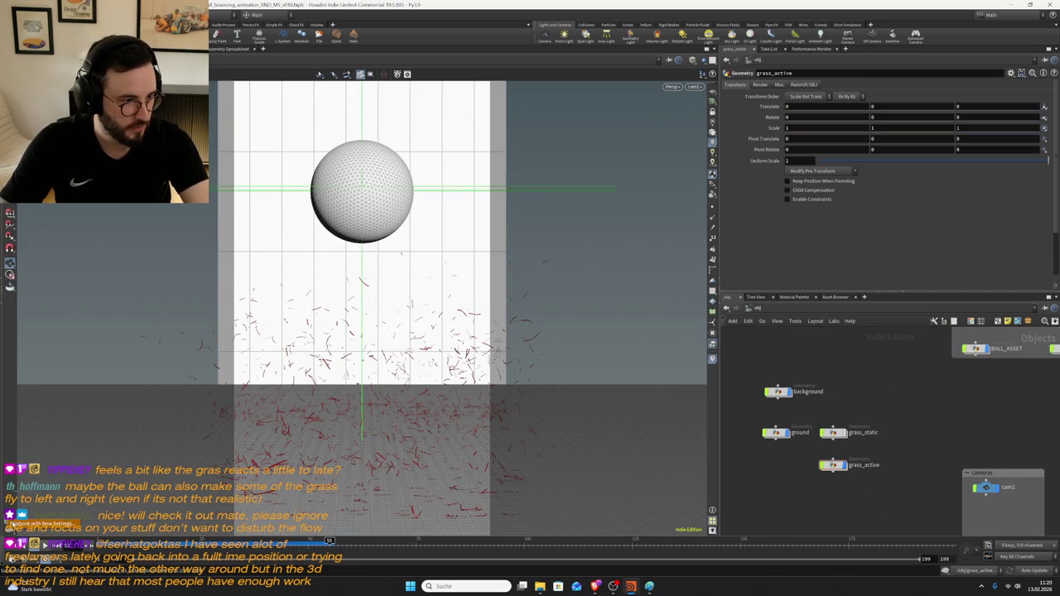
- Render a flipbook of the ball bouncing over the grass, review it, and close MPlay
left_click(10, 516)
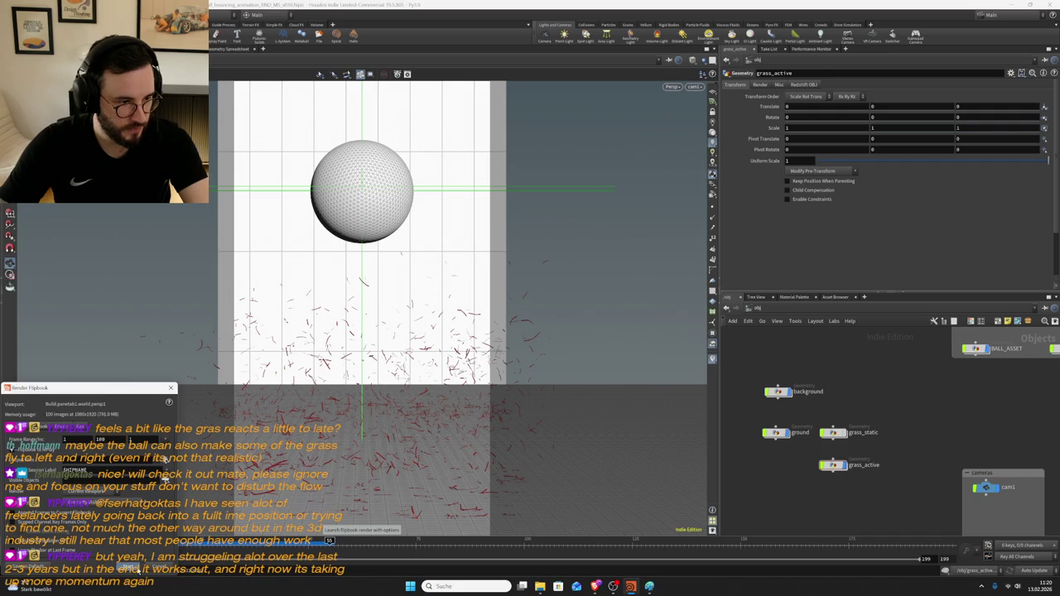
left_click(129, 567)
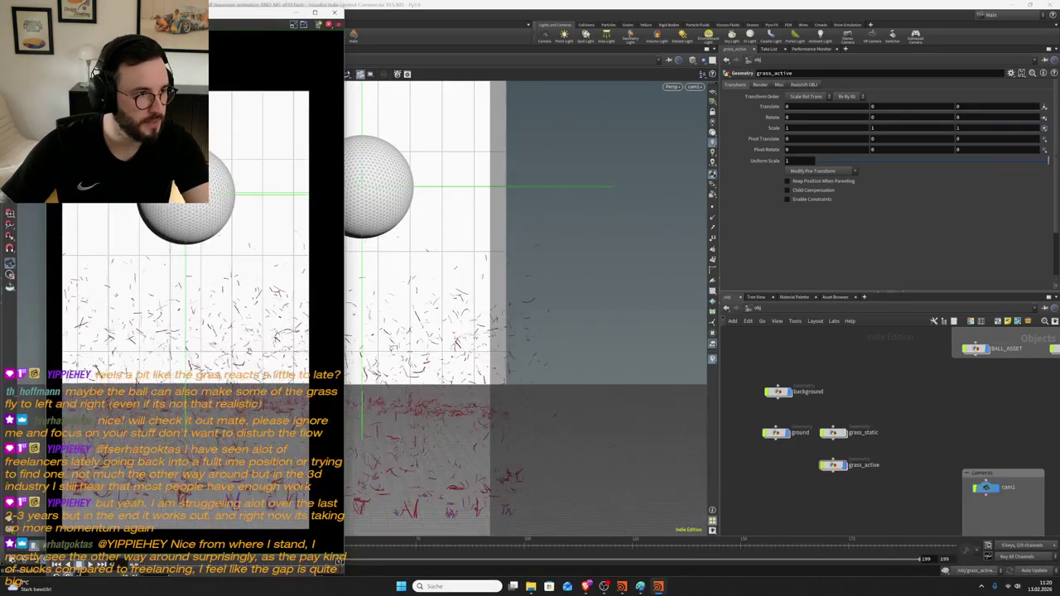
mouse_move(224, 14)
left_mouse_down()
mouse_move(224, 86)
mouse_move(309, 27)
left_mouse_up()
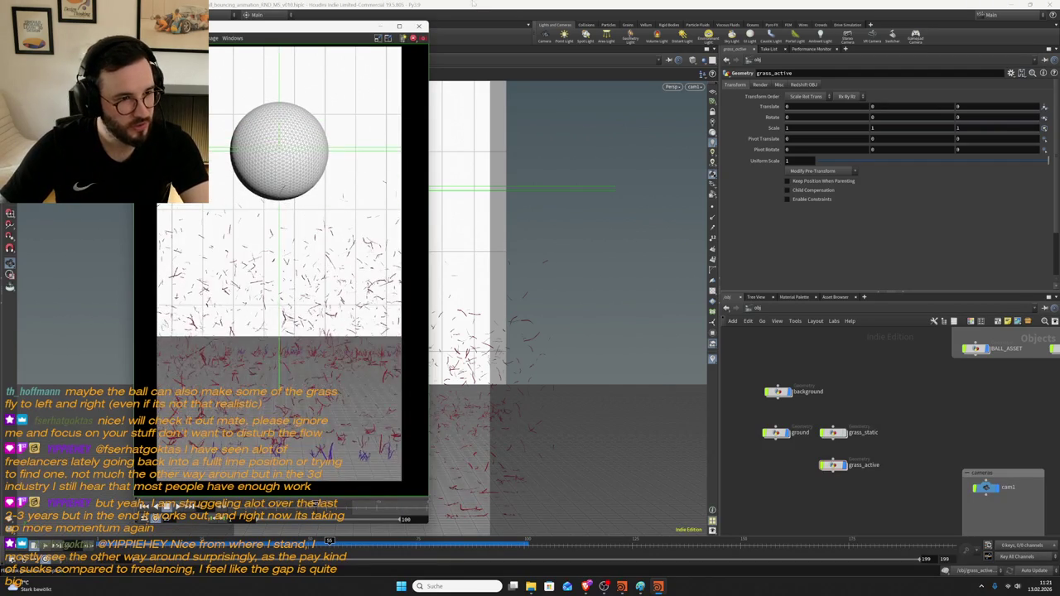
left_click(420, 26)
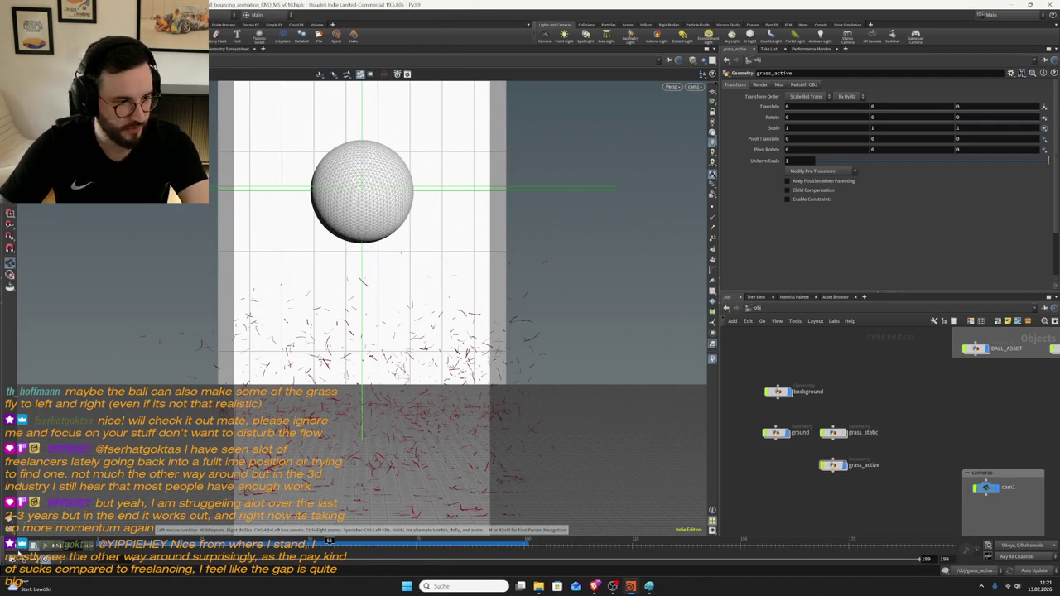
- Lower popdrag1 Air Resistance to 5 inside the grass solver and save the scene
double_click(832, 465)
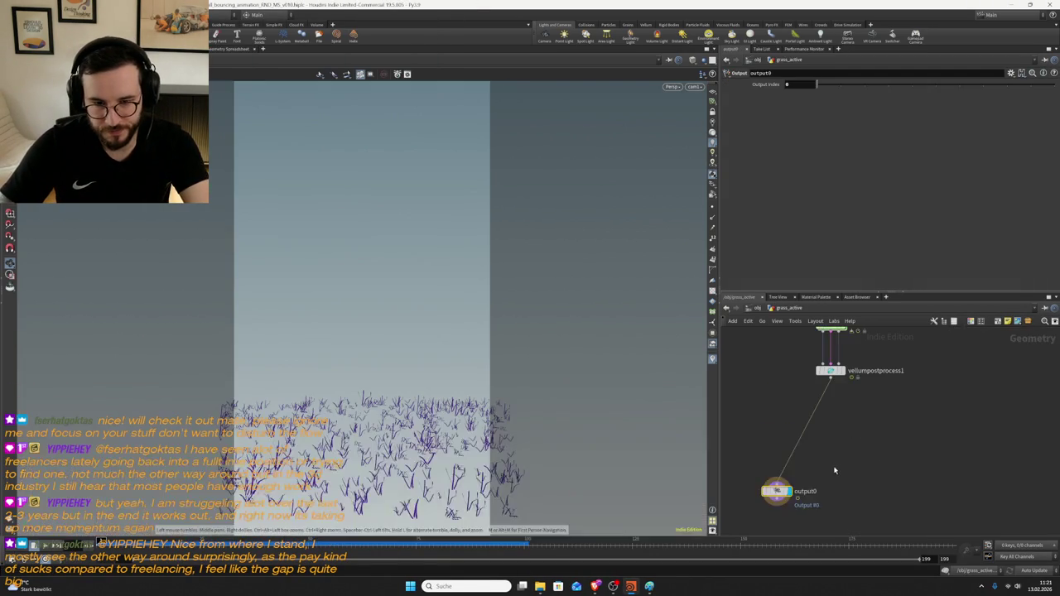
key("h")
double_click(842, 408)
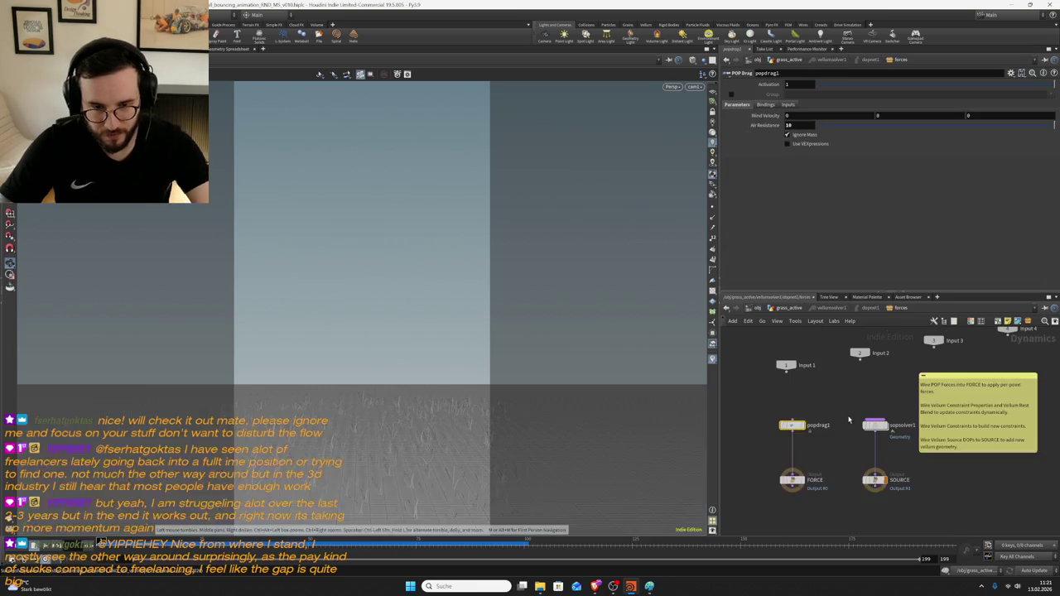
key("ctrl+s")
type("5")
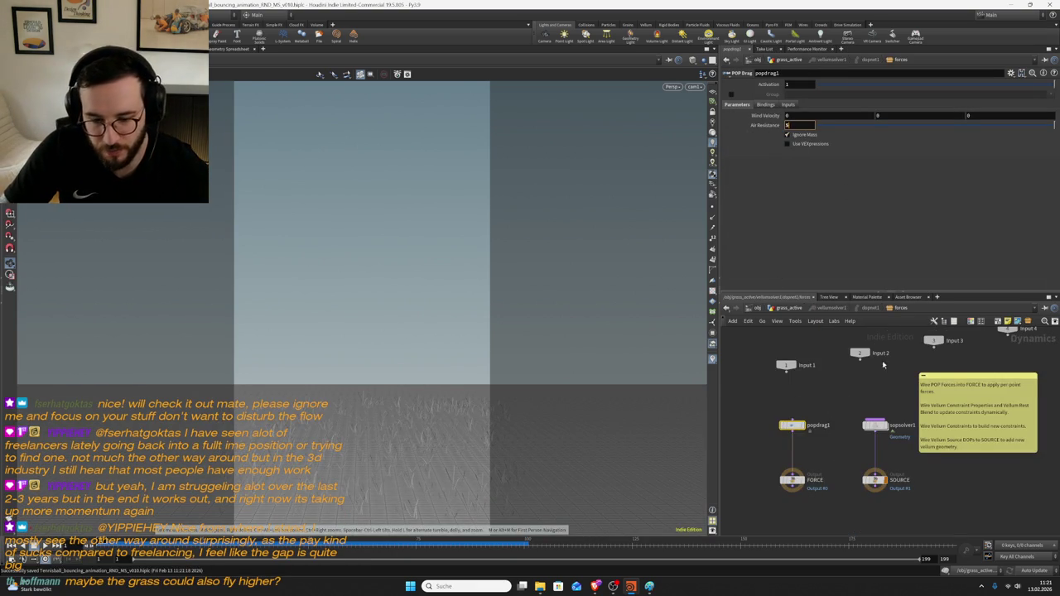
key("ctrl+s")
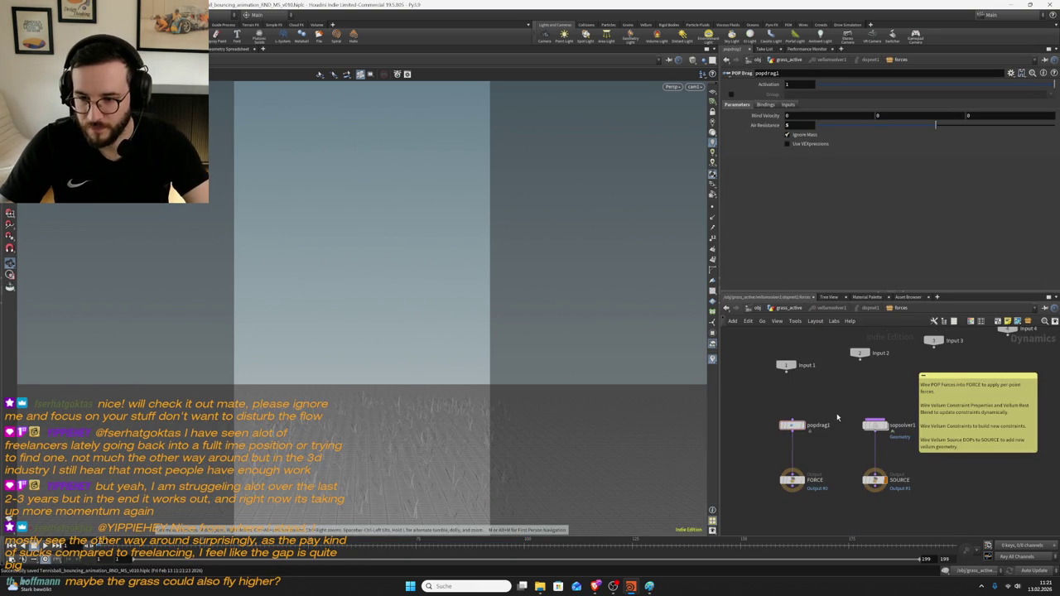
- Render another flipbook from the object level, review it, and close MPlay
left_click(757, 309)
left_click(880, 464)
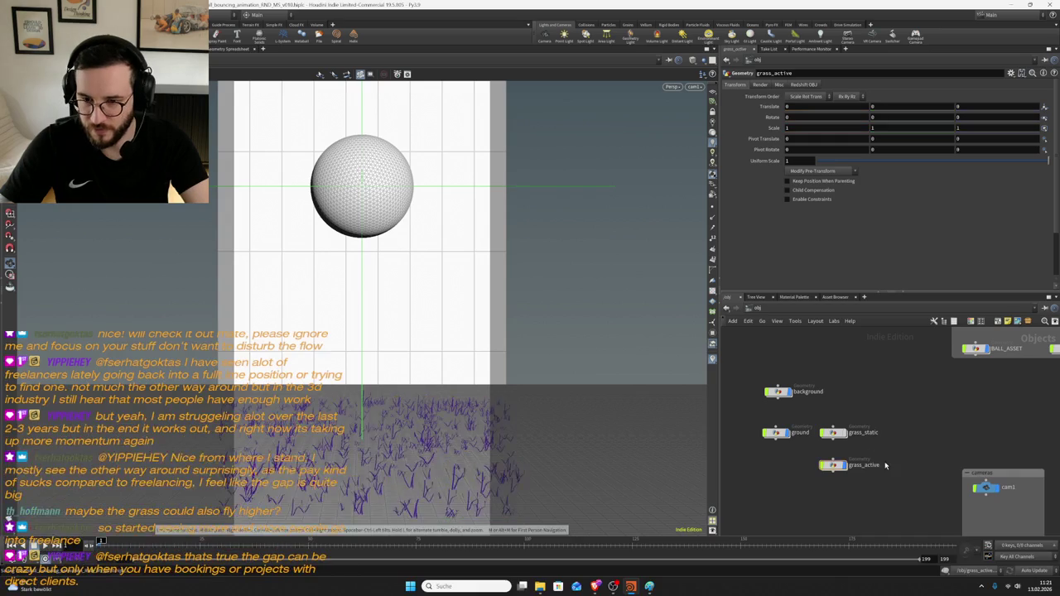
left_click(54, 530)
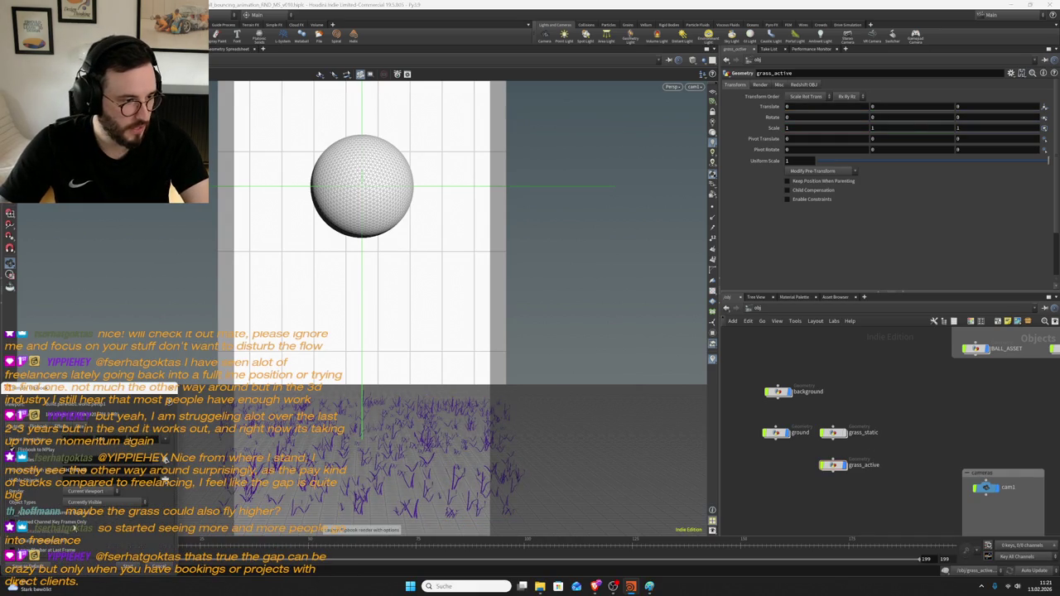
left_click(165, 458)
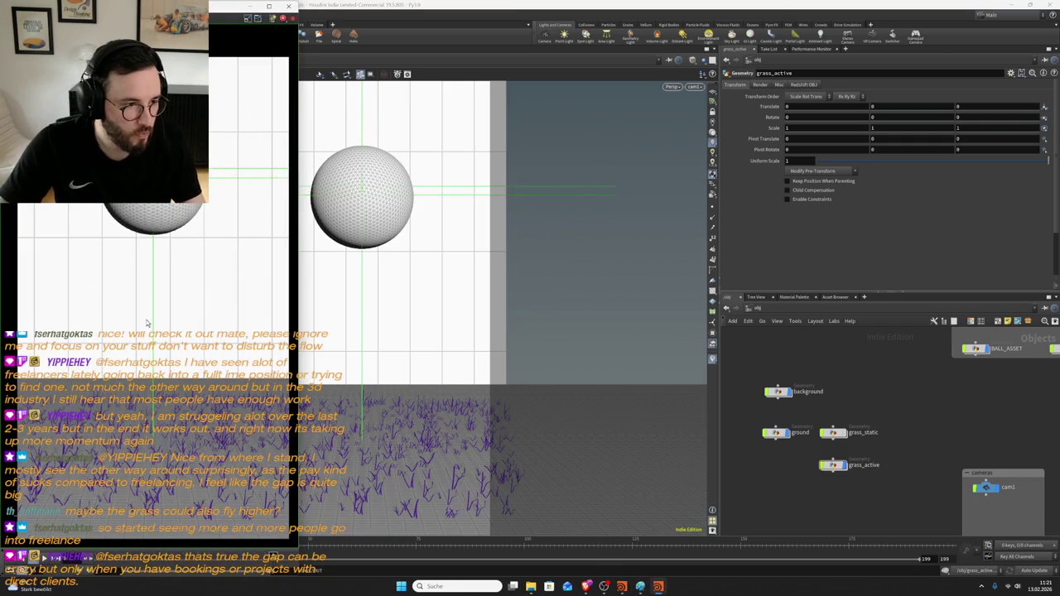
mouse_move(157, 16)
left_mouse_down()
mouse_move(246, 83)
mouse_move(292, 37)
left_mouse_up()
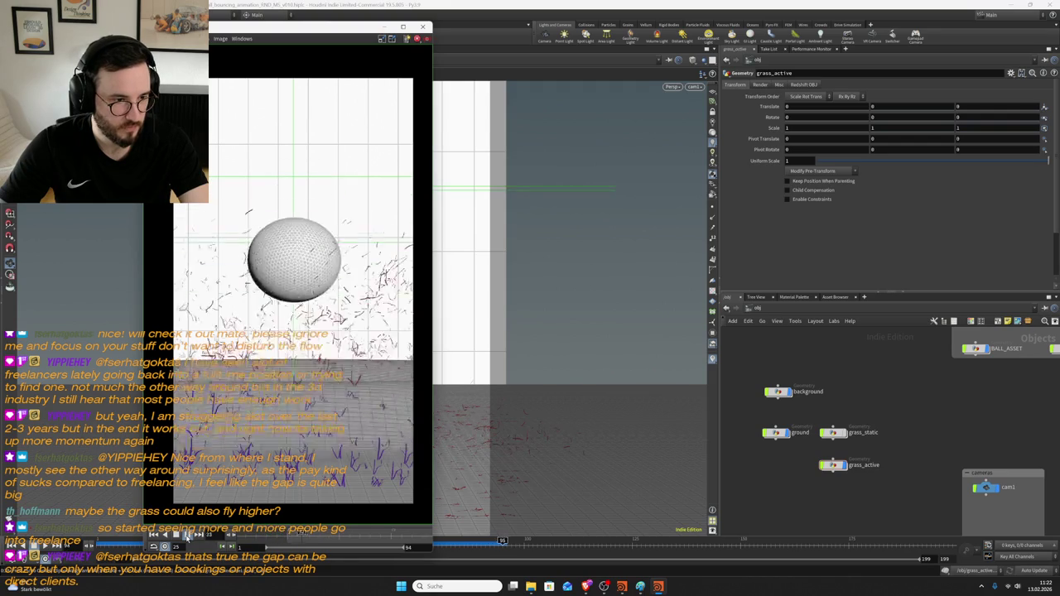
left_click(423, 26)
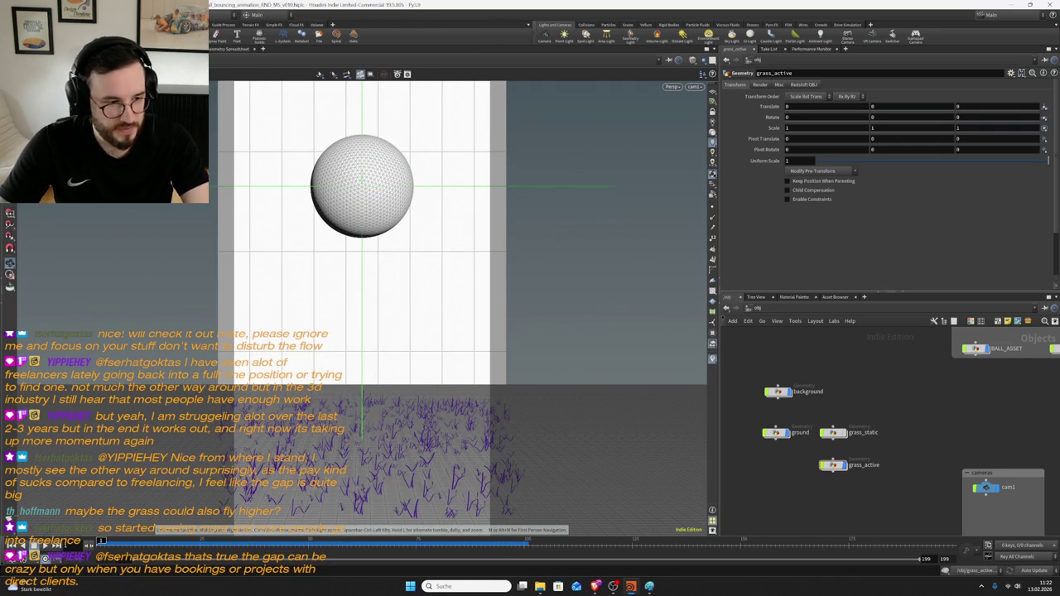
- Check the POP Drag node inside the grass solver, then return to the object level
double_click(864, 466)
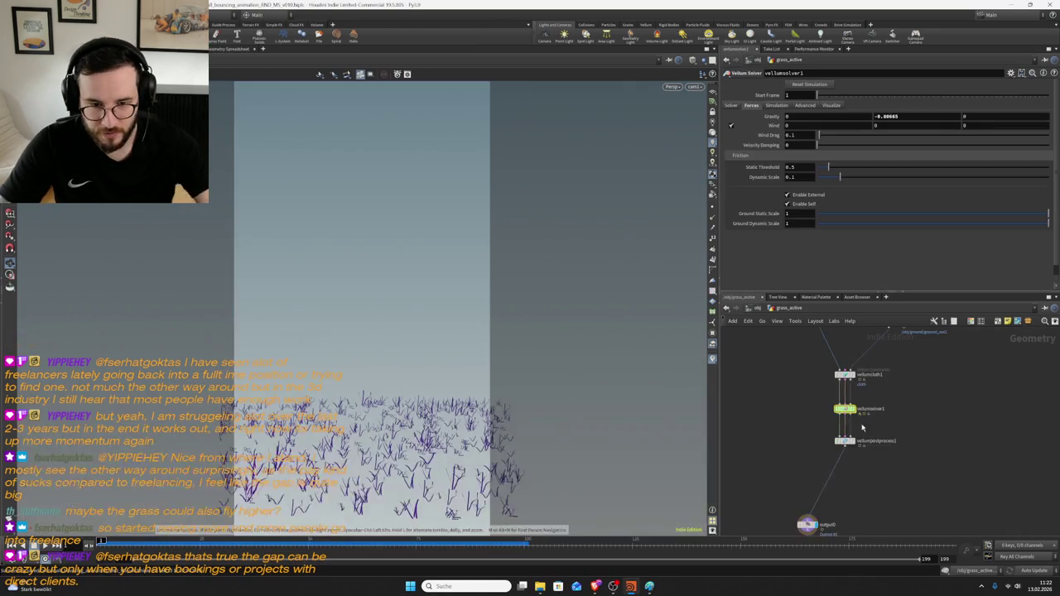
double_click(844, 439)
left_click_drag(819, 397, 788, 428)
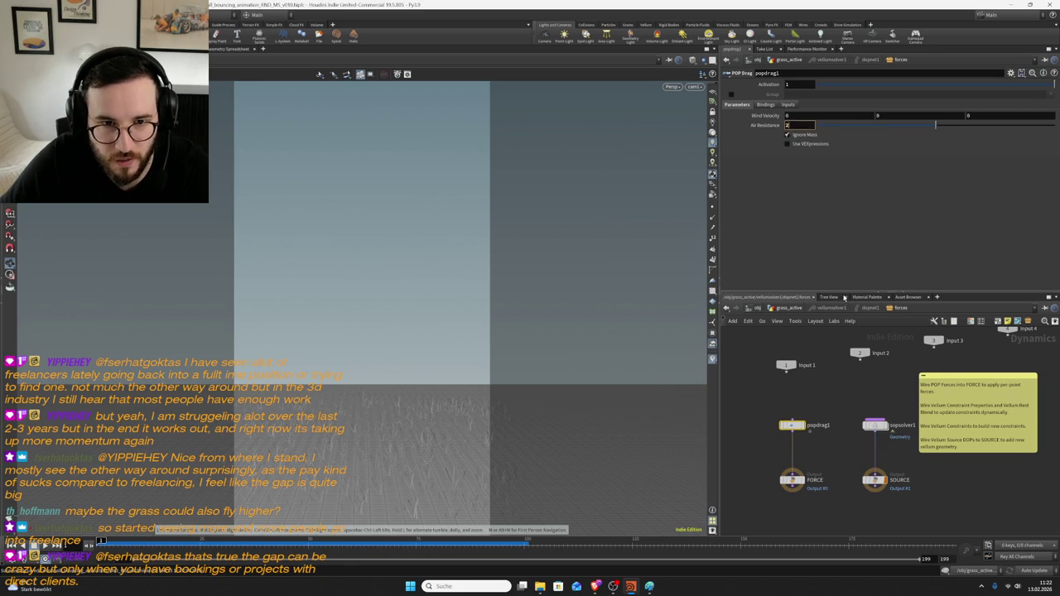
key("u")
key("u")
key("u")
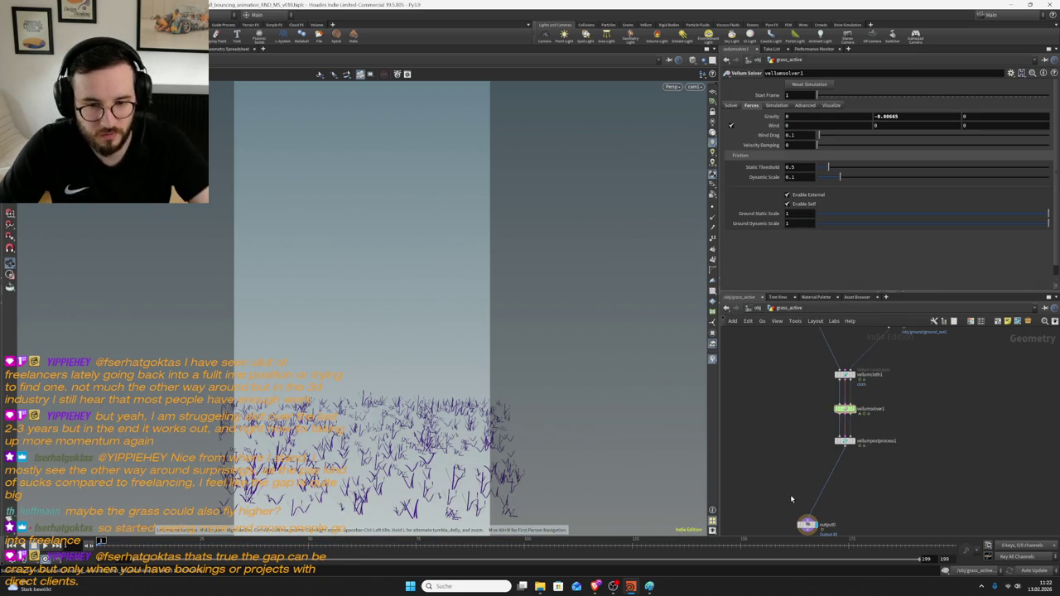
left_click_drag(796, 490, 819, 539)
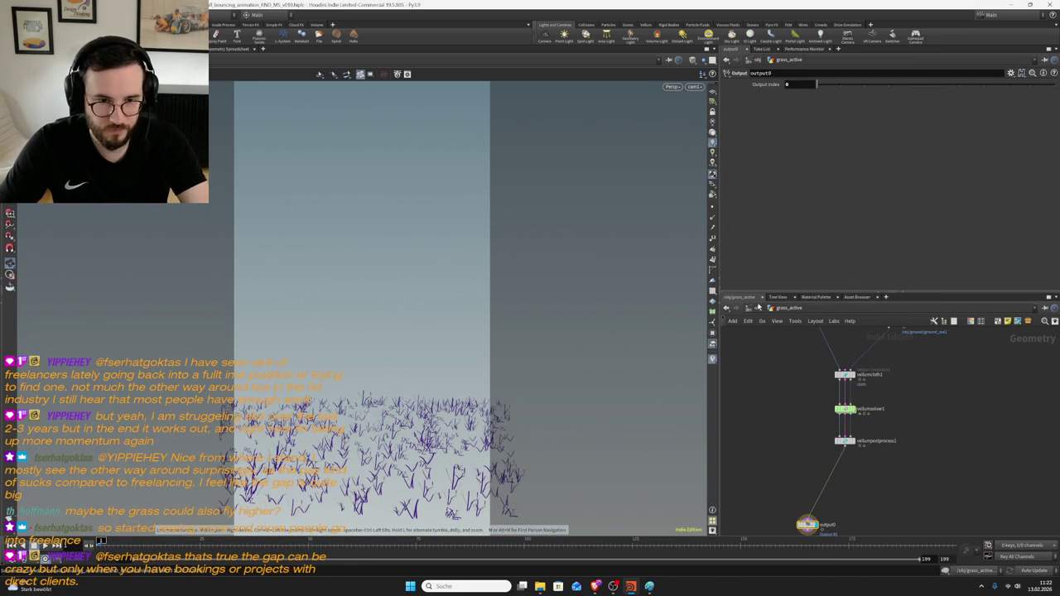
left_click(756, 307)
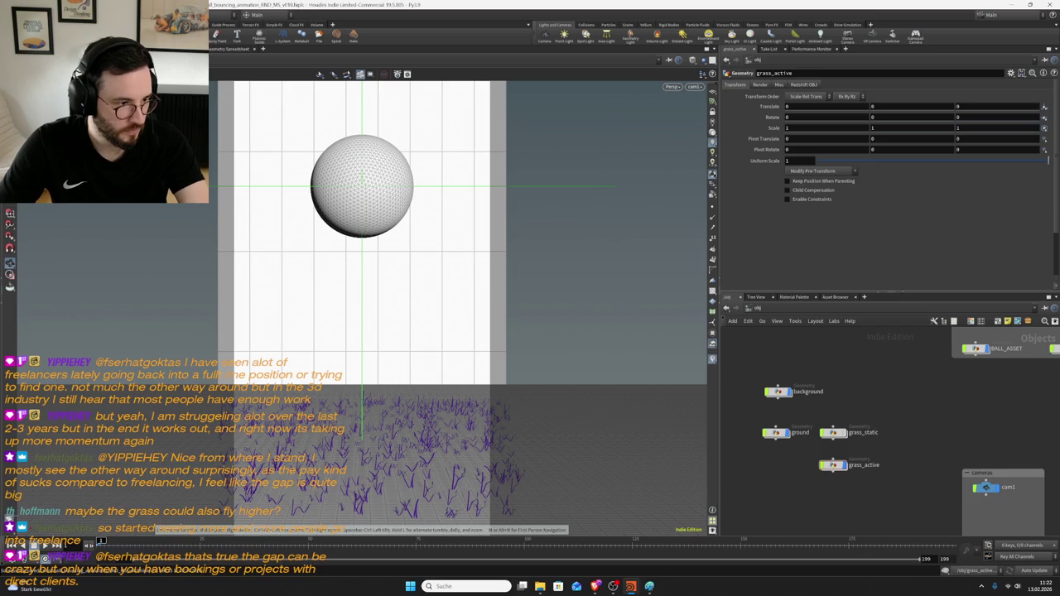
- Flipbook the current viewport to MPlay and play back the ball over the grass
right_click(10, 524)
left_click(165, 458)
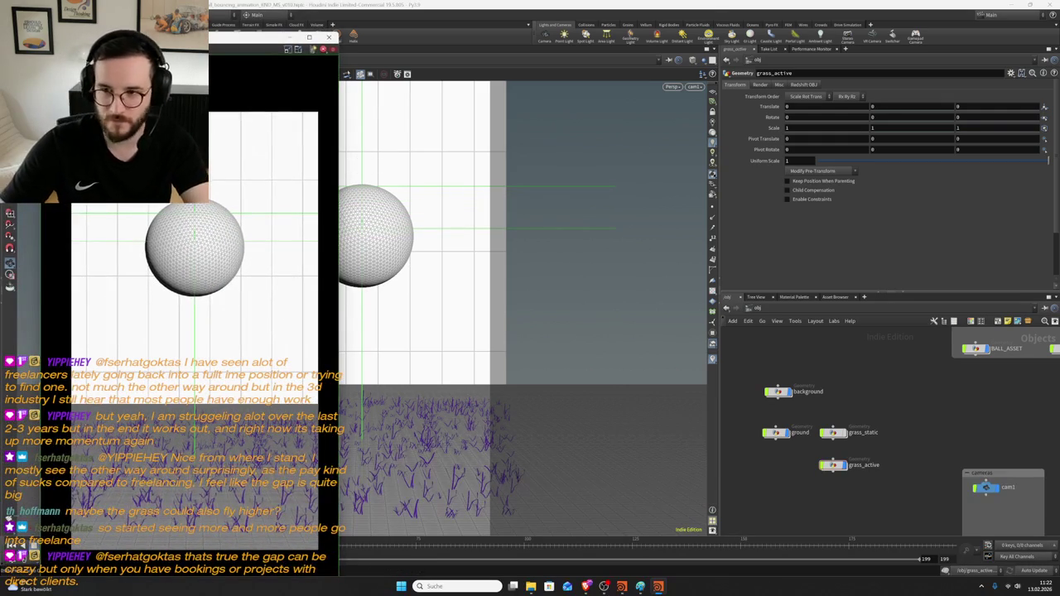
left_click_drag(219, 53, 231, 59)
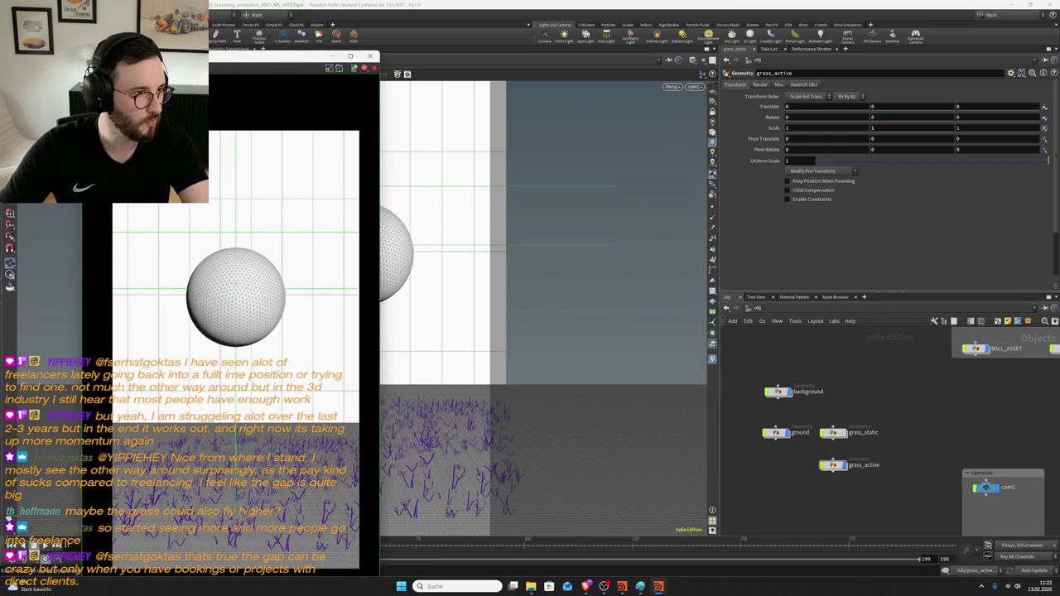
mouse_move(233, 61)
left_mouse_down()
mouse_move(299, 50)
mouse_move(312, 35)
left_mouse_up()
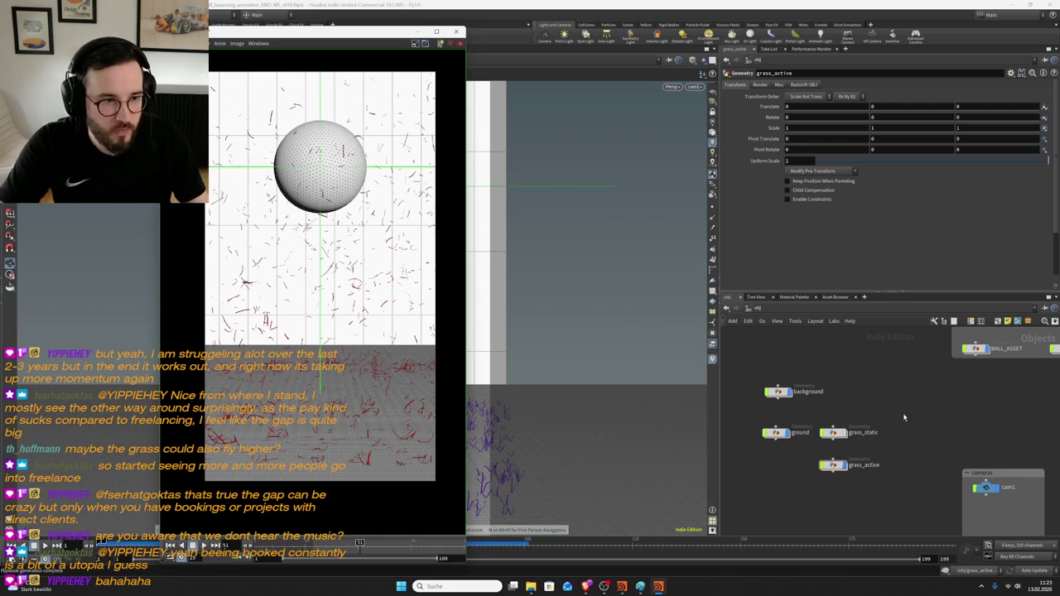
left_click(832, 464)
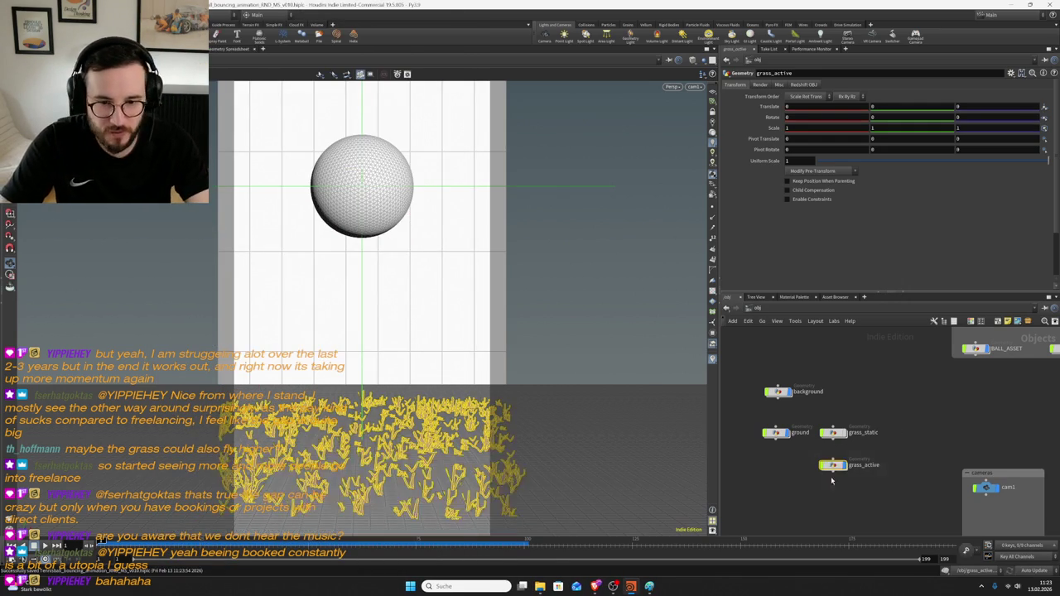
- Enter grass_active and inspect the groupdelete1 and del_group node parameters
double_click(832, 465)
scroll(797, 450, "up", 5)
middle_click_drag(789, 343, 844, 424)
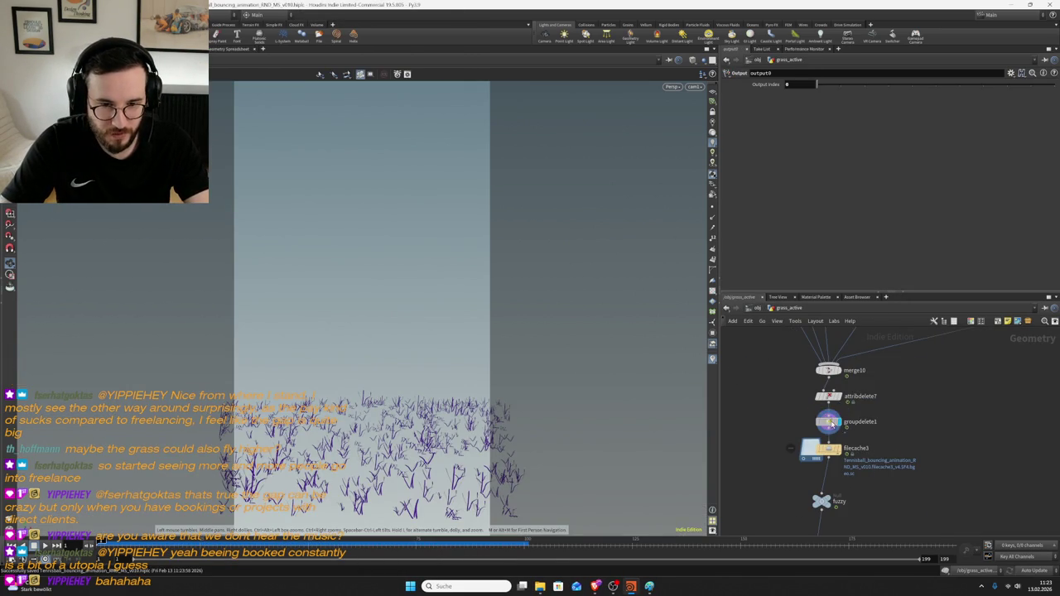
left_click(832, 424)
scroll(834, 422, "down", 3)
scroll(837, 419, "down", 2)
scroll(842, 416, "down", 2)
scroll(840, 414, "up", 1)
scroll(828, 410, "up", 2)
scroll(808, 404, "up", 2)
scroll(791, 397, "up", 2)
scroll(786, 394, "up", 2)
scroll(782, 399, "up", 1)
left_click(779, 401)
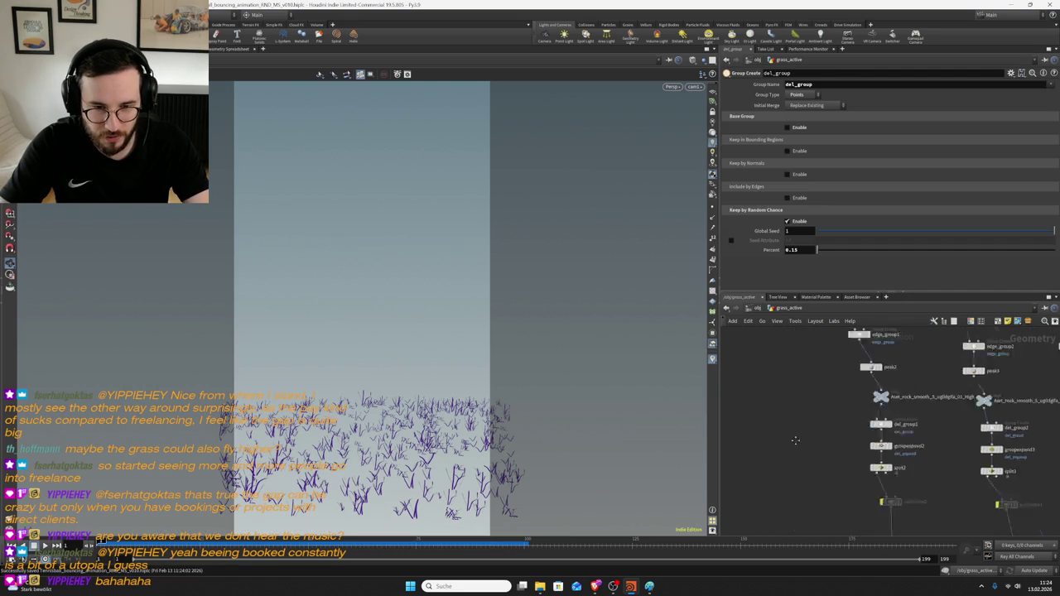
middle_click_drag(881, 425, 806, 428)
- Select all three del_group nodes and set their random-keep Percent to 0.3, then 0.6
left_click_drag(973, 447, 1026, 451)
middle_click_drag(1026, 452, 835, 443)
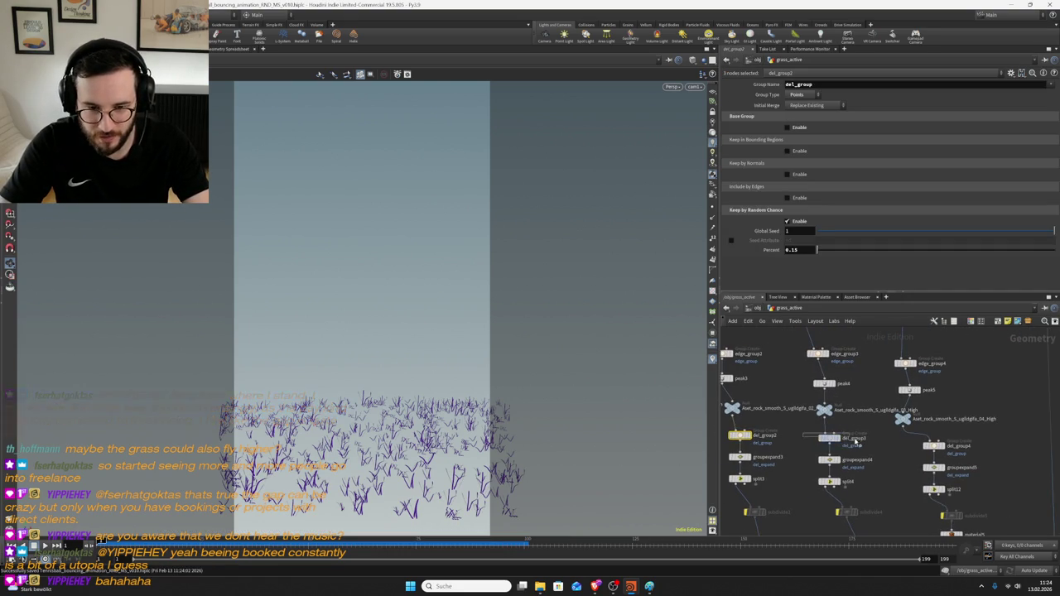
middle_click_drag(894, 460, 950, 433)
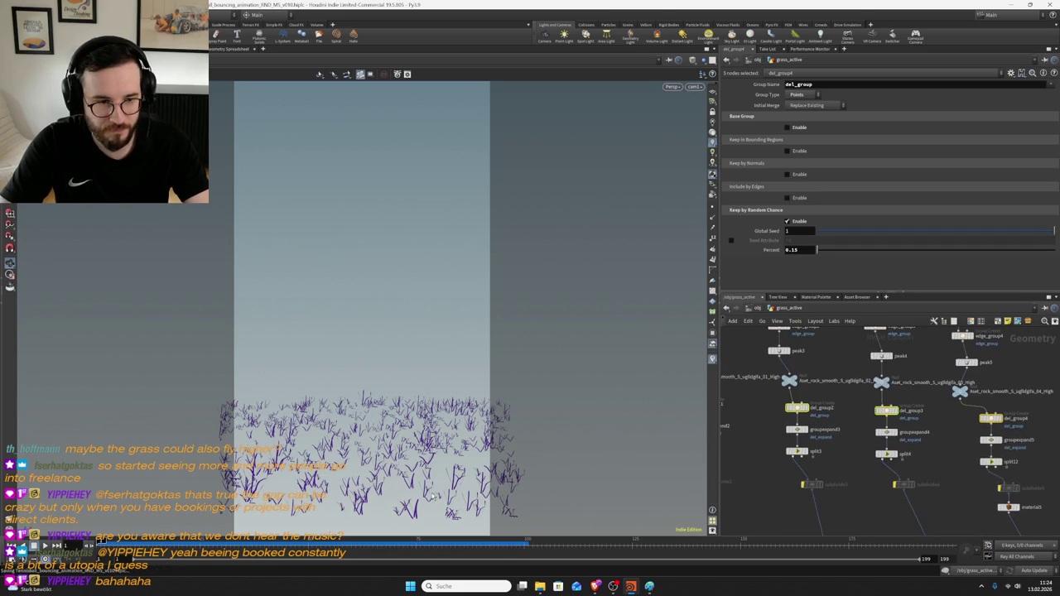
mouse_move(366, 477)
left_mouse_down("alt")
mouse_move(443, 367)
mouse_move(546, 376)
mouse_move(549, 300)
mouse_move(593, 353)
left_mouse_up("alt")
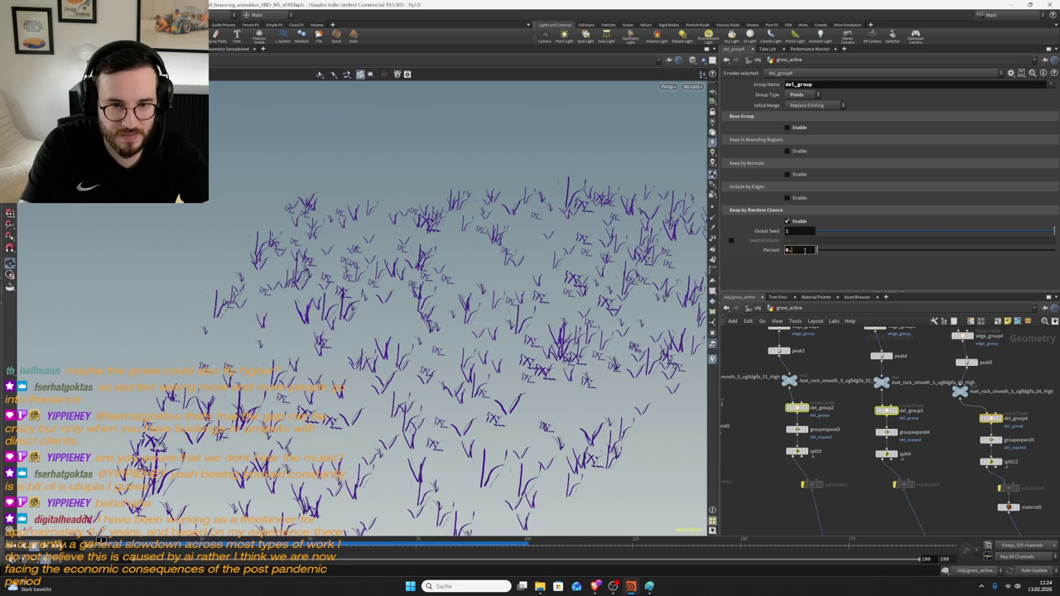
type("3")
key("Return")
left_click_drag(494, 385, 540, 367, "alt")
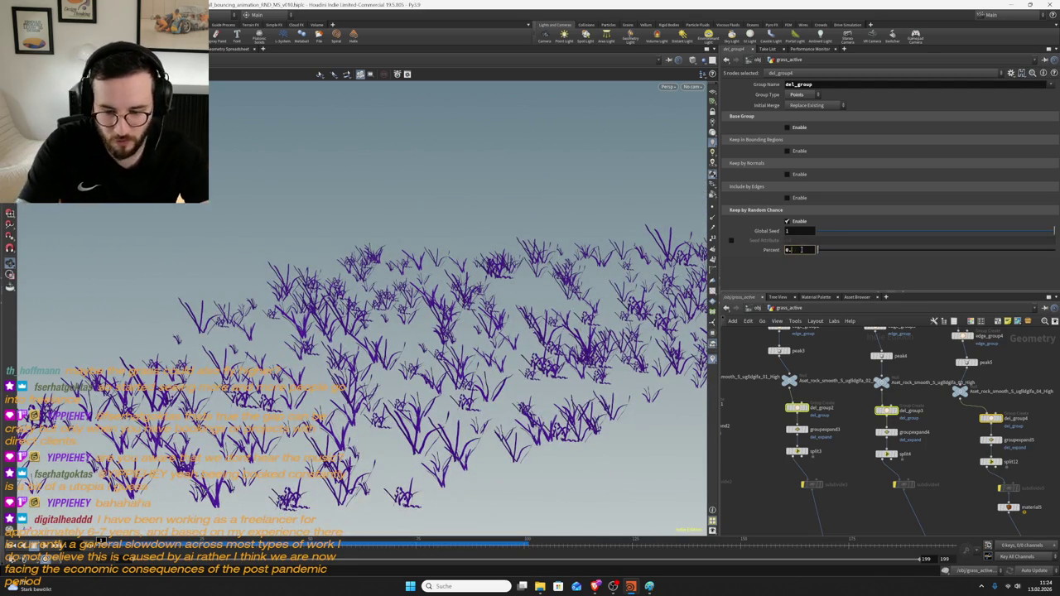
type("6")
key("Return")
- Inspect the denser grass from another angle, then look through cam1 again
left_click_drag(448, 365, 530, 331, "alt")
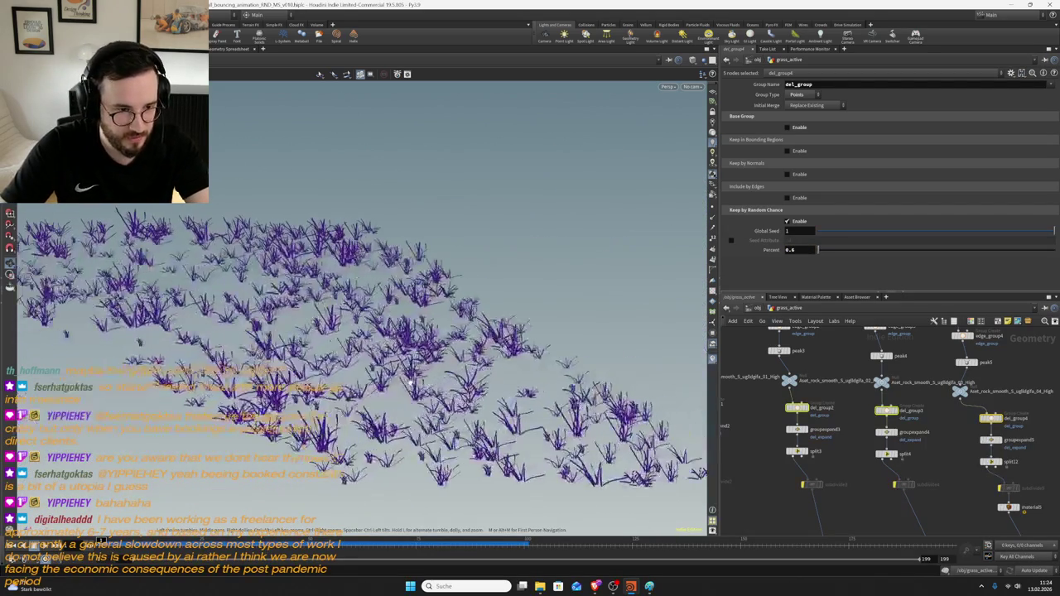
left_click(700, 88)
left_click(721, 124)
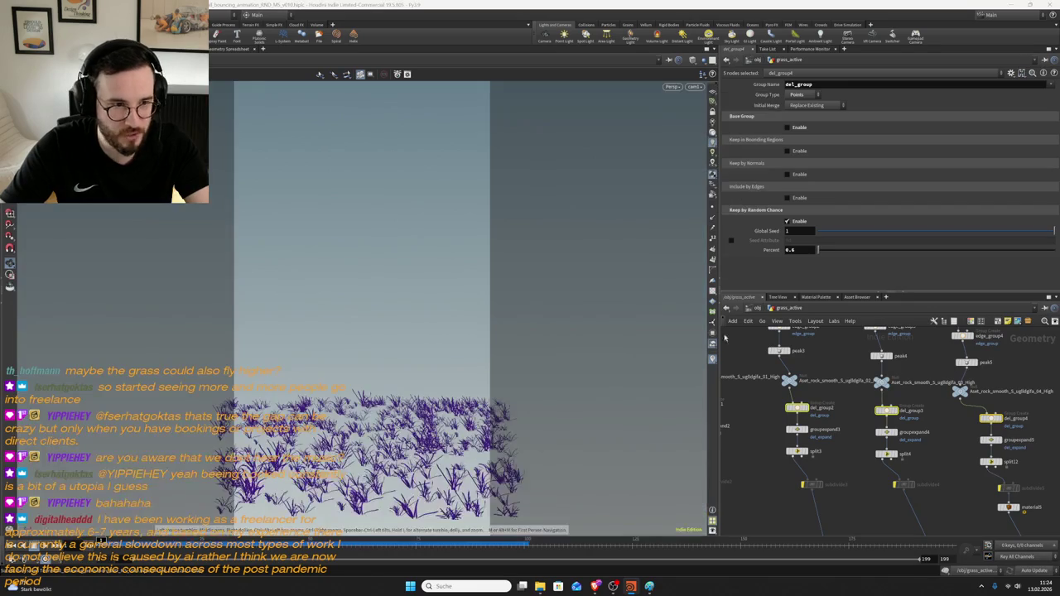
scroll(924, 456, "down", 5)
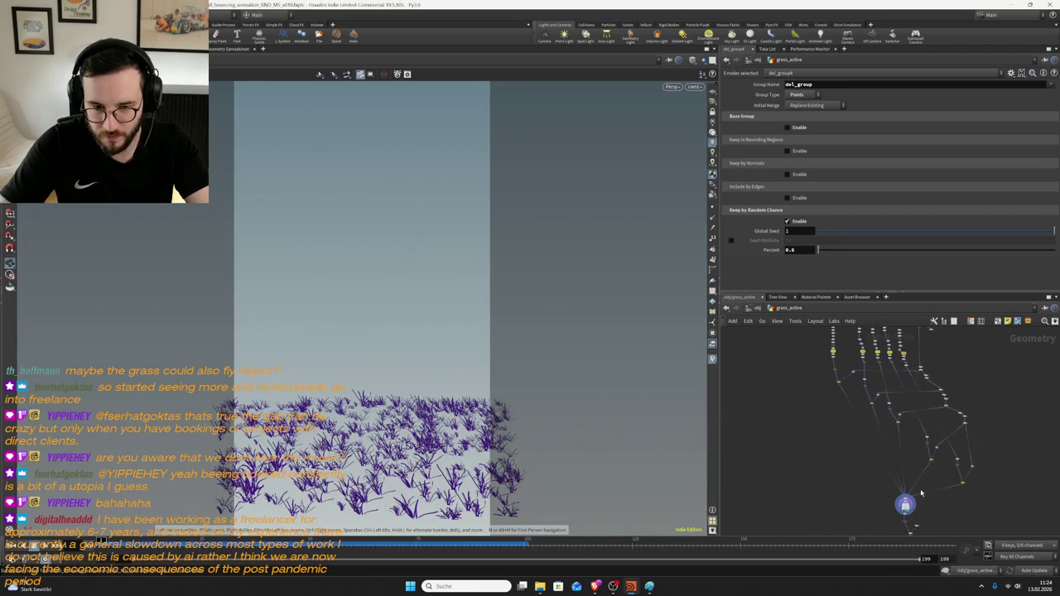
scroll(897, 458, "up", 4)
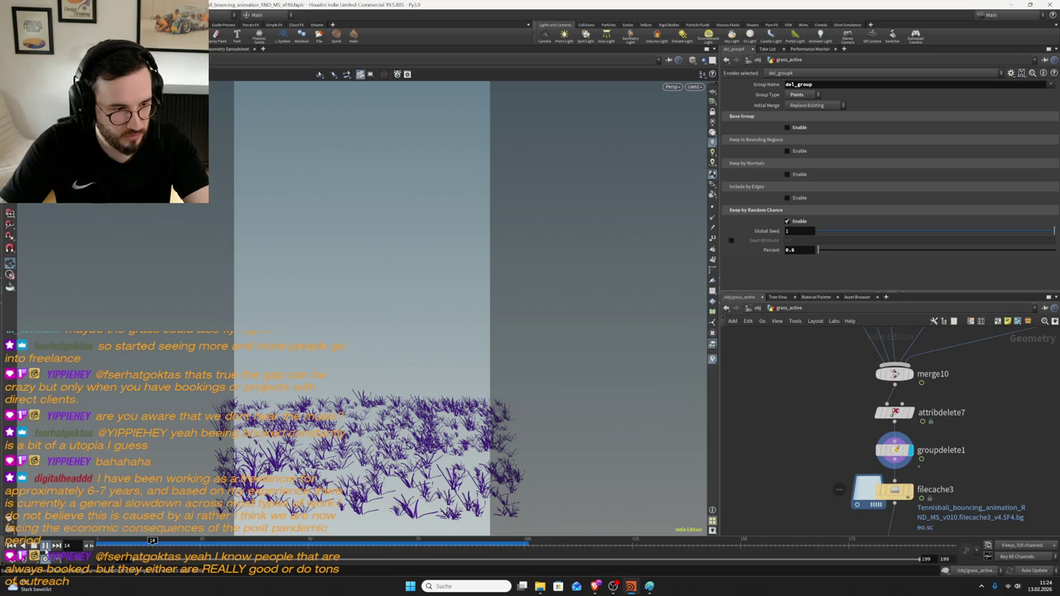
- Write filecache3's grass cache to disk, then switch to OpenGuessr and start its next round
left_click(910, 493)
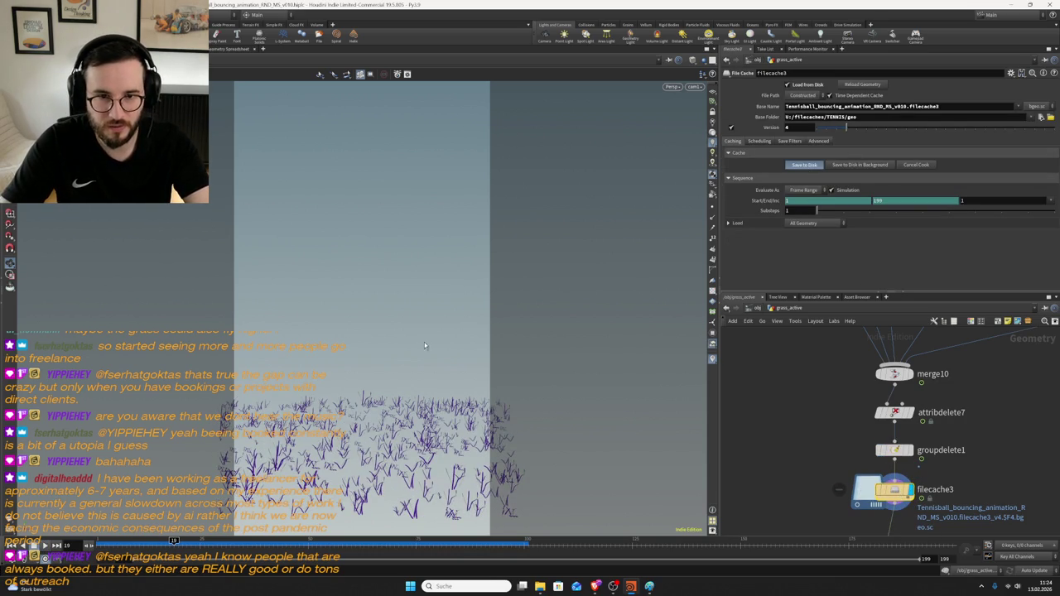
left_click_drag(387, 317, 422, 315)
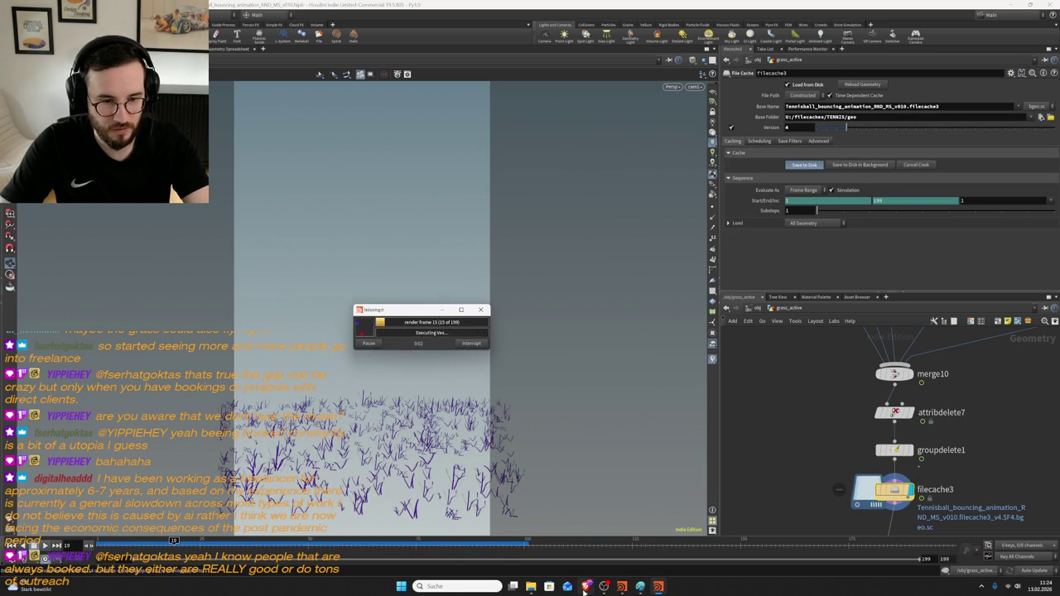
left_click(586, 586)
left_click(921, 8)
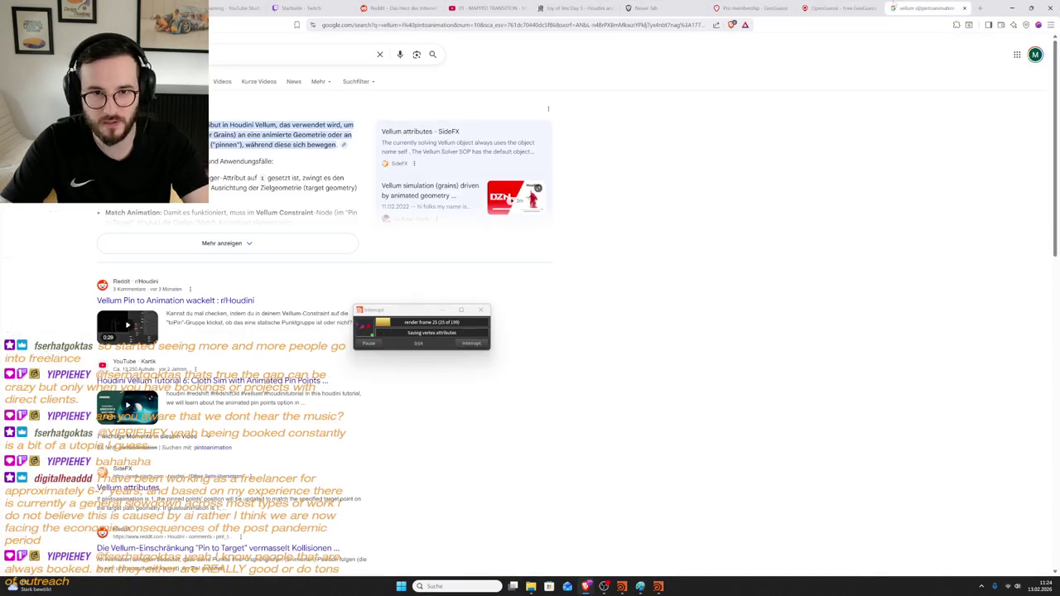
left_click(838, 7)
mouse_move(433, 311)
left_mouse_down()
mouse_move(982, 107)
mouse_move(977, 29)
mouse_move(981, 52)
left_mouse_up()
left_click(1014, 559)
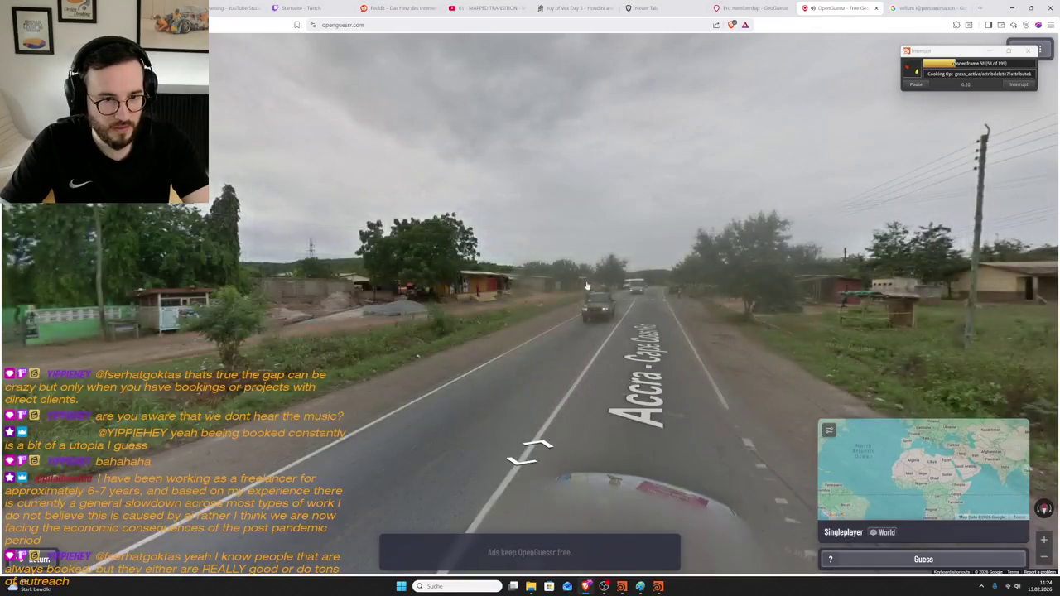
- Turn and step through Street View toward the roadside shacks, shops and pink building
left_click_drag(469, 196, 412, 232)
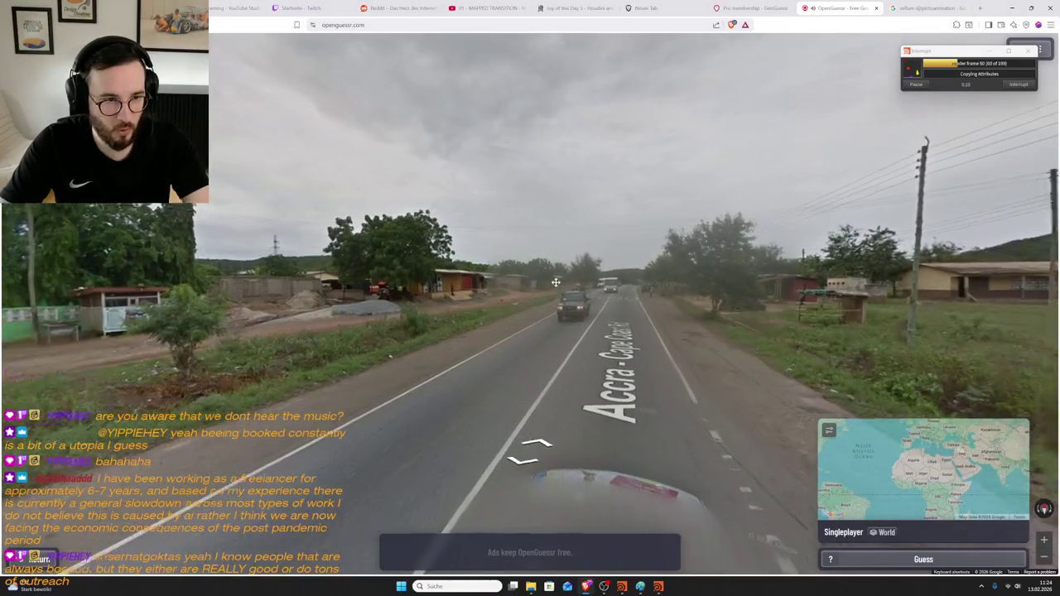
key("Right")
key("Right")
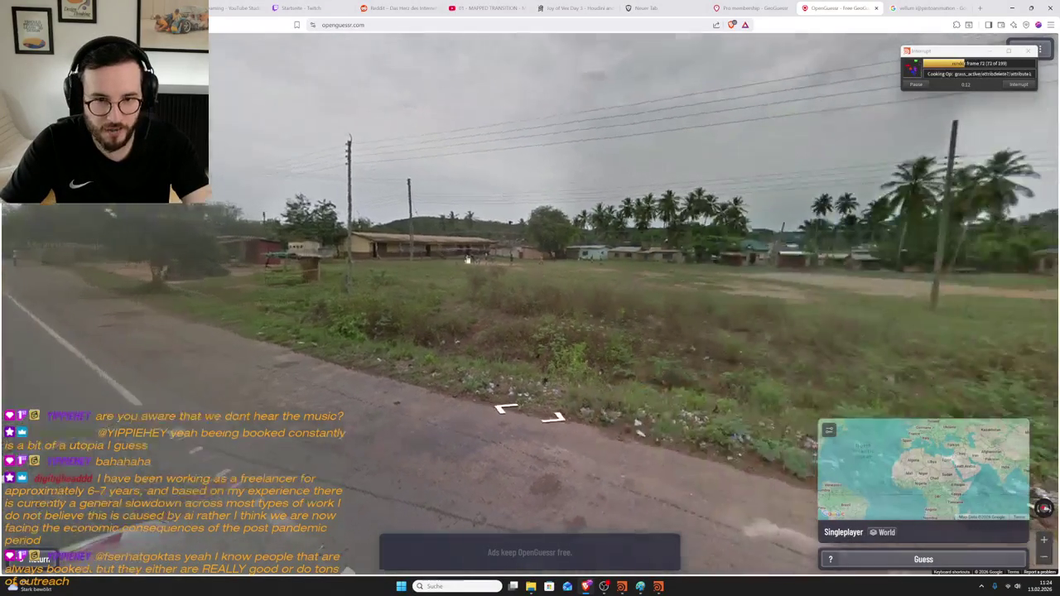
key("Right")
key("Right")
key("Right")
key("Right")
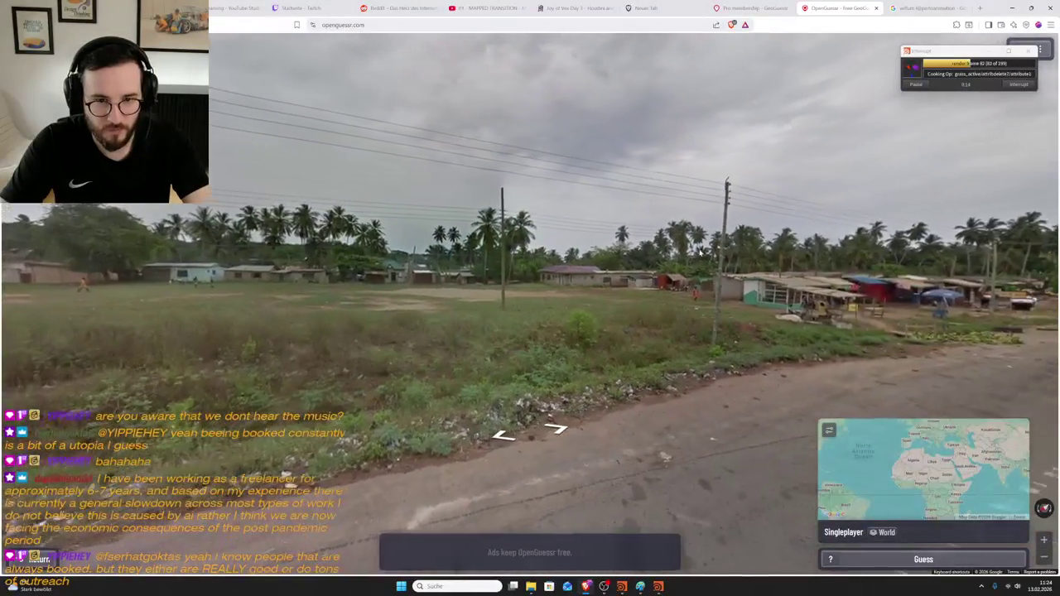
key("Right")
left_click(613, 294)
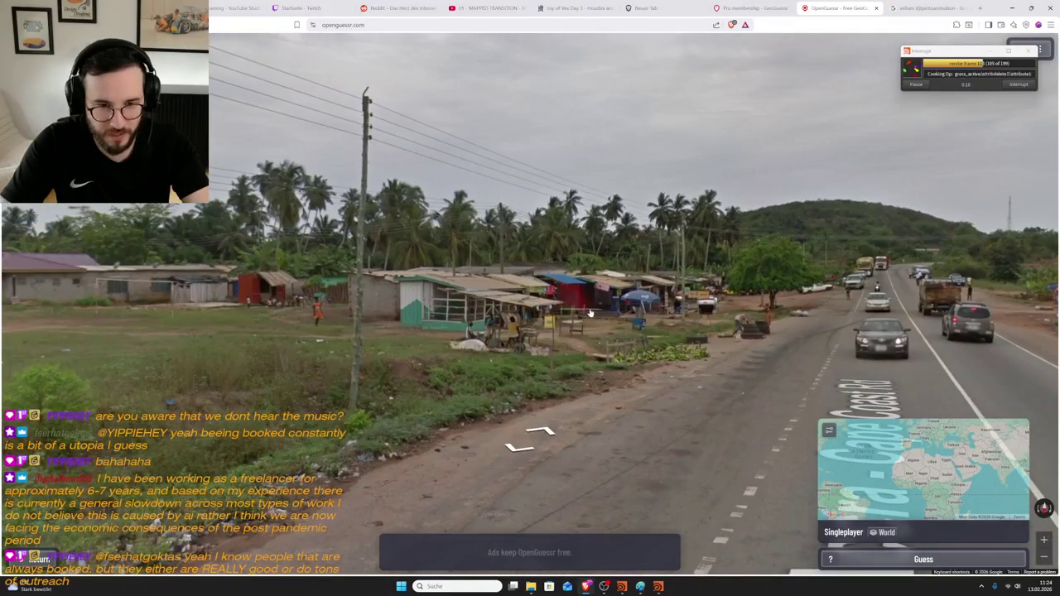
left_click(374, 352)
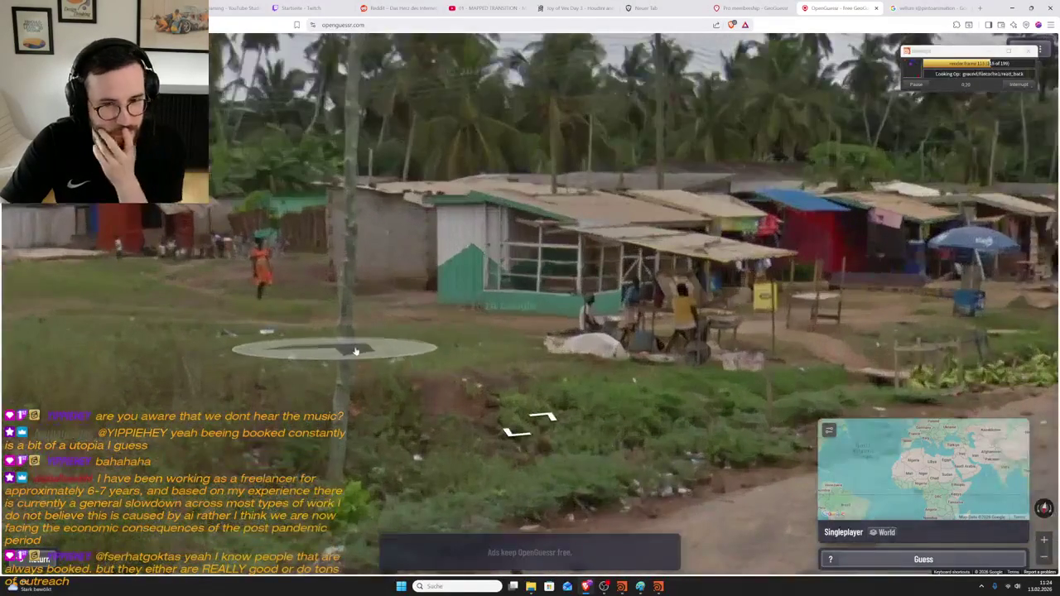
key("Right")
key("Right")
key("Right")
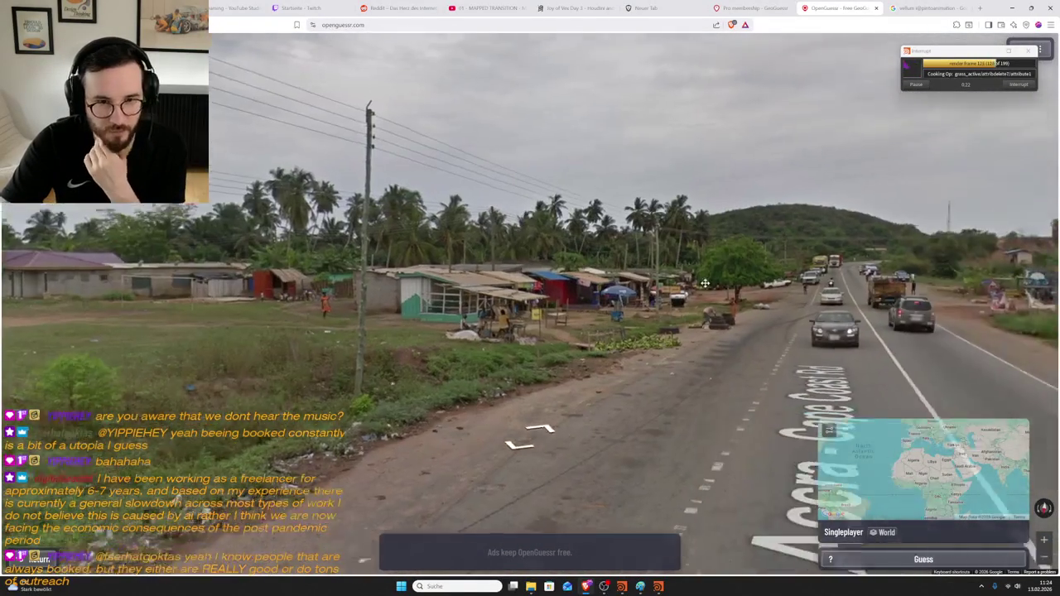
key("Right")
key("Right")
key("Right")
key("Right")
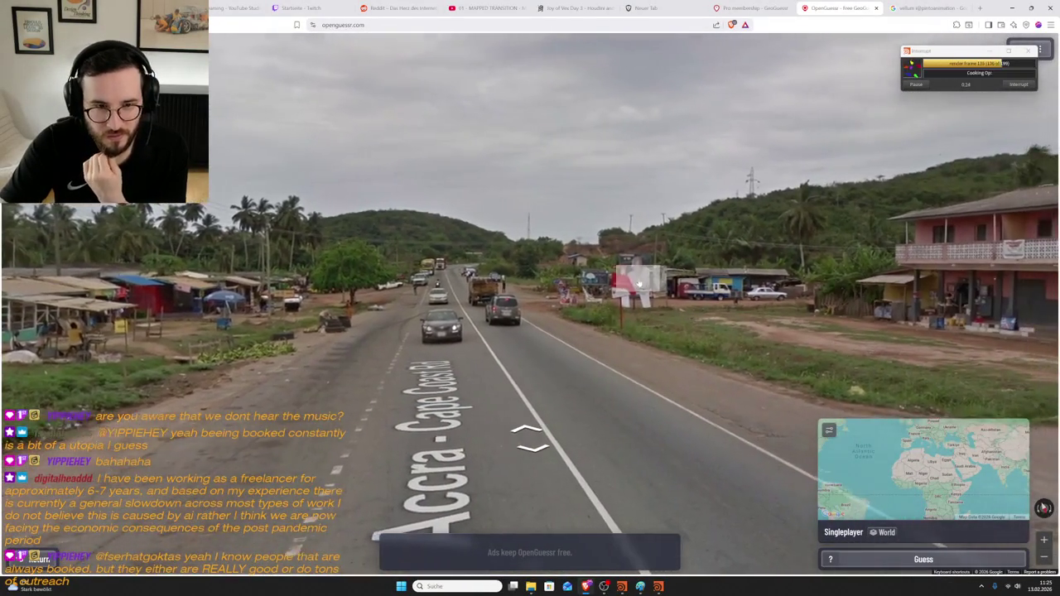
key("Right")
key("Right")
key("Right")
key("Right")
key("Right")
key("Right")
key("Right")
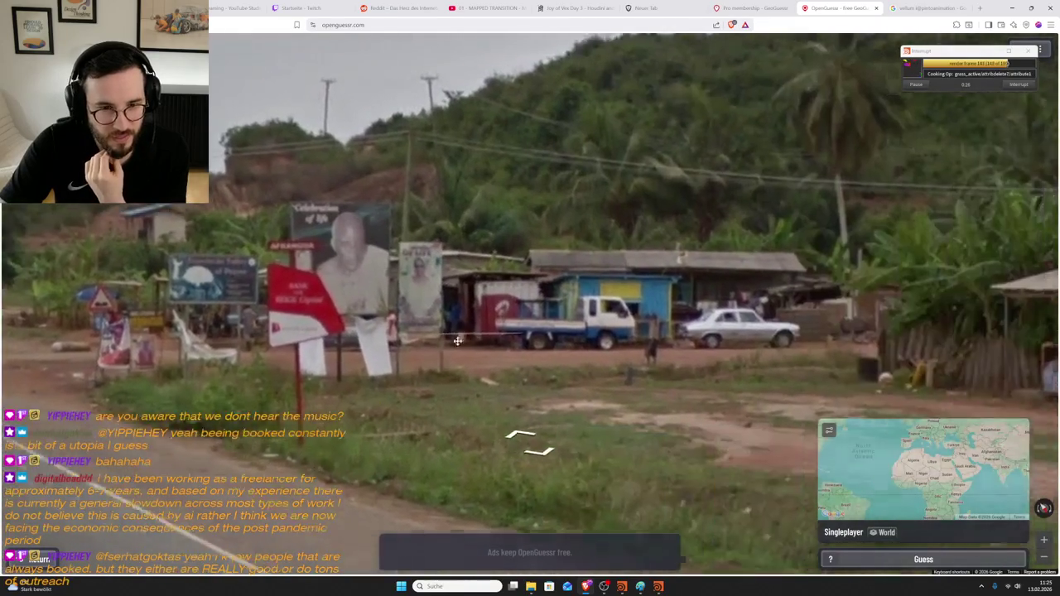
key("Right")
key("Right")
key("Right")
key("Right")
key("Right")
key("Right")
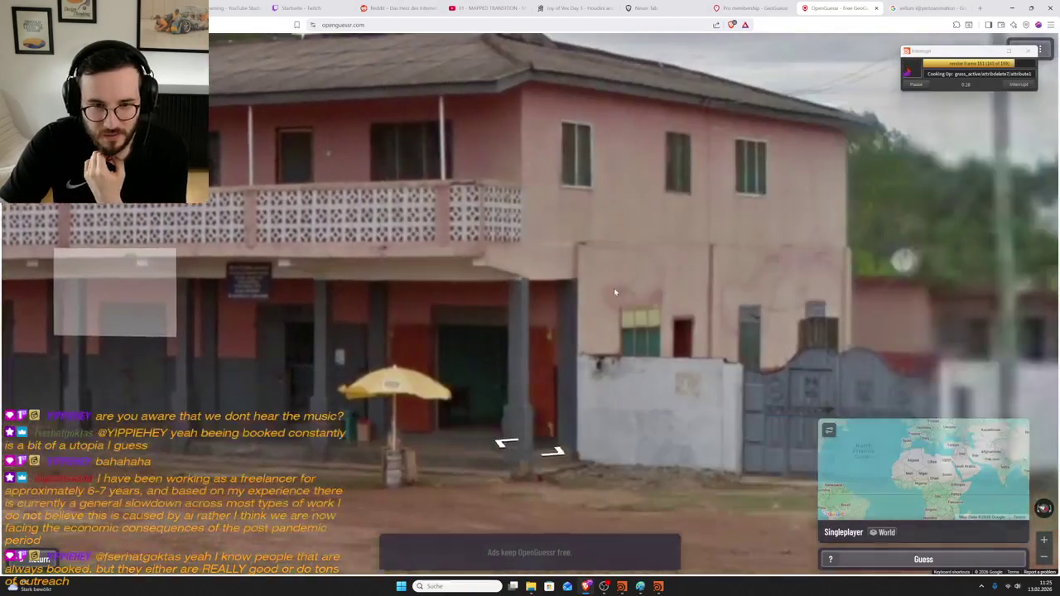
key("Right")
key("Right")
key("Right")
key("Right")
key("Right")
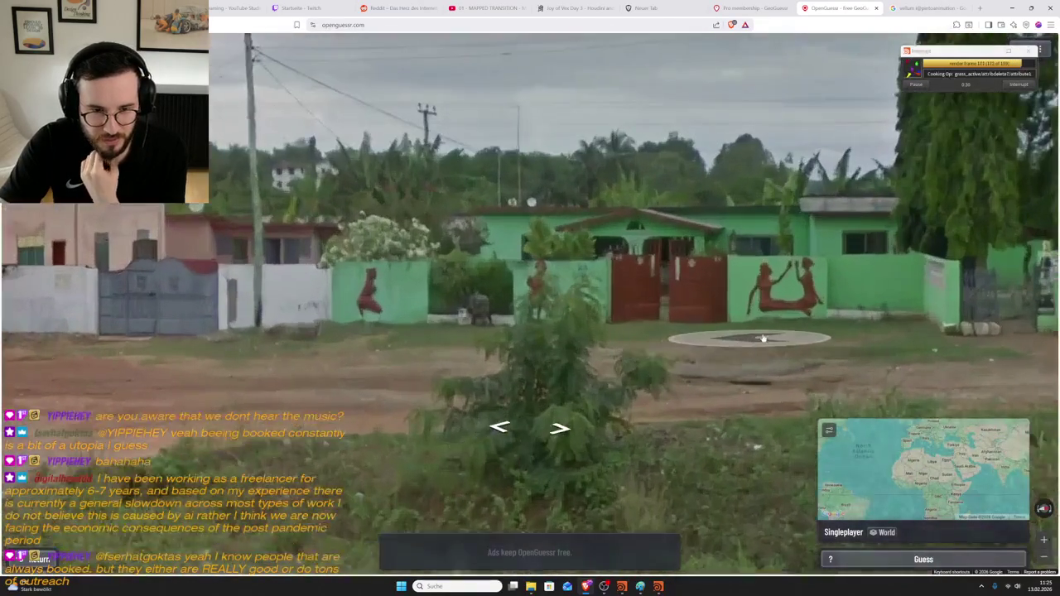
key("Right")
key("Right")
- Pan across the roadside school, houses and palms, then swing back to the road
scroll(572, 315, "down", 3)
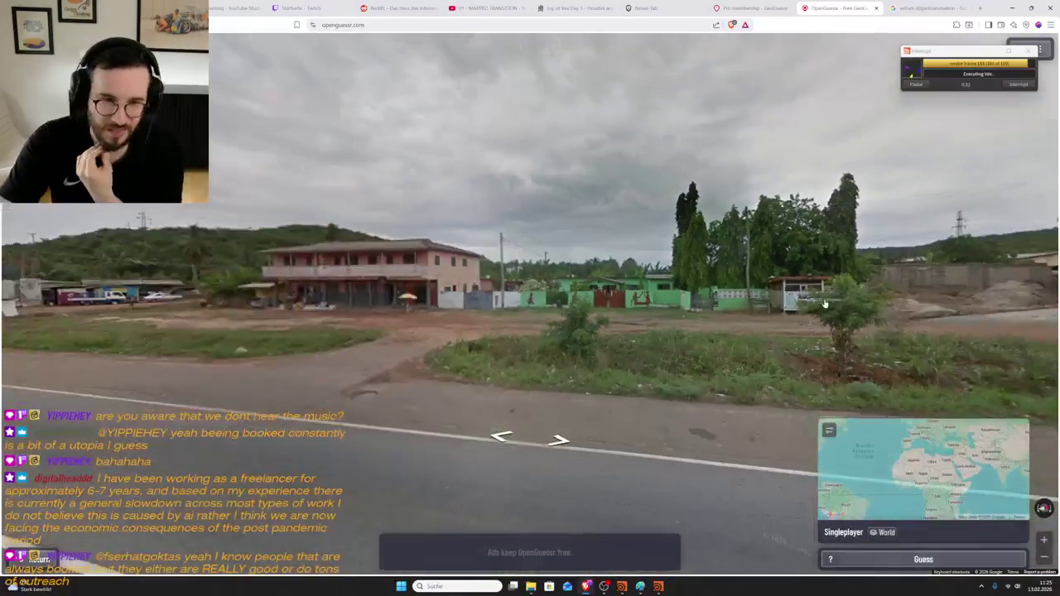
key("Right")
key("Right")
key("Right")
key("Right")
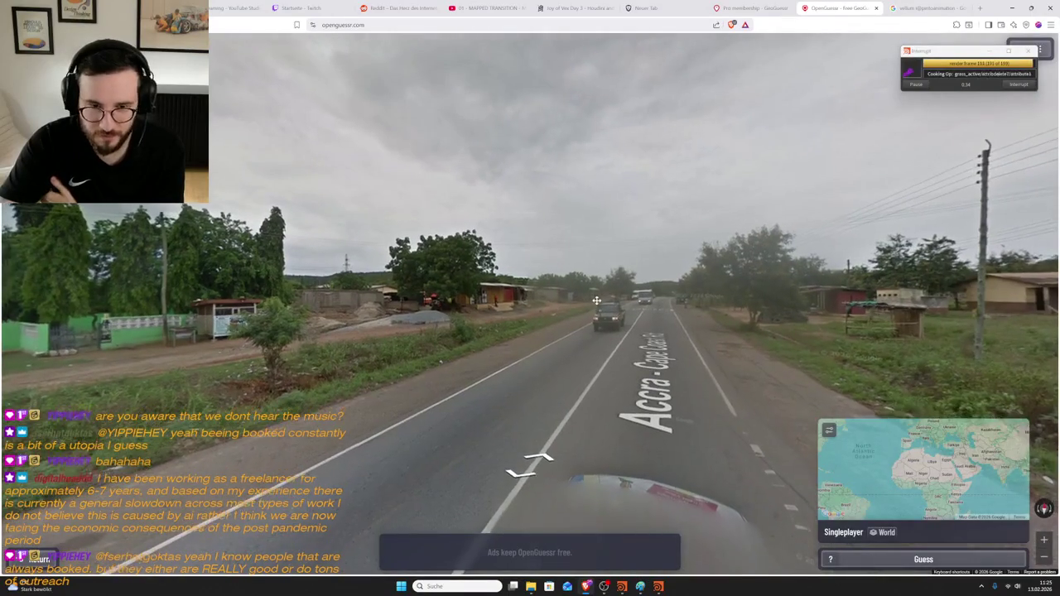
left_click_drag(801, 304, 559, 301)
left_click_drag(848, 301, 597, 303)
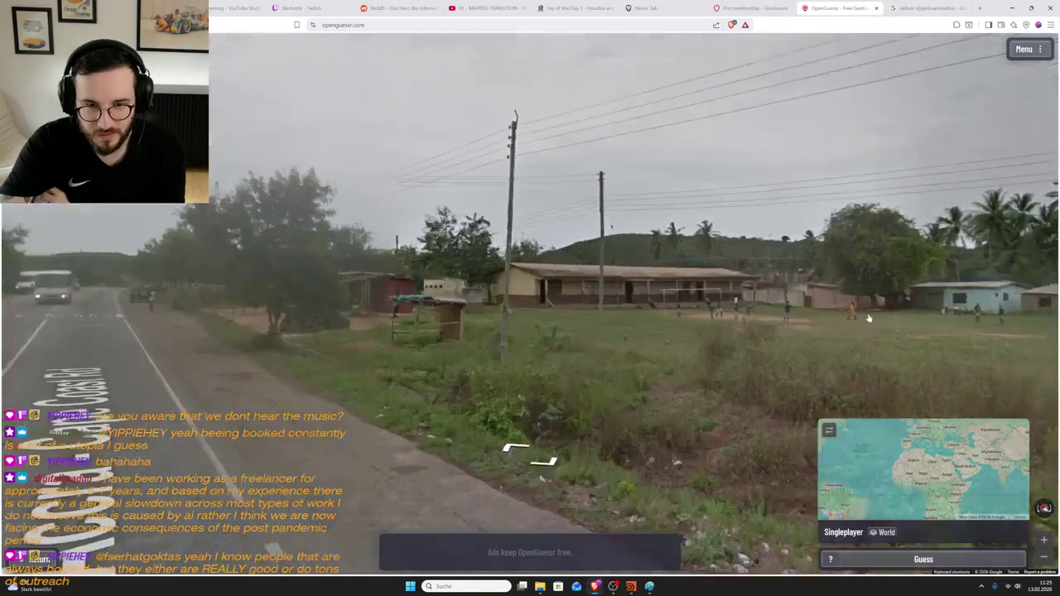
scroll(596, 303, "up", 3)
scroll(643, 324, "down", 3)
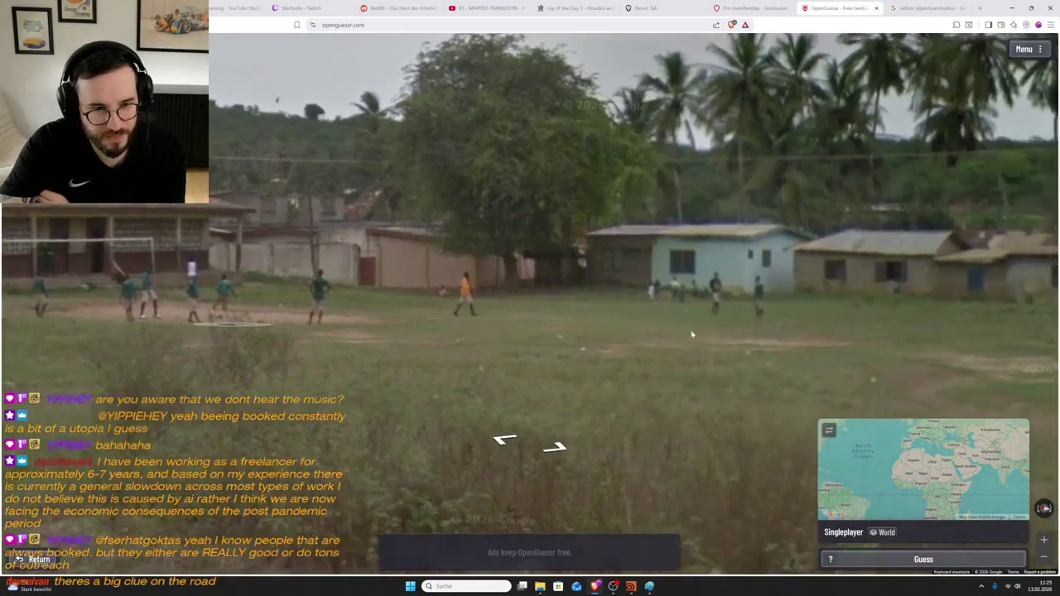
scroll(654, 327, "down", 2)
mouse_move(770, 328)
left_mouse_down()
mouse_move(389, 331)
mouse_move(612, 331)
left_mouse_up()
left_click_drag(249, 286, 785, 280)
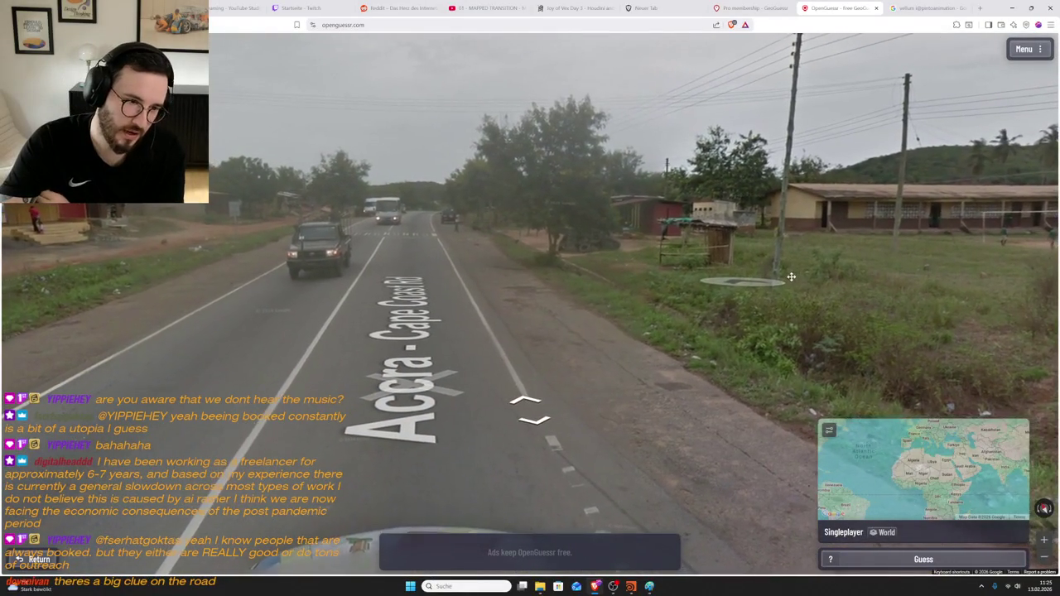
left_click_drag(785, 280, 807, 275)
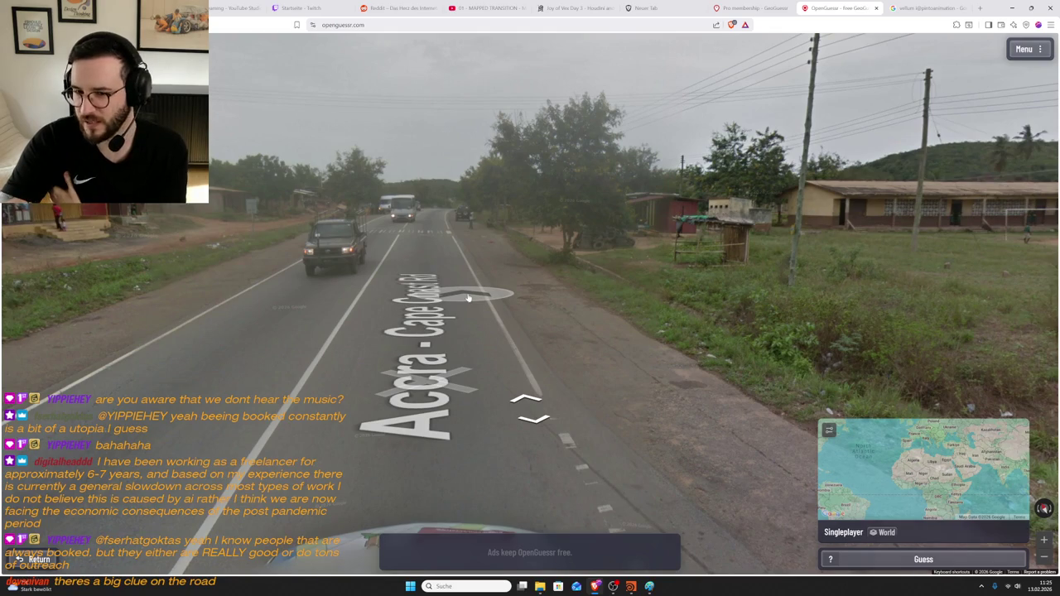
- Move along the Accra–Cape Coast road to the pink two-storey building by the hillside
left_click(466, 303)
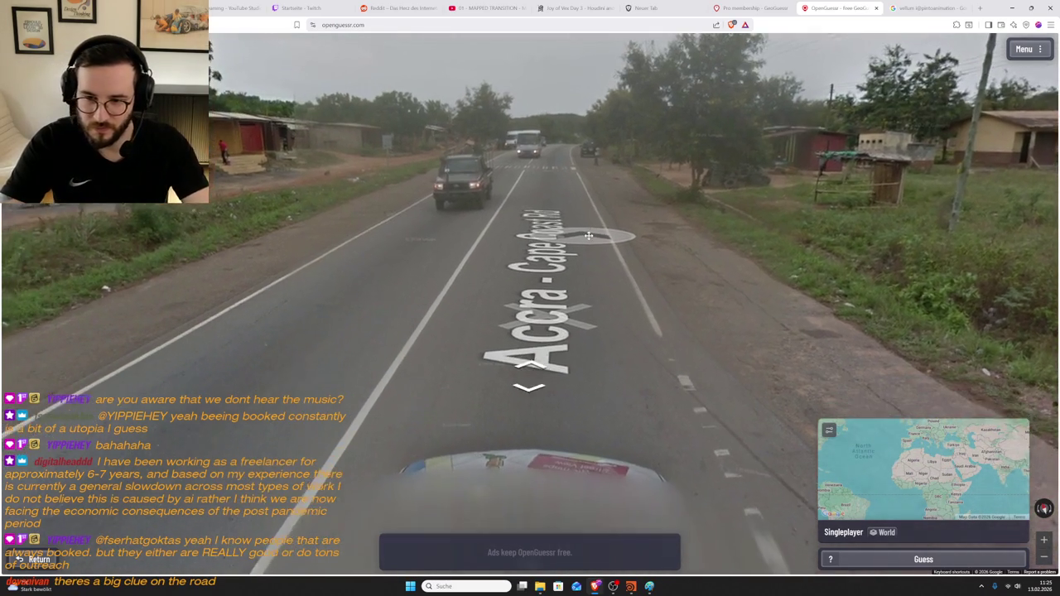
left_click(588, 236)
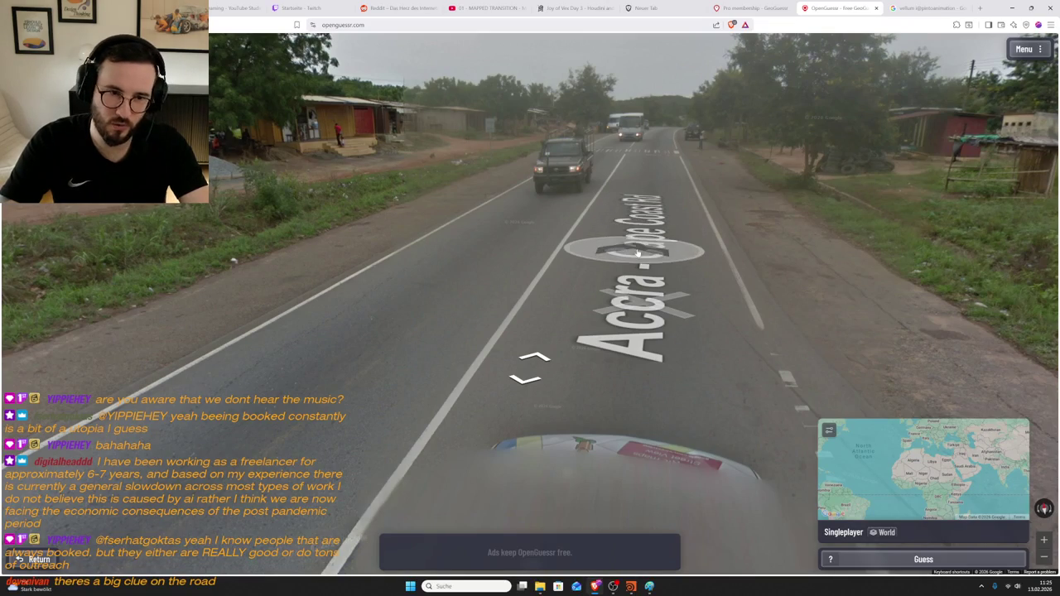
left_click(634, 222)
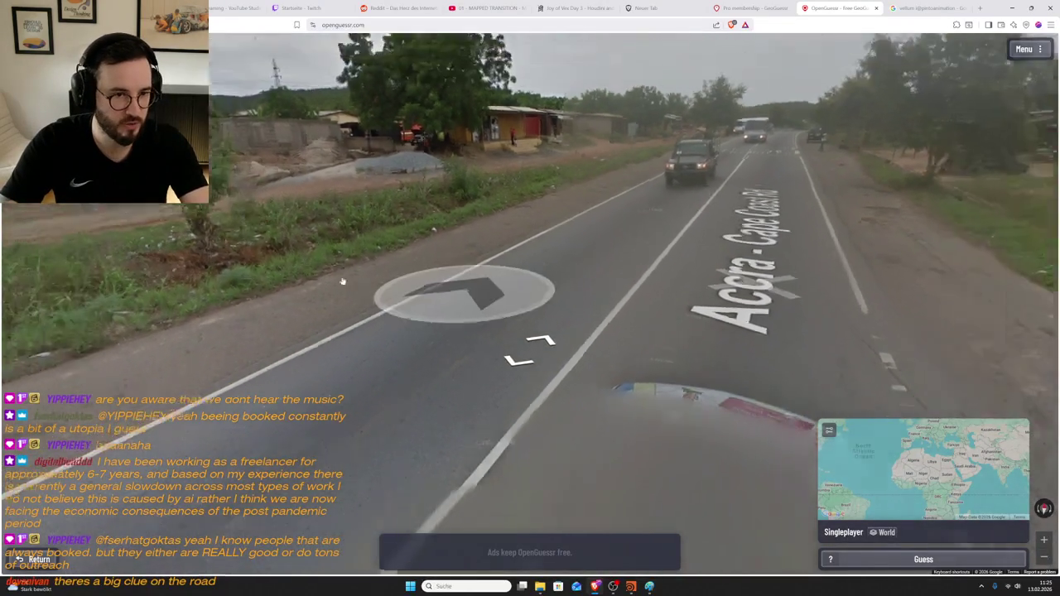
mouse_move(342, 281)
left_mouse_down()
mouse_move(575, 232)
mouse_move(674, 241)
mouse_move(563, 241)
mouse_move(652, 312)
mouse_move(659, 206)
mouse_move(447, 217)
left_mouse_up()
left_click(484, 204)
scroll(485, 204, "up", 3)
left_click_drag(557, 212, 456, 287)
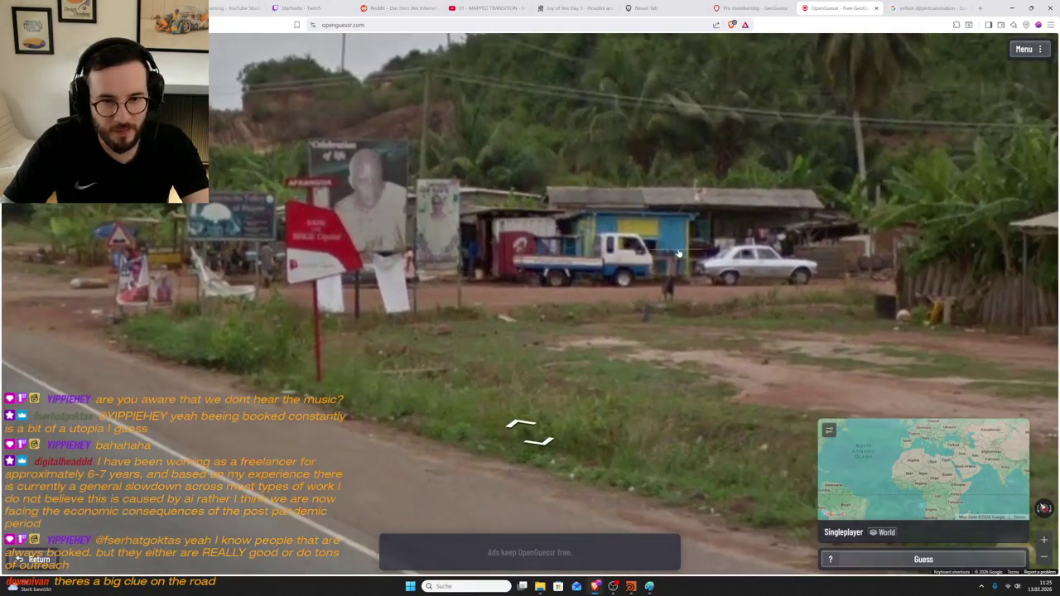
left_click_drag(906, 217, 631, 258)
left_click(631, 258)
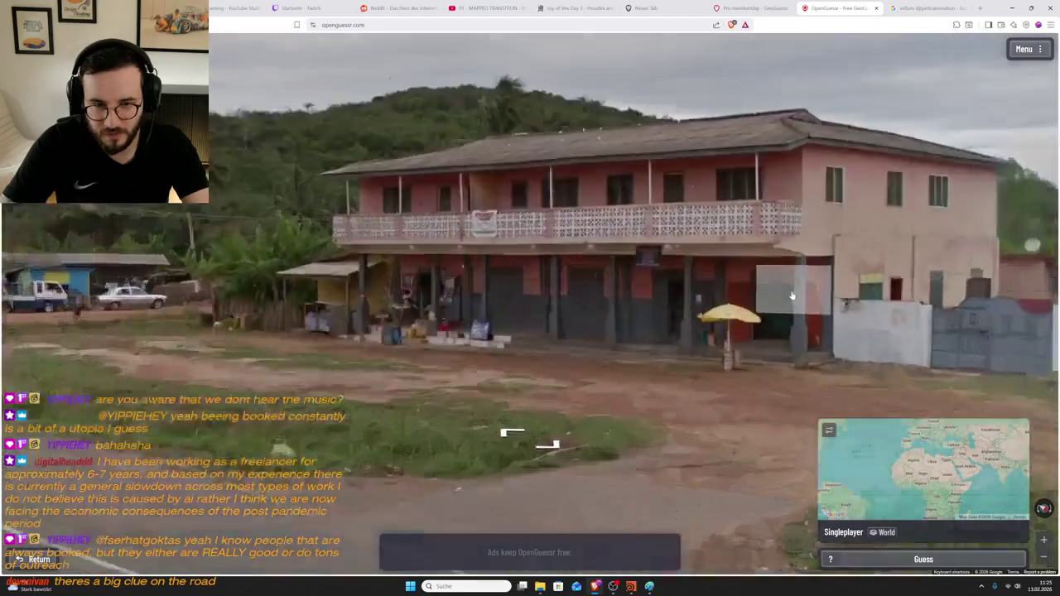
mouse_move(792, 296)
left_mouse_down()
mouse_move(511, 293)
mouse_move(968, 298)
left_mouse_up()
scroll(511, 293, "down", 3)
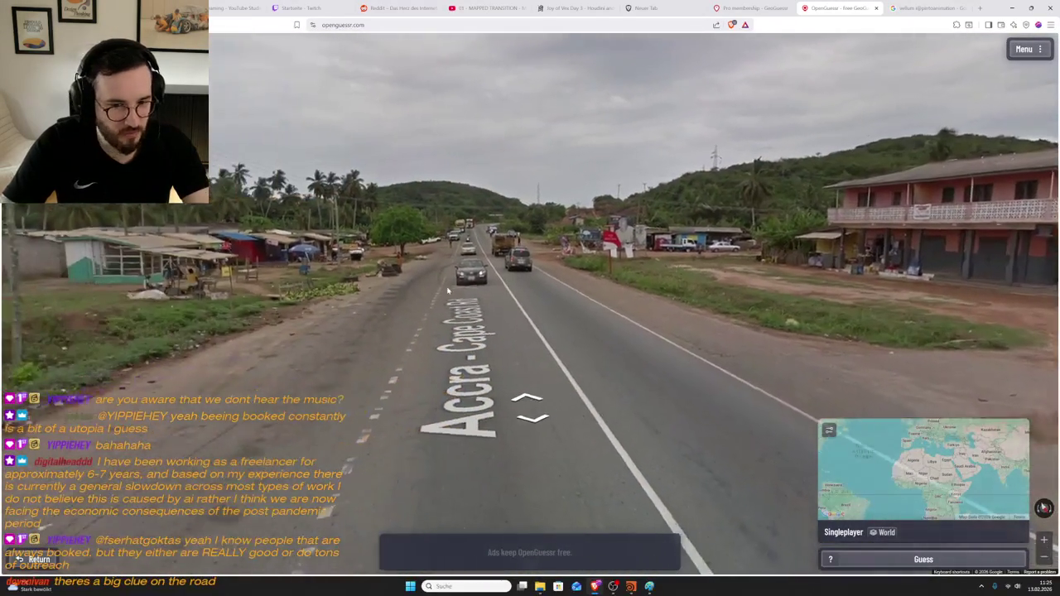
scroll(751, 422, "up", 3)
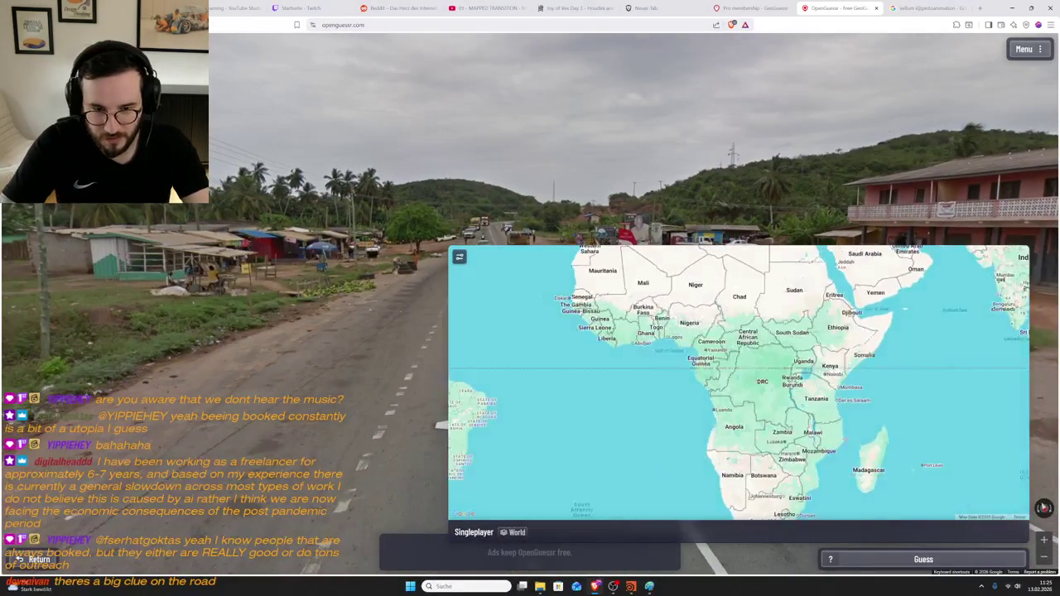
- Place a guess near Lagos on the West Africa map, submit it, and return to Houdini
left_click_drag(800, 427, 755, 387)
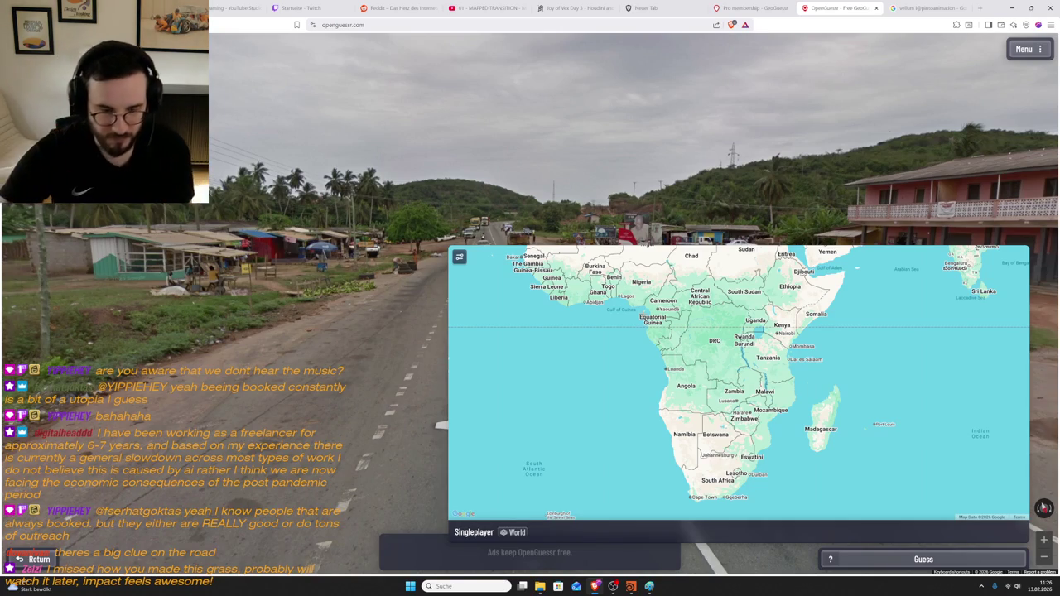
scroll(562, 263, "up", 2)
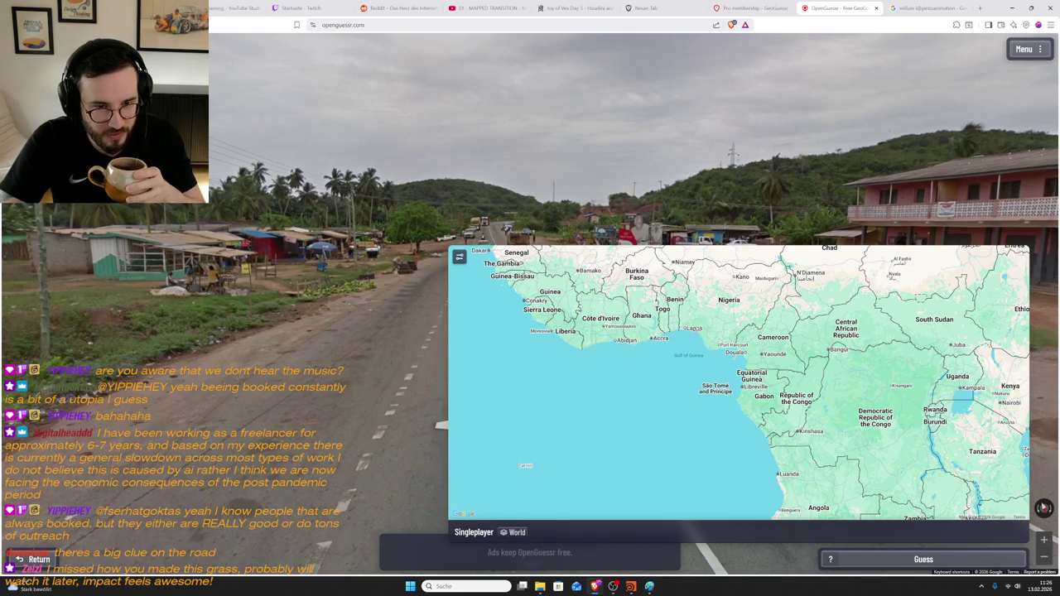
left_click(702, 333)
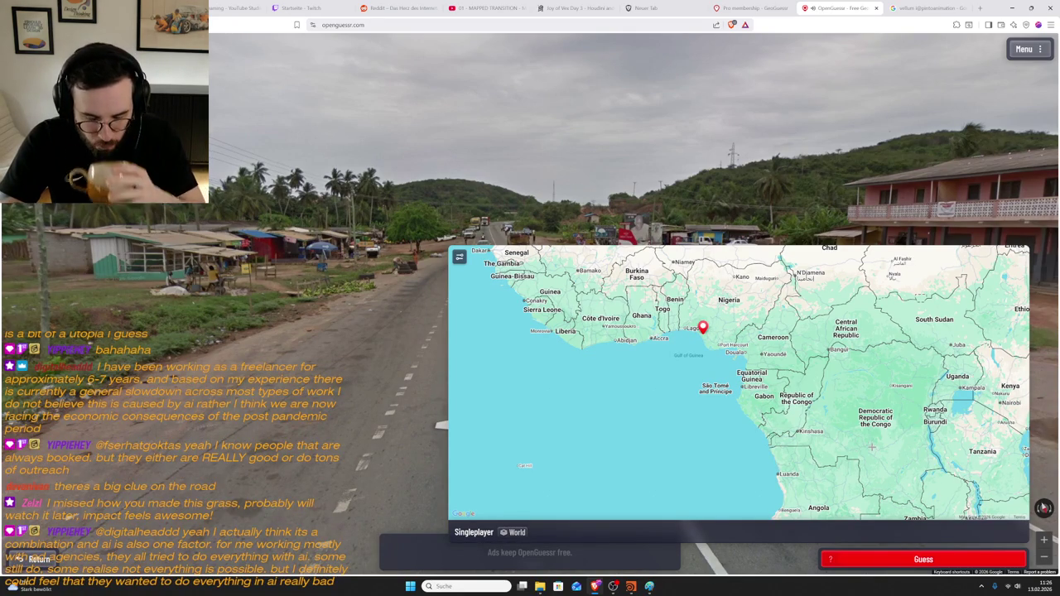
left_click(900, 559)
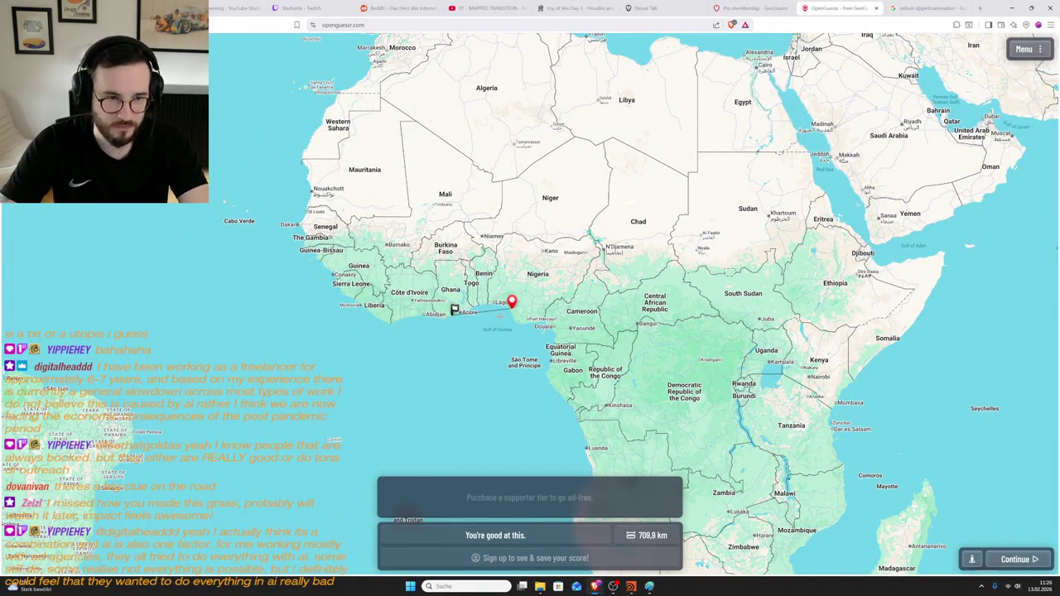
left_click(630, 587)
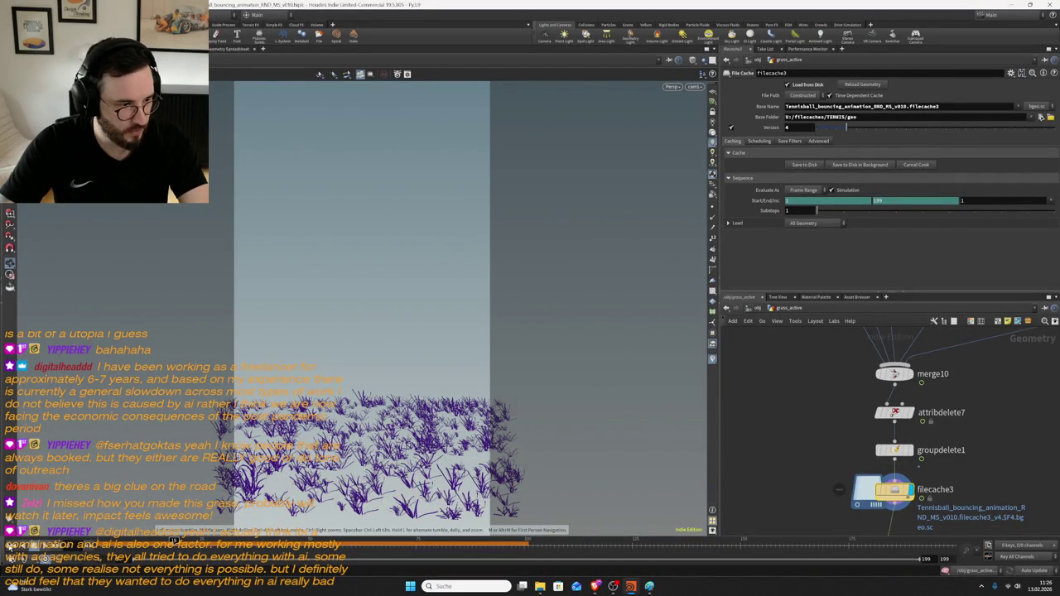
- Inspect vellumpostprocess1's parameters, then go up to /obj
scroll(876, 465, "down", 2)
scroll(876, 465, "down", 2)
scroll(876, 465, "down", 2)
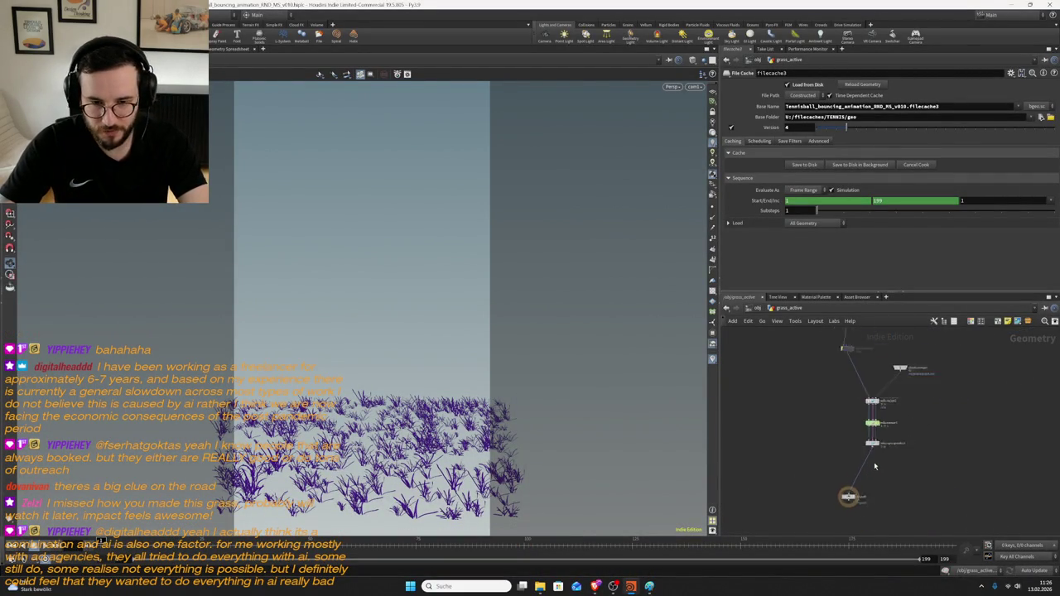
scroll(876, 466, "up", 3)
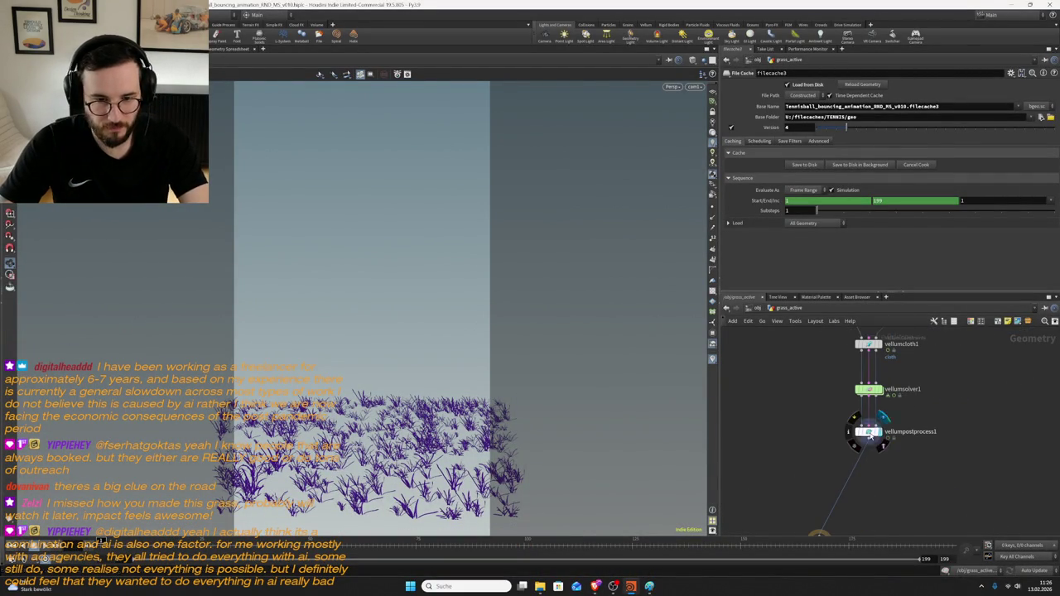
left_click(867, 432)
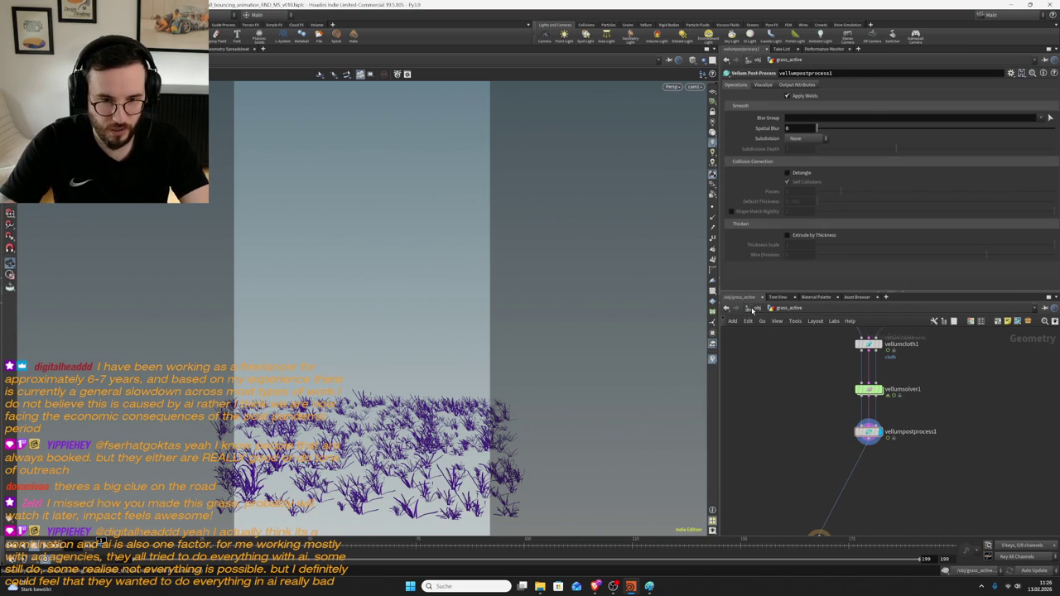
left_click(753, 309)
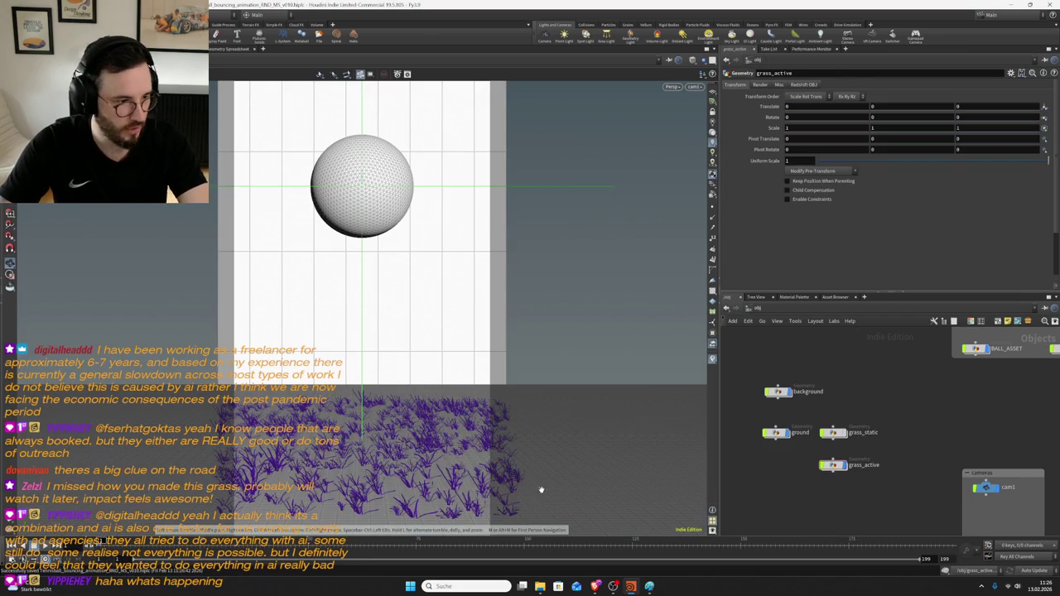
- Render a new flipbook of the ball landing on the denser grass
left_click(41, 525)
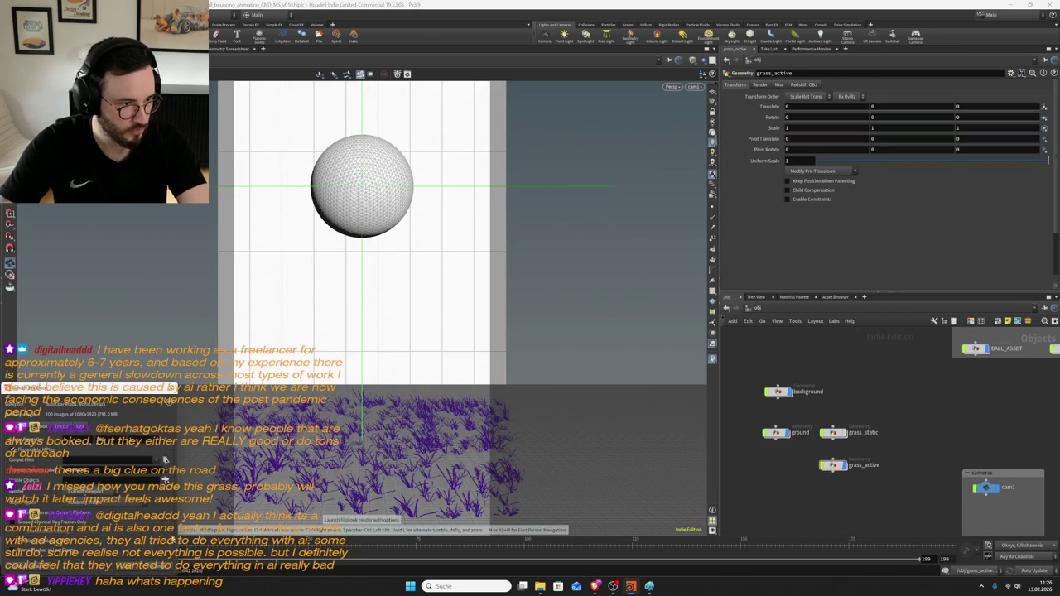
left_click(130, 570)
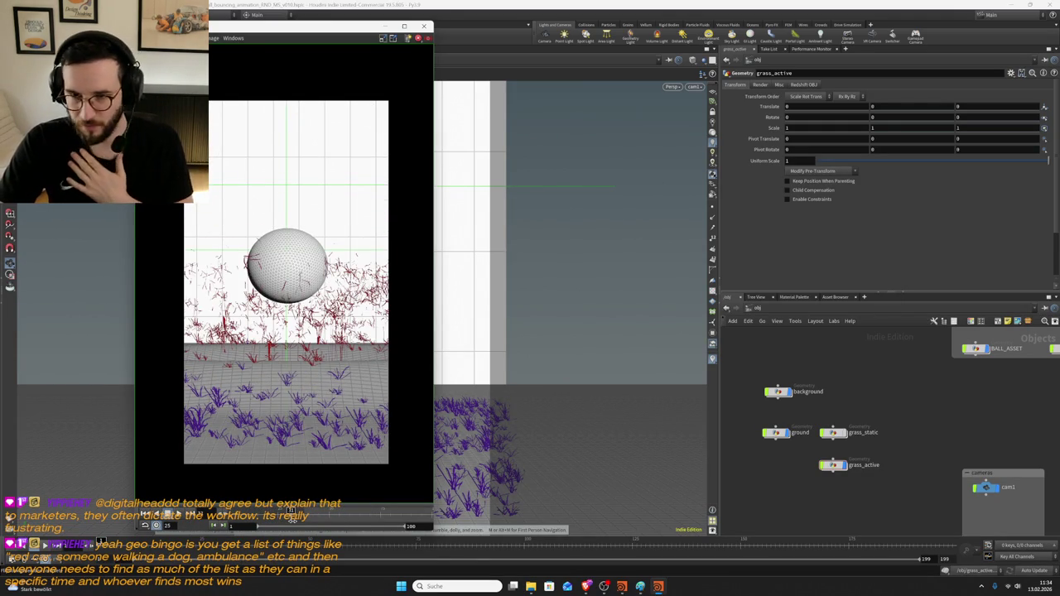
- Scrub the flipbook from frame 40 to 77, where the ball hits the grass, and place the Paint sketch beside it
left_click_drag(307, 520, 379, 518)
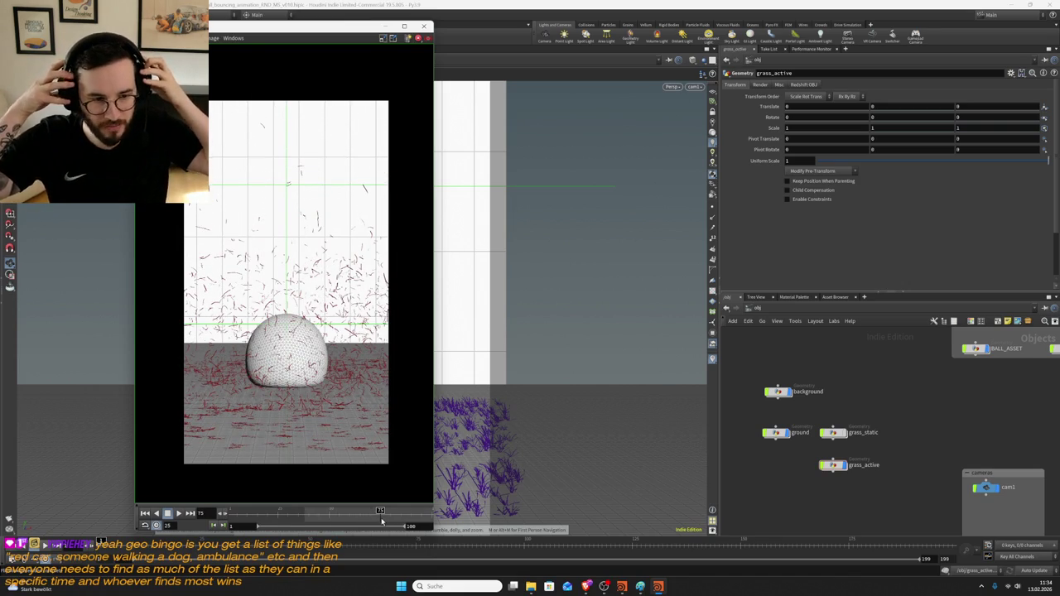
left_click_drag(382, 511, 385, 513)
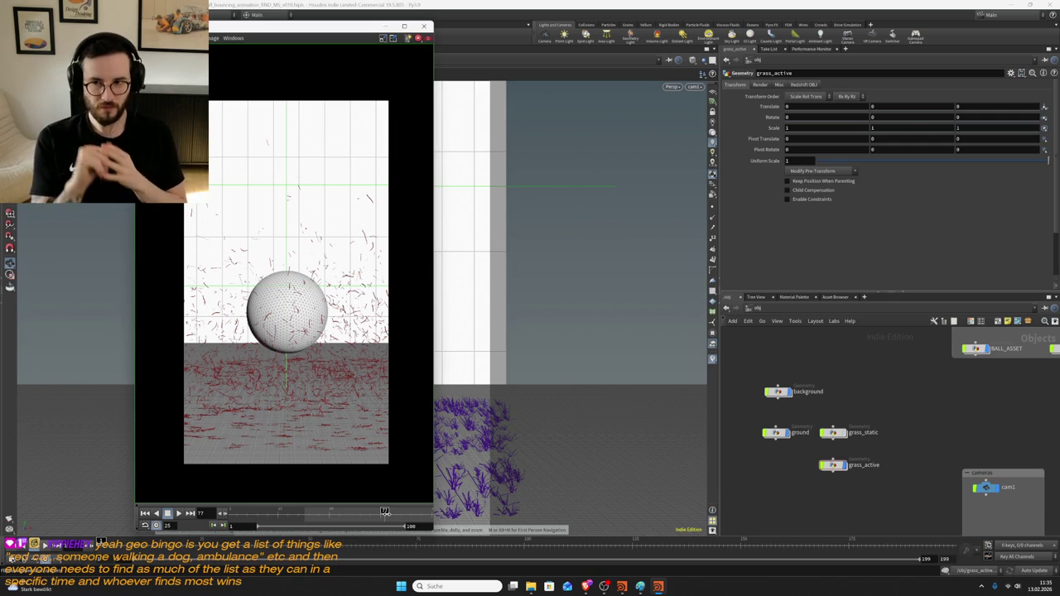
left_click(640, 587)
left_click_drag(506, 24, 872, 47)
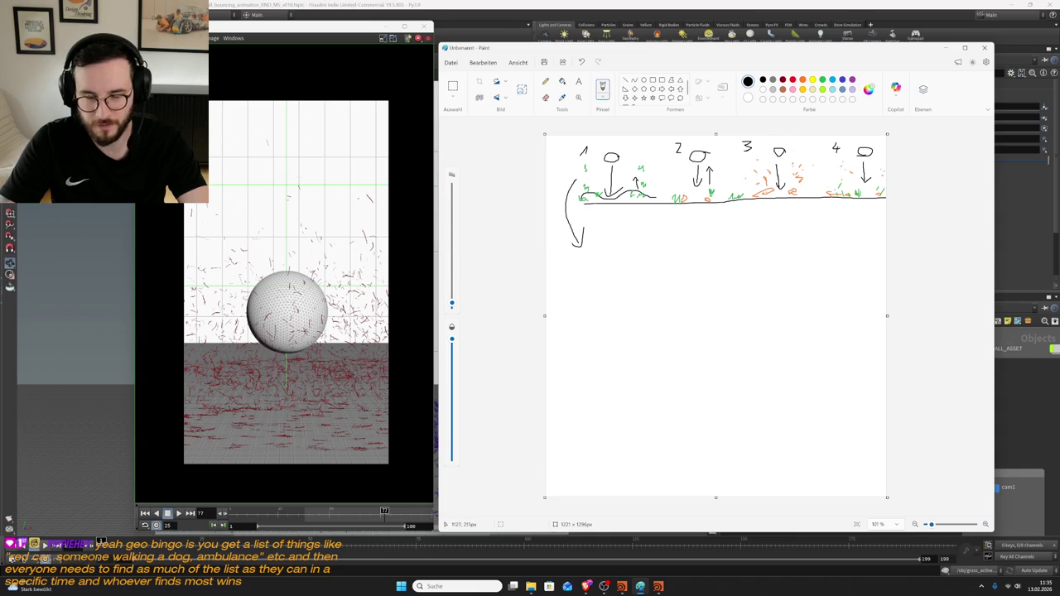
- Play the ball-on-grass flipbook and stop it at frame 180
left_click(334, 423)
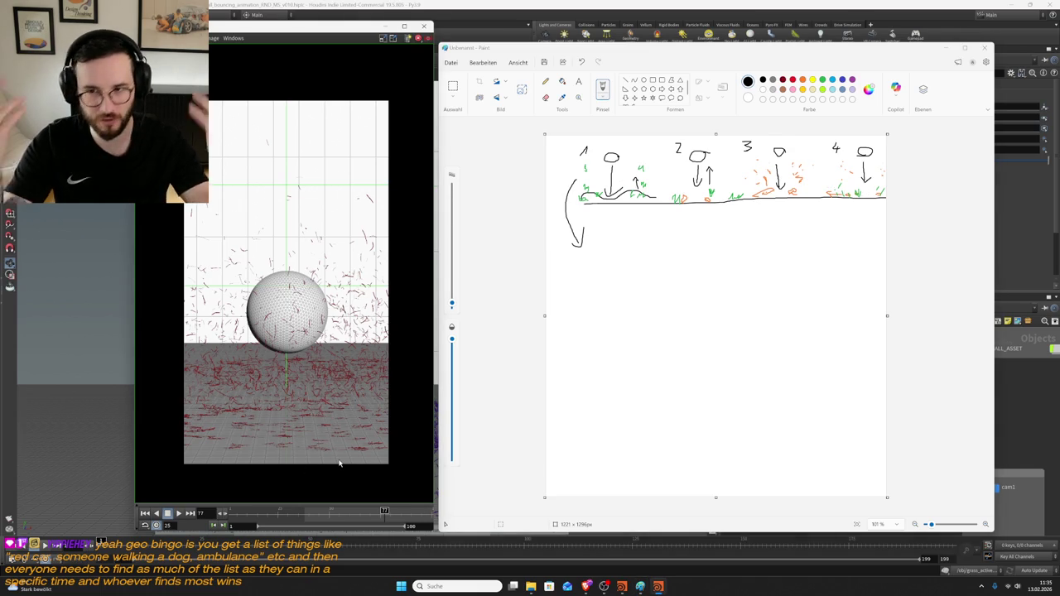
left_click(178, 514)
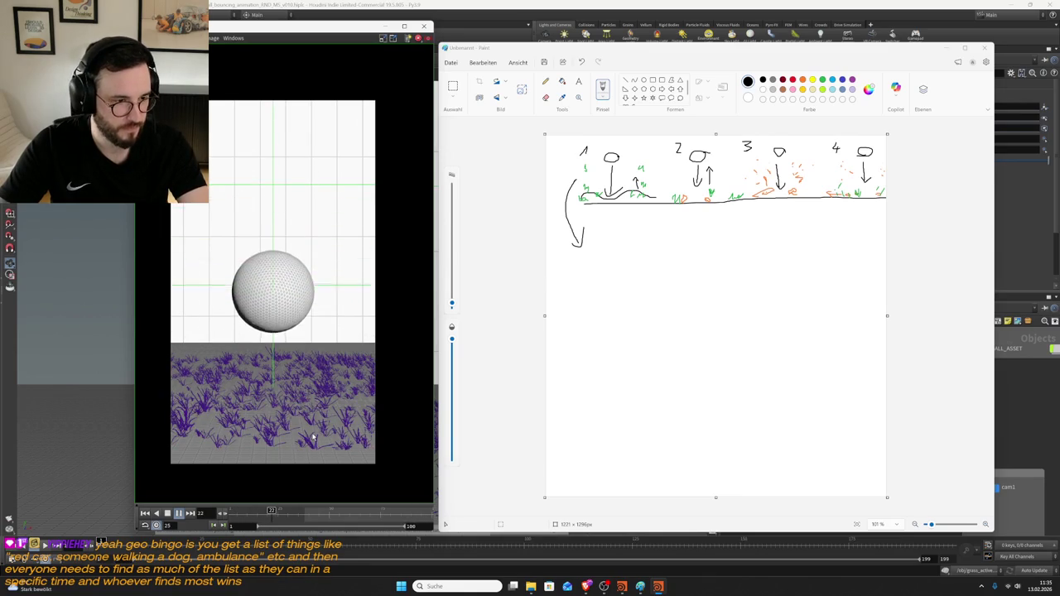
left_click(190, 512)
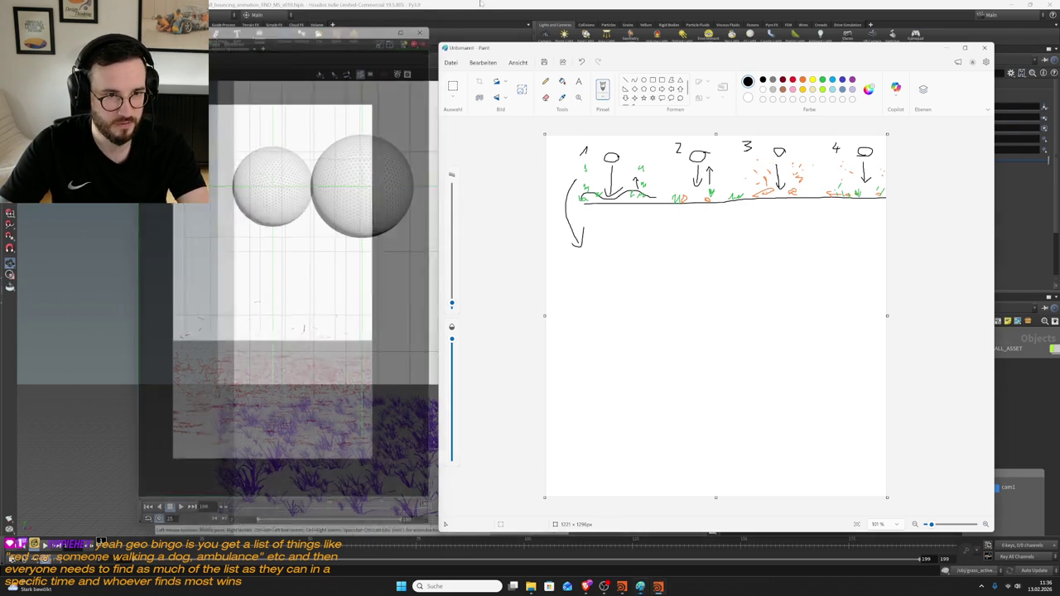
- Close the flipbook and Paint, enter grass_active, and move output0 lower right
key("alt+F4")
left_click(832, 465)
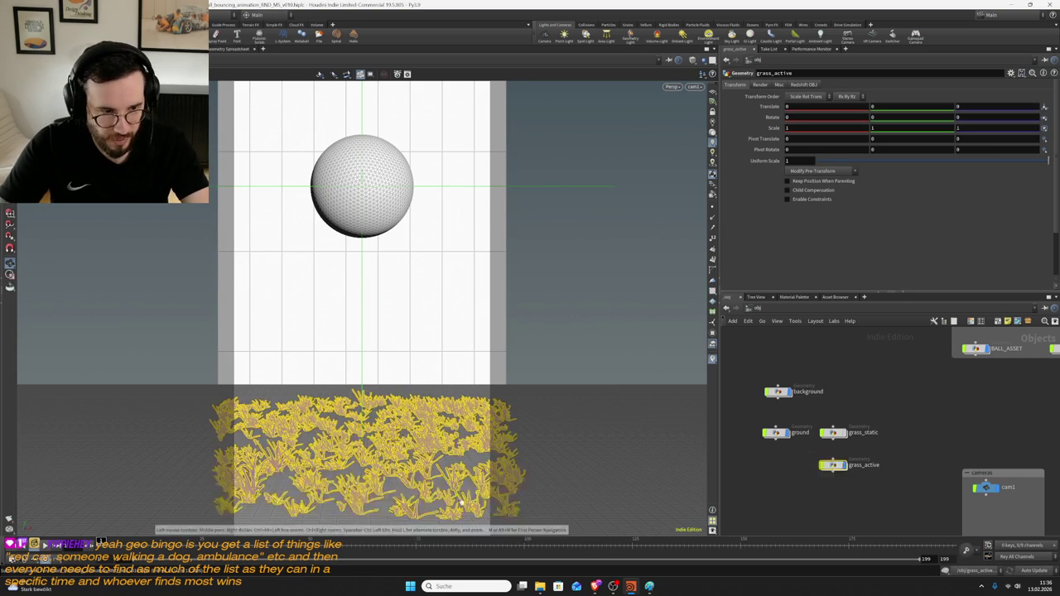
double_click(833, 464)
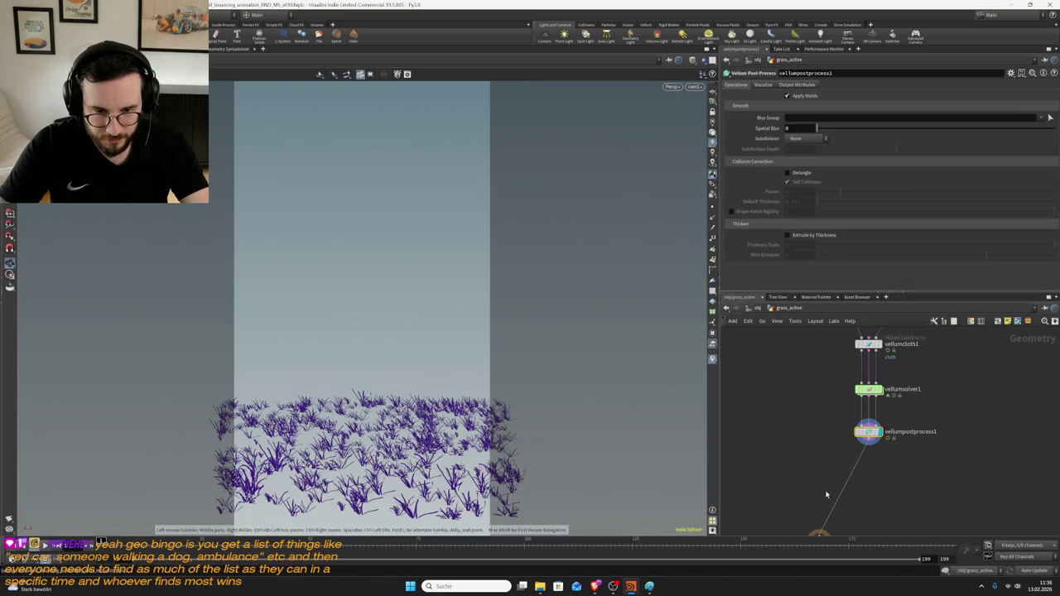
left_click_drag(846, 469, 898, 478)
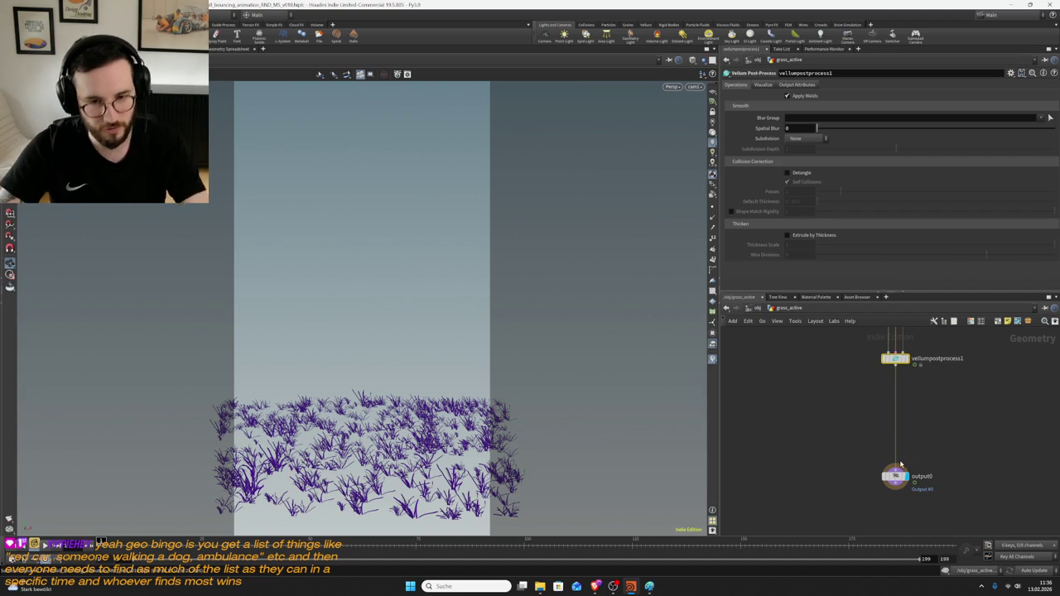
left_click_drag(877, 476, 878, 491)
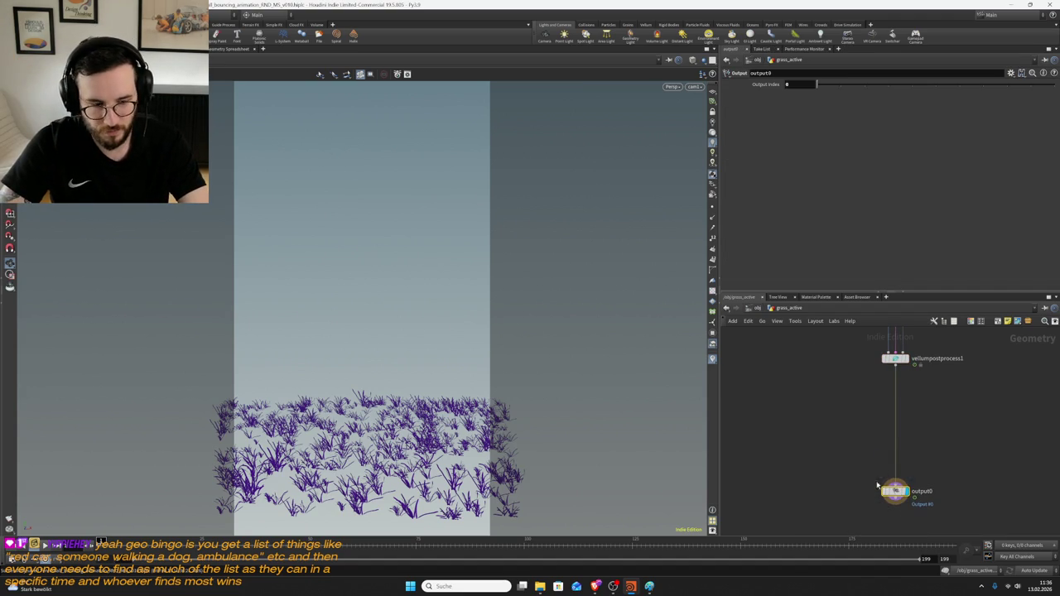
middle_click_drag(879, 447, 858, 459)
- Show vellumpostprocess1's attribute info, then start adding a node after it
key("Tab")
key("Escape")
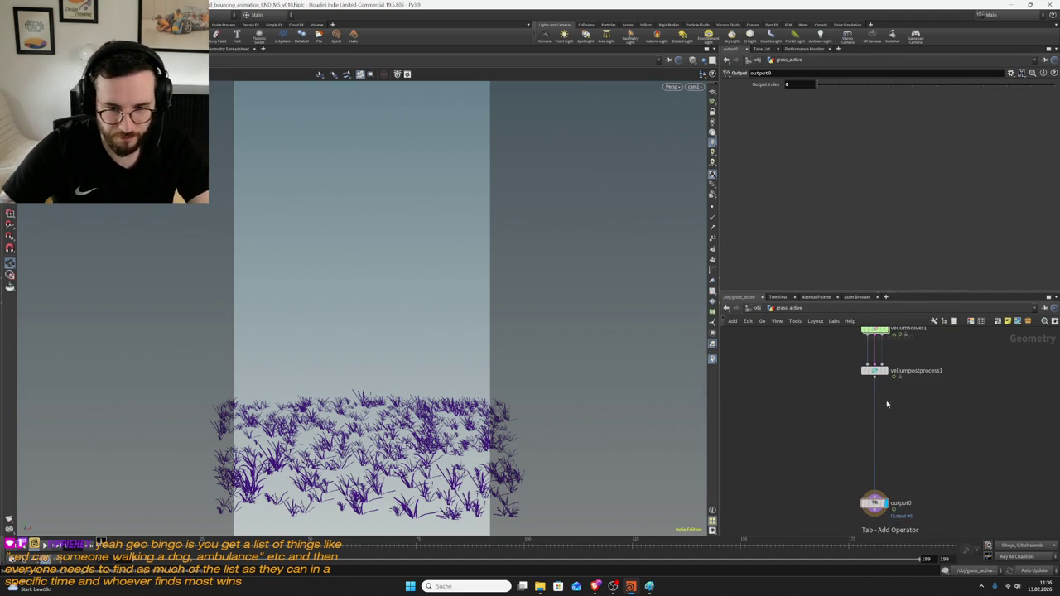
left_click(883, 372)
middle_click(877, 371)
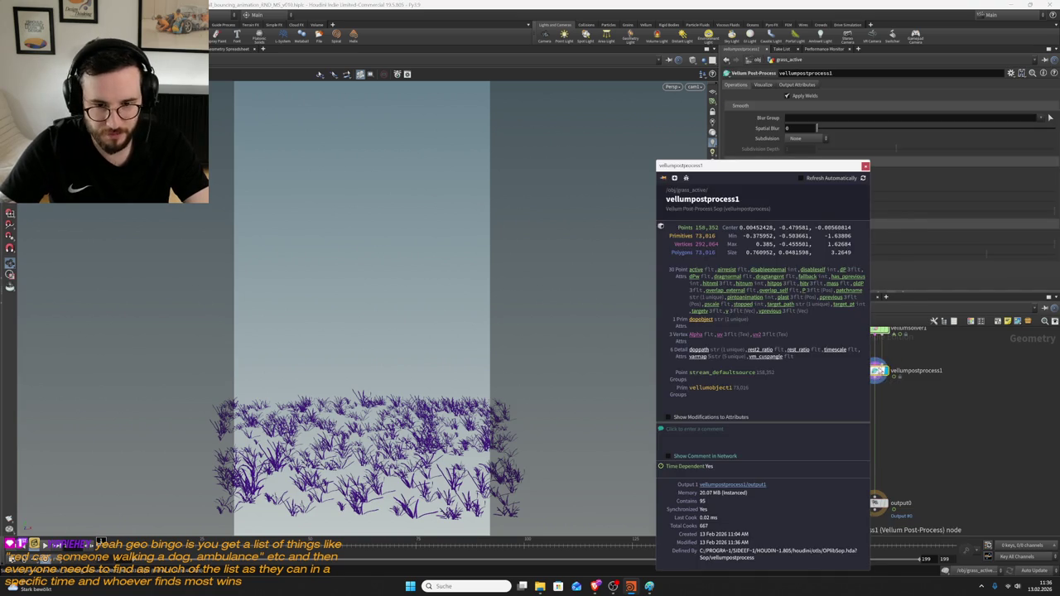
key("Tab")
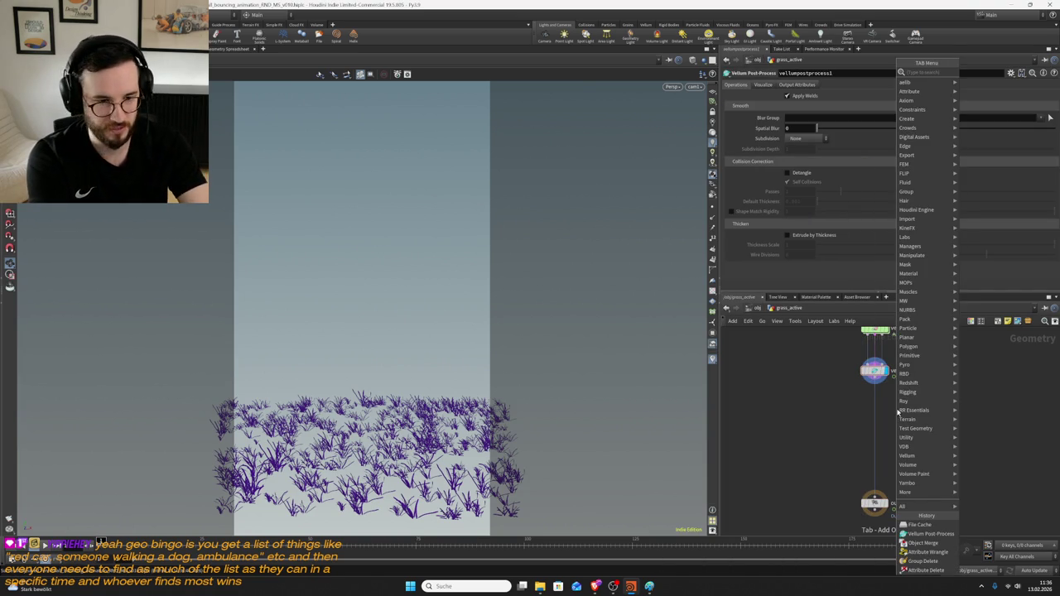
- Add an Attribute Delete node wired between vellumpostprocess1 and output0
type("attrib")
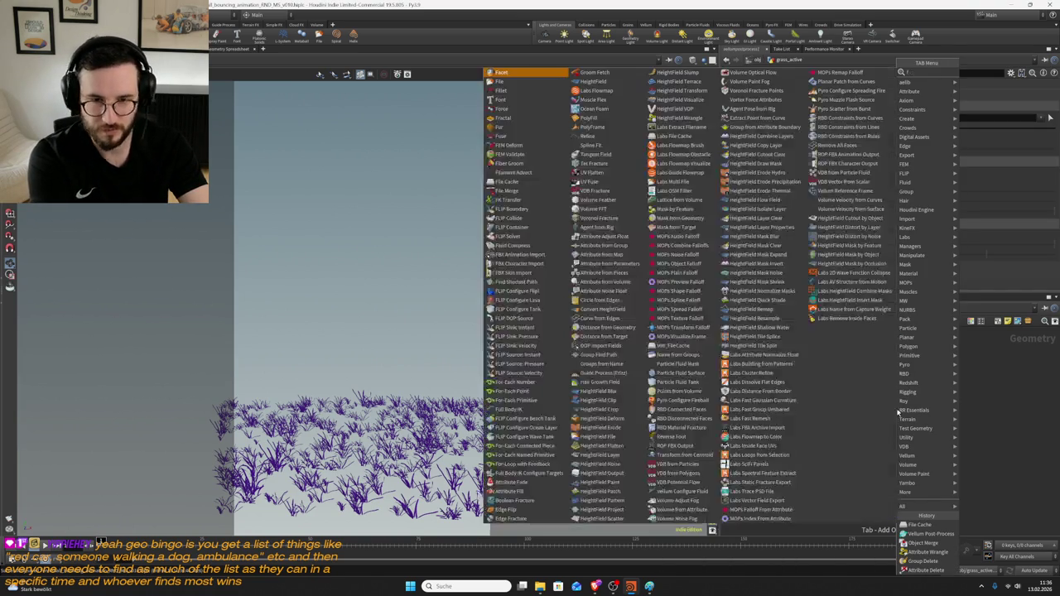
left_click(925, 569)
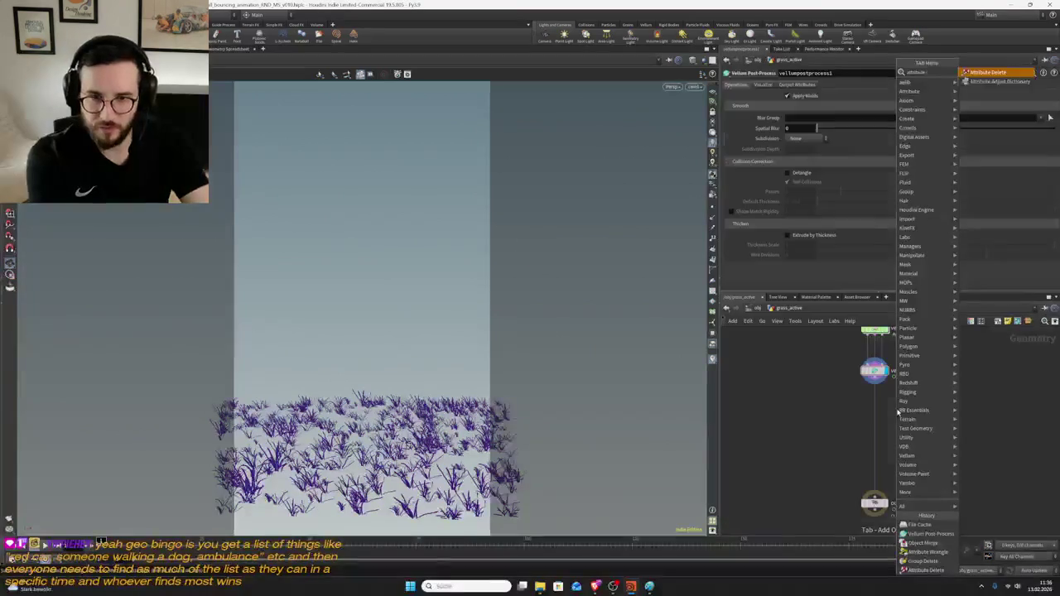
left_click(896, 409)
left_click_drag(896, 409, 874, 398)
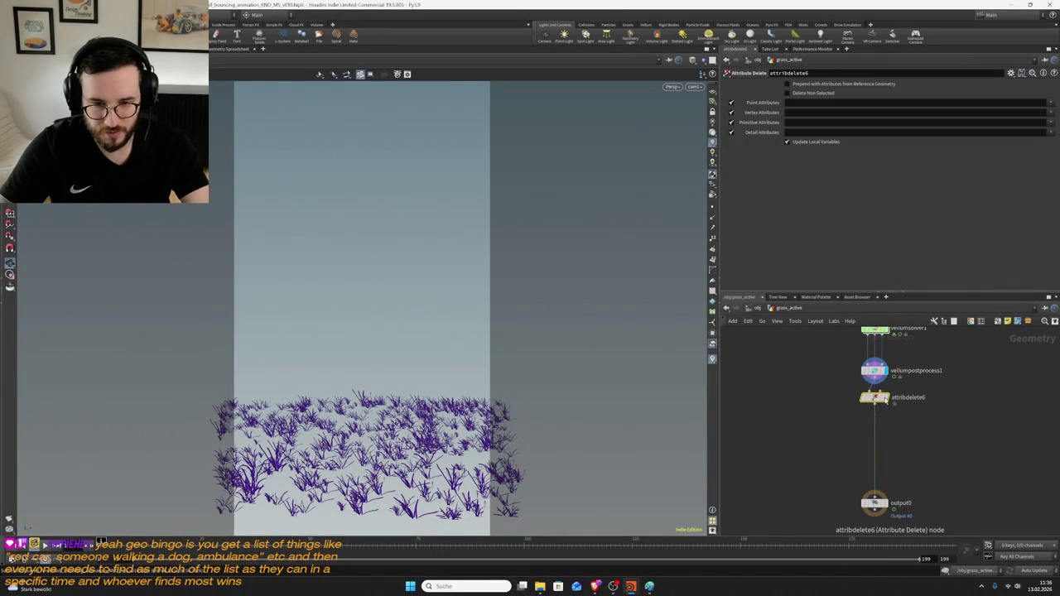
- Set Attribute Delete to remove extra point attributes, the dopobject primitive attribute, and detail attributes
left_click(1048, 102)
left_click(1021, 121)
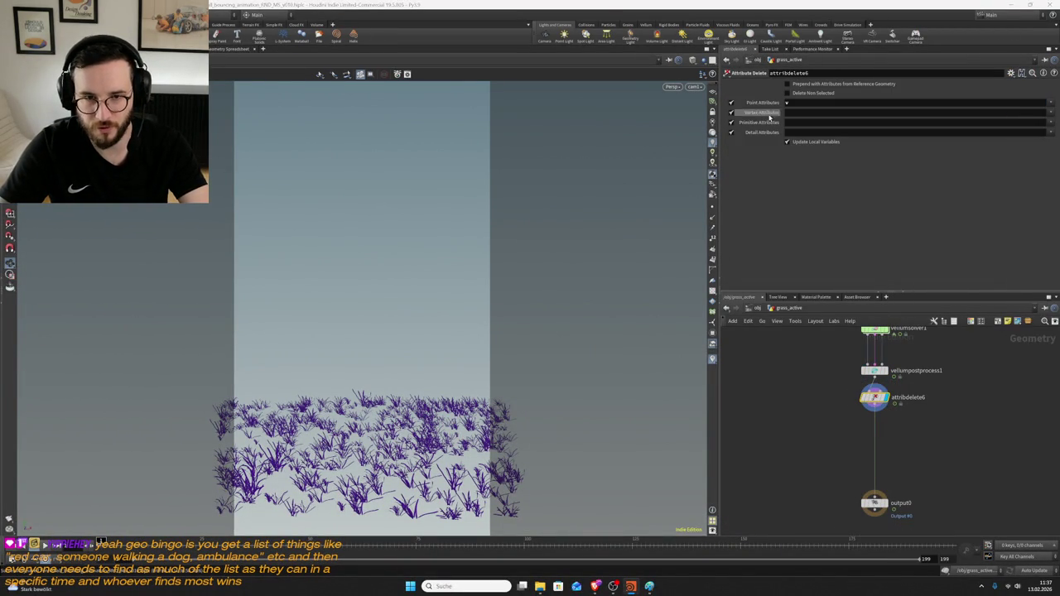
left_click(787, 103)
type("* ^P")
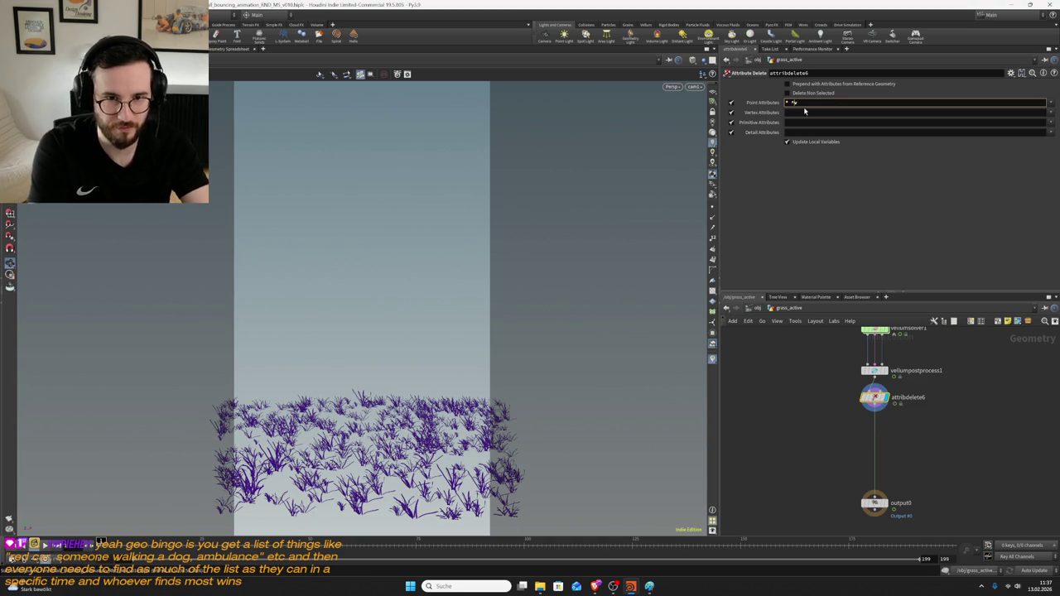
key("Return")
left_click(1051, 105)
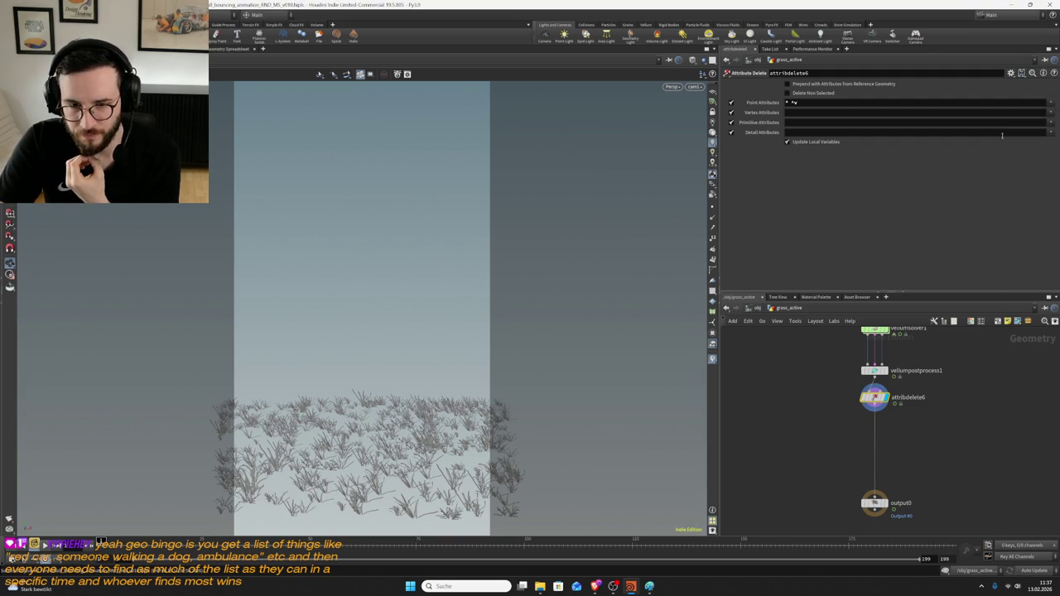
left_click(1053, 113)
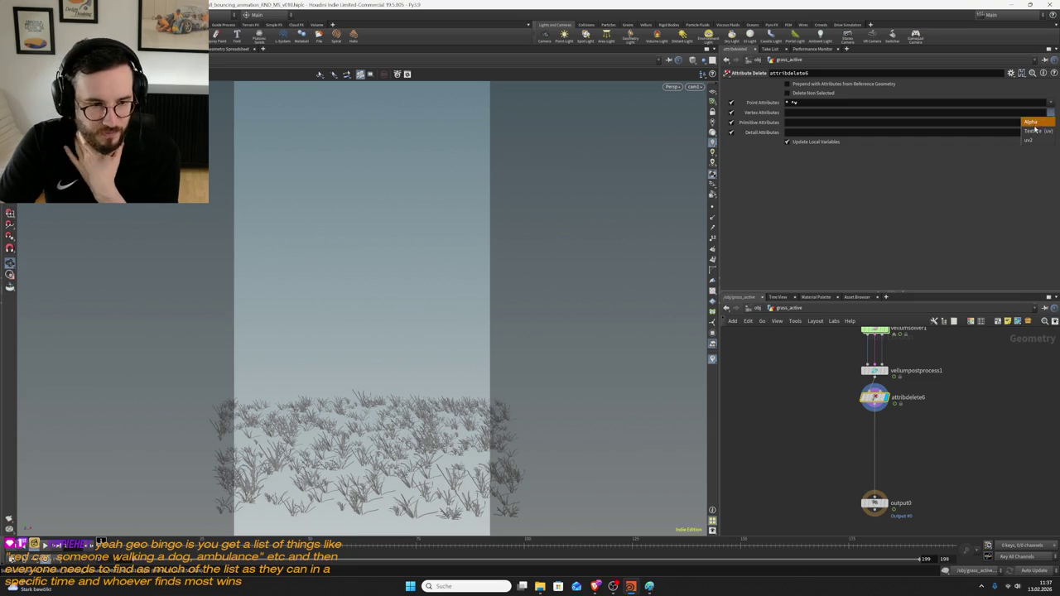
left_click(1010, 167)
left_click(1048, 130)
left_click(1050, 133)
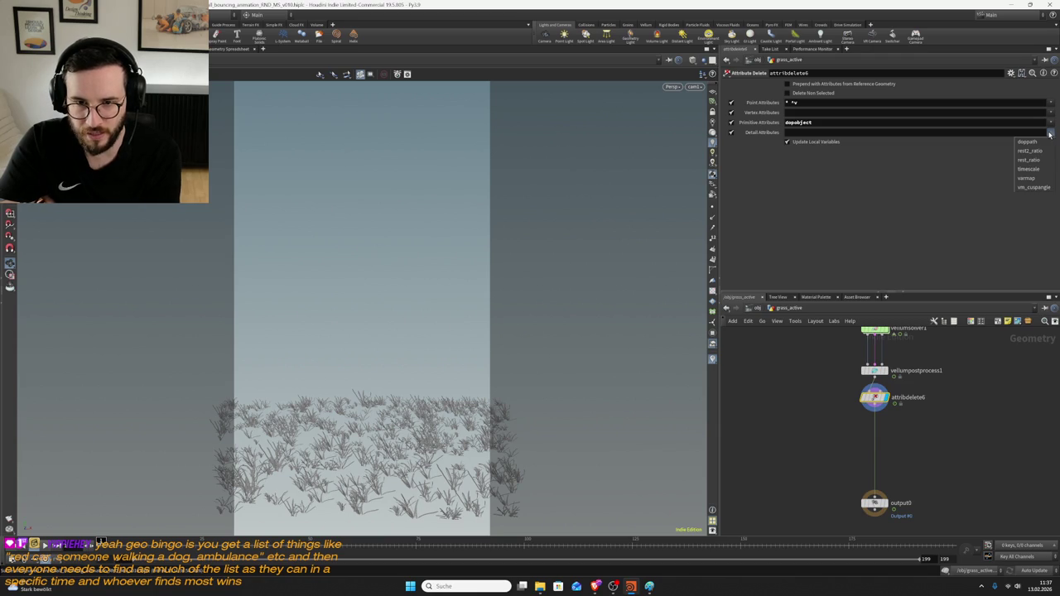
left_click(1034, 136)
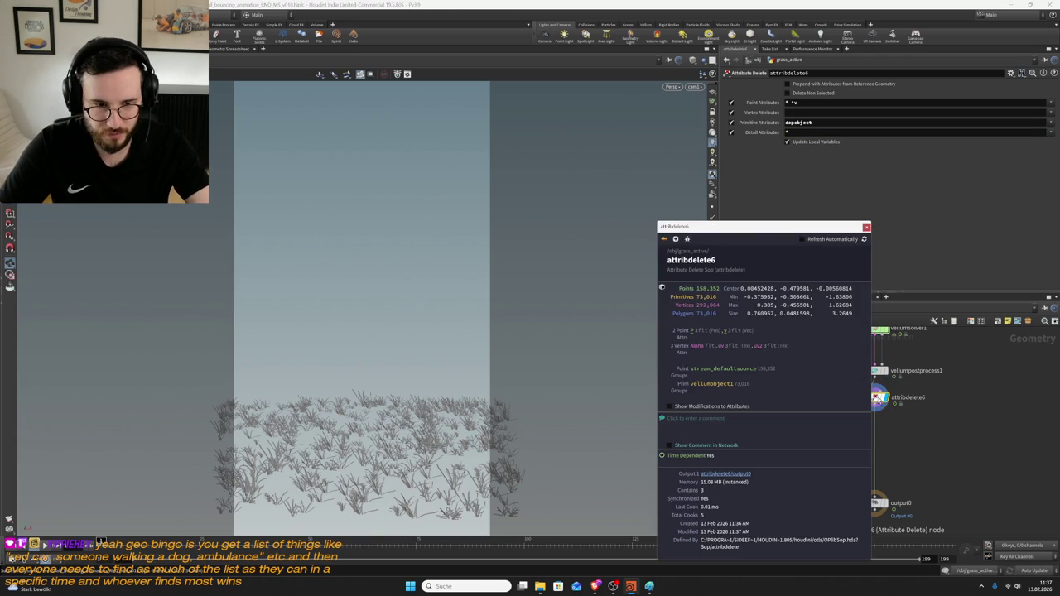
- Insert a Group Delete node between Attribute Delete and output0
key("Tab")
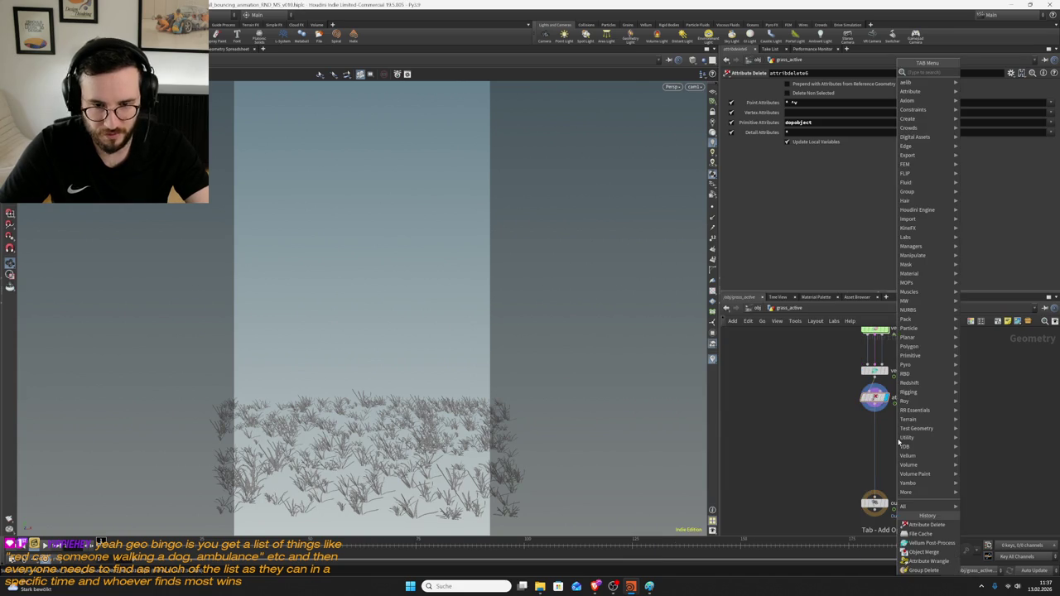
type("group delete")
key("Return")
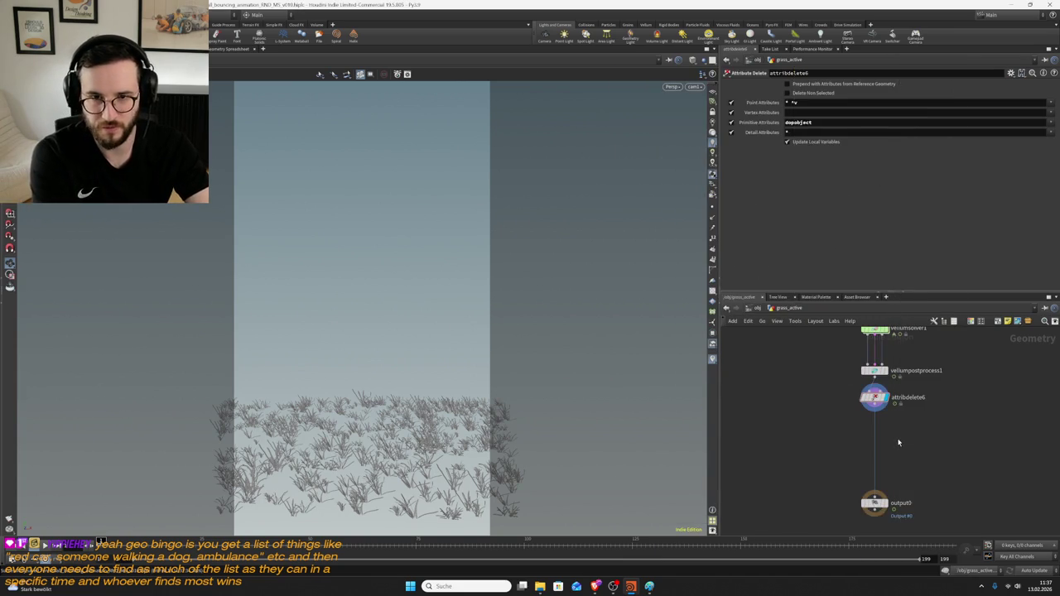
left_click(897, 439)
left_click_drag(897, 440, 877, 426)
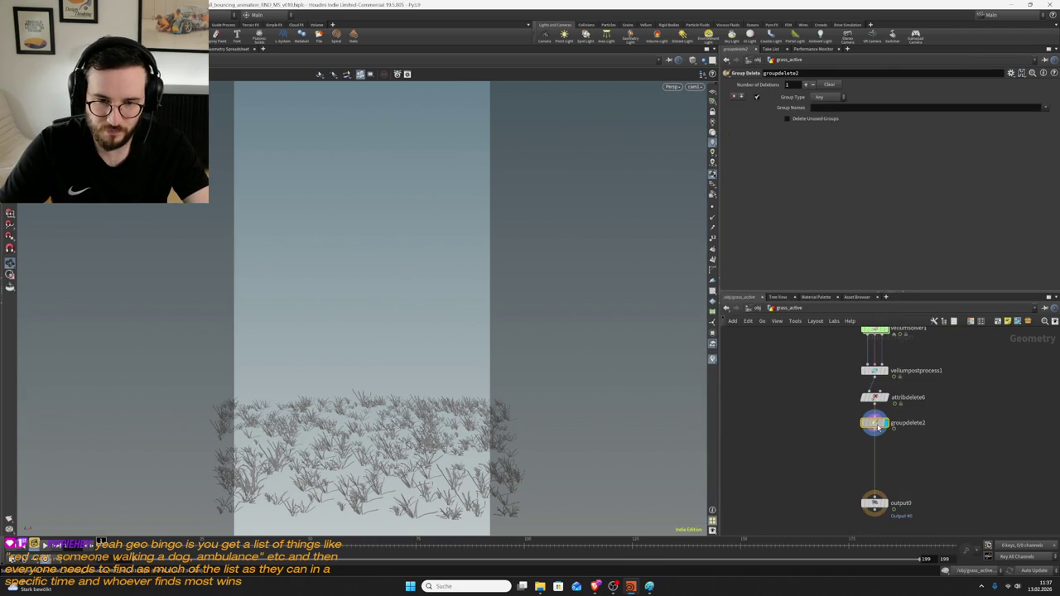
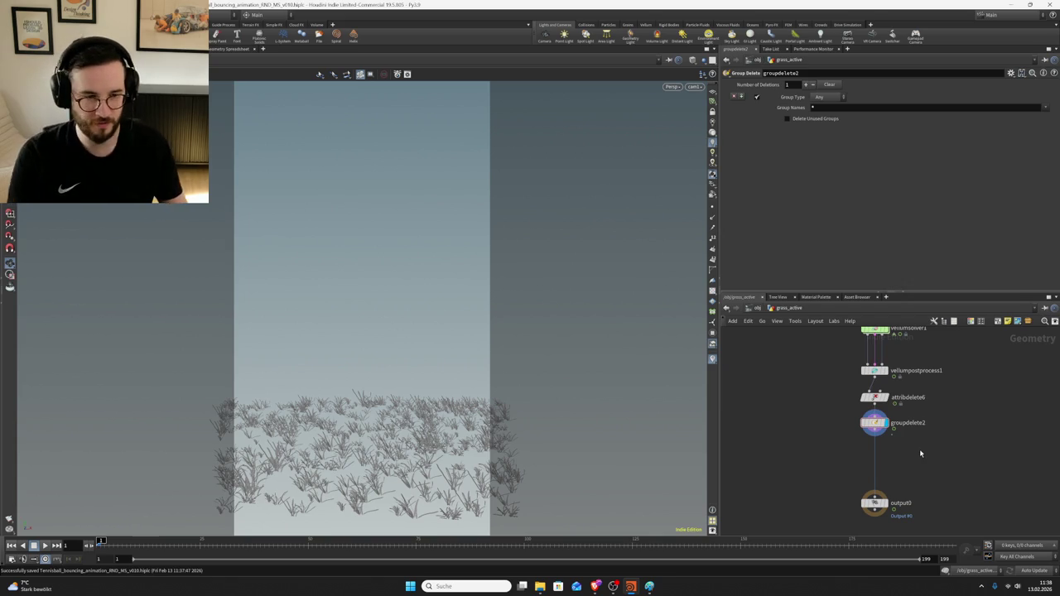
- Add a File Cache node below groupdelete2 in the grass network
mouse_move(910, 464)
left_mouse_down()
mouse_move(862, 406)
mouse_move(861, 362)
left_mouse_up()
left_click(877, 426)
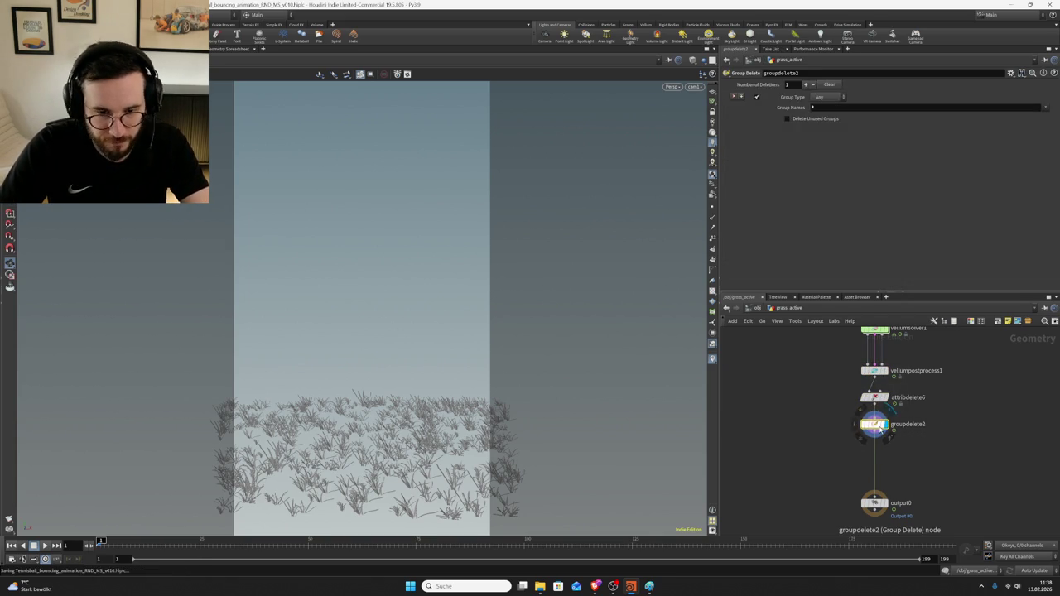
middle_click(880, 428)
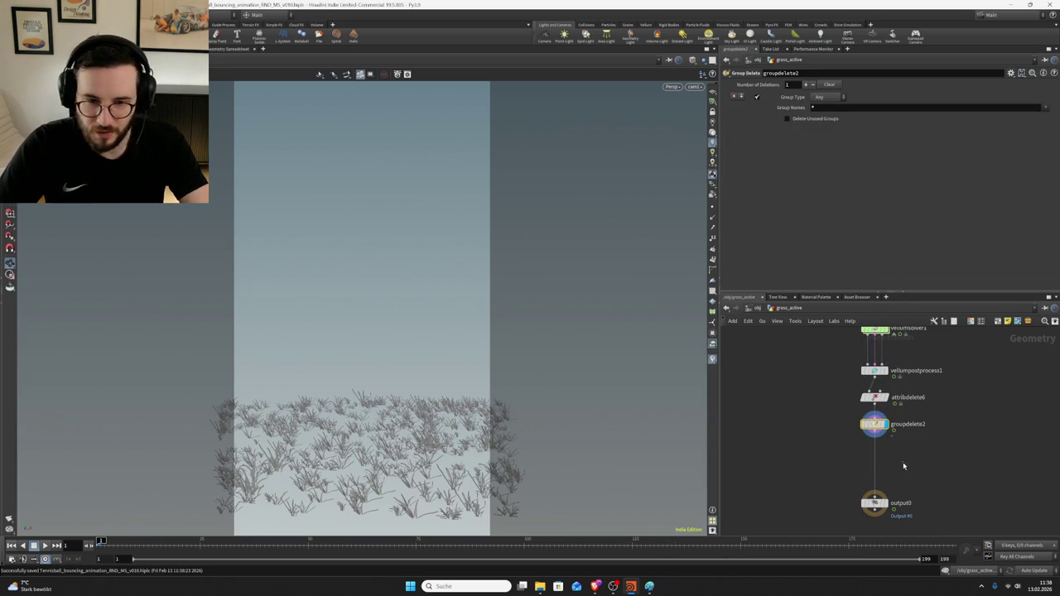
key("Tab")
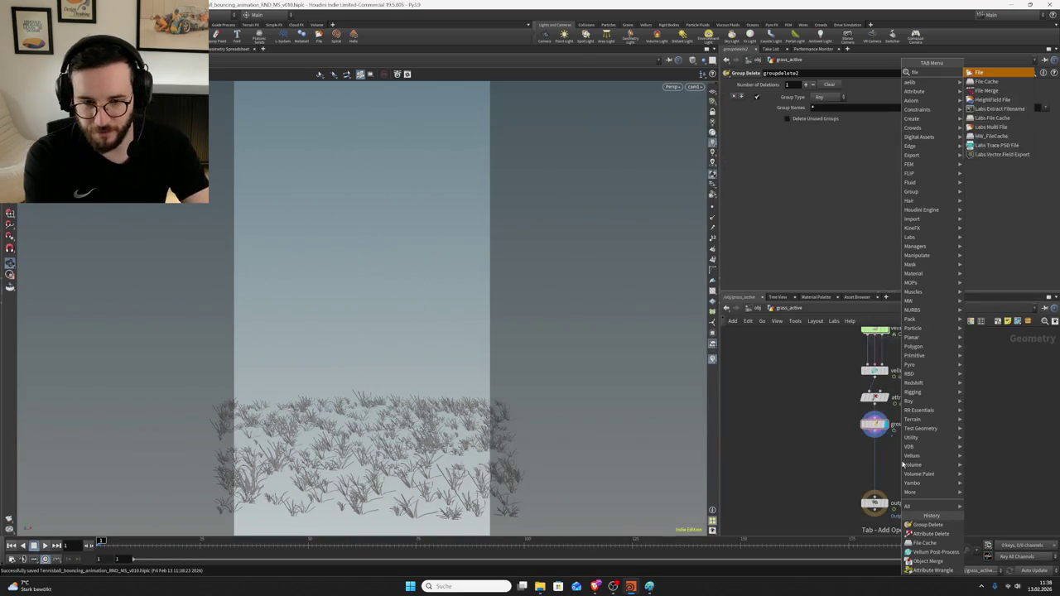
left_click(924, 542)
left_click(901, 462)
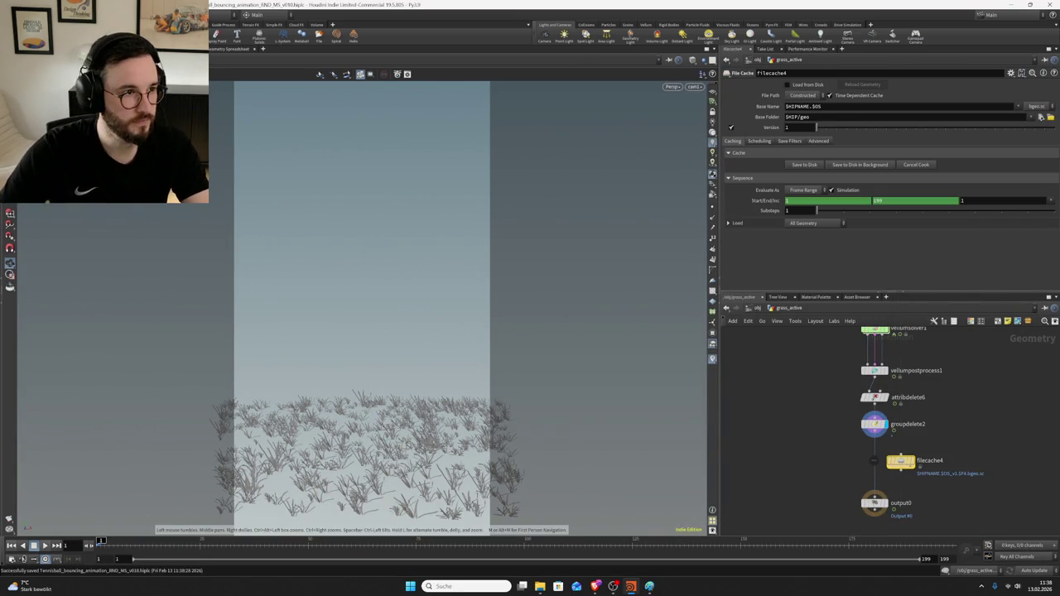
- Save the scene as version v011 and line filecache4 up under groupdelete2
key("ctrl+shift+s")
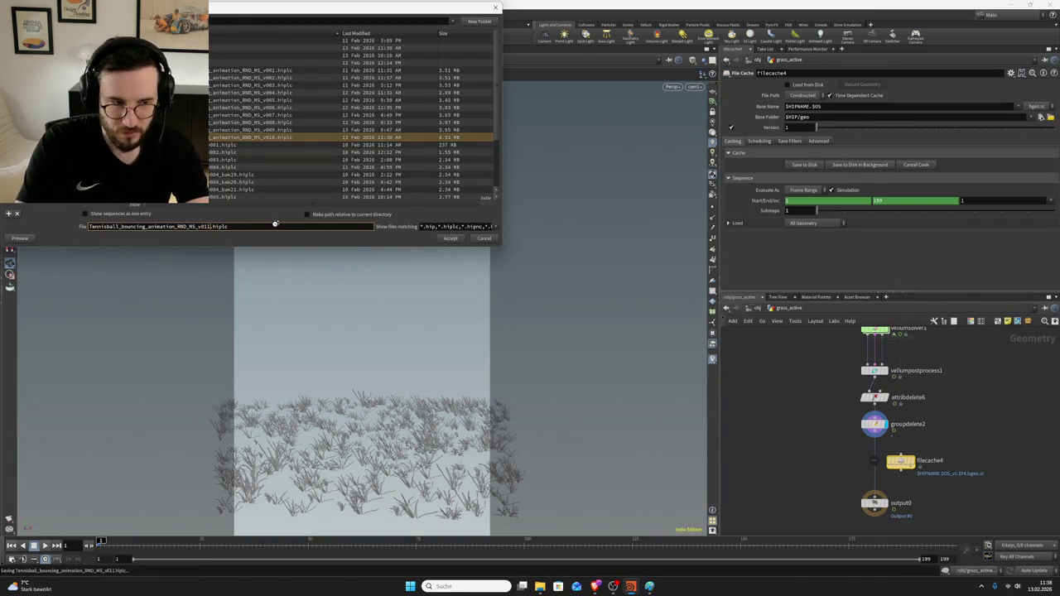
key("Return")
left_click_drag(909, 463, 875, 460)
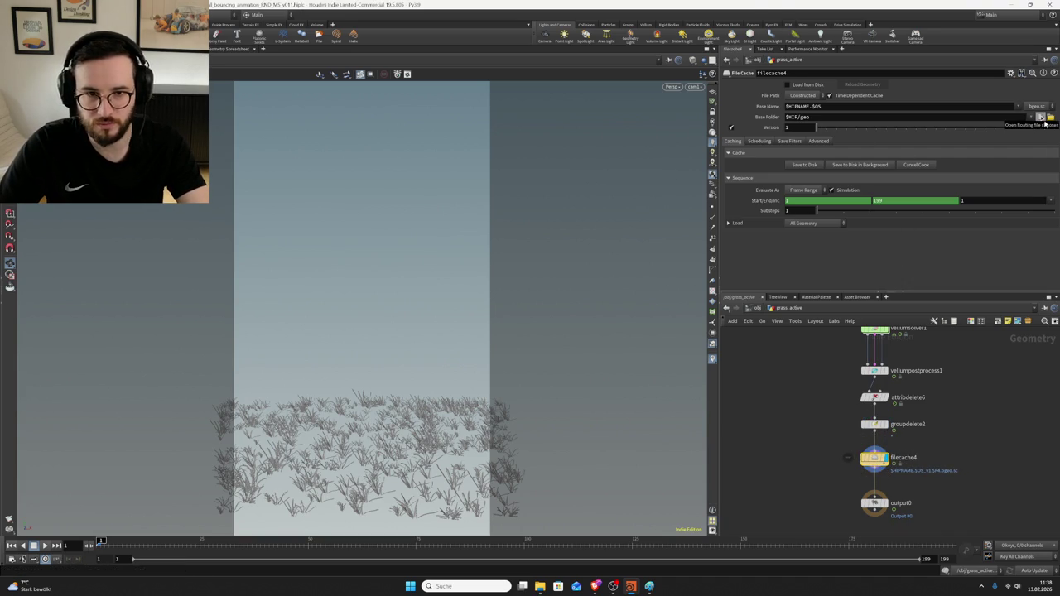
- Browse the Base Folder chooser into U:/filecaches, then cancel without choosing a folder
left_click(1045, 118)
left_click(783, 101)
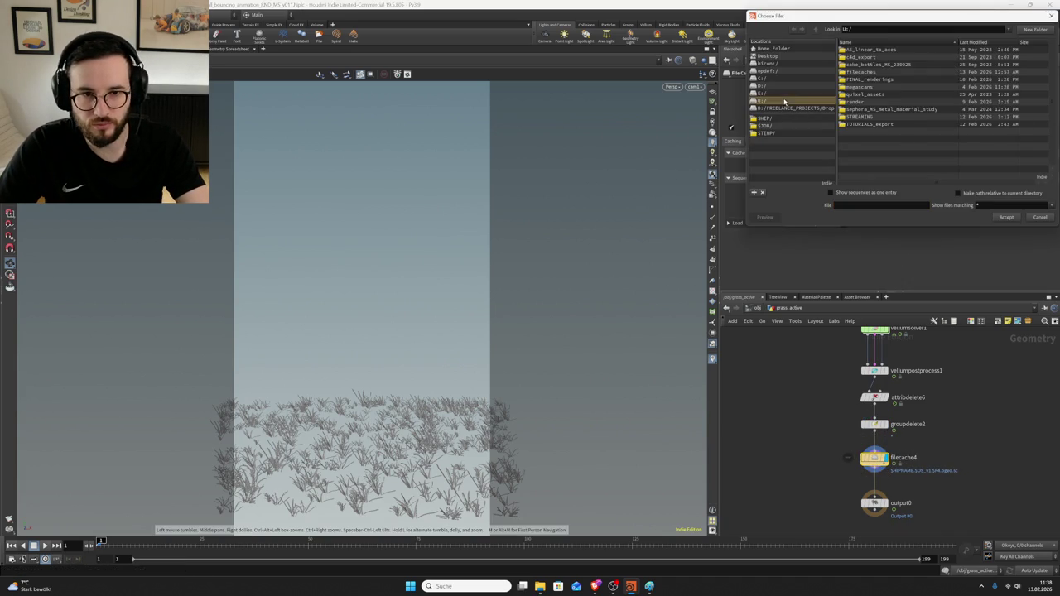
double_click(873, 76)
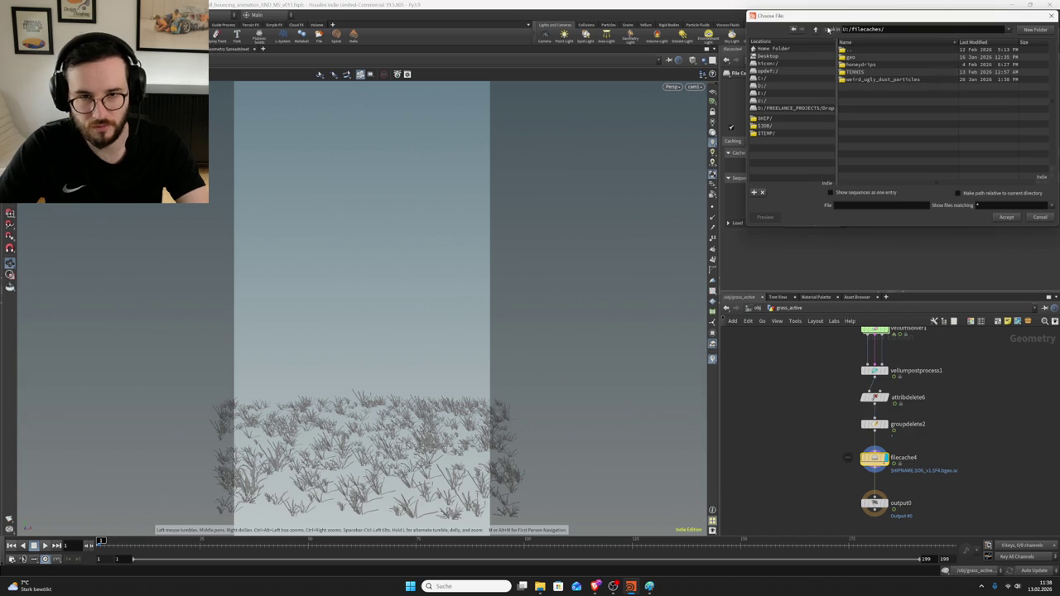
left_click_drag(852, 21, 535, 84)
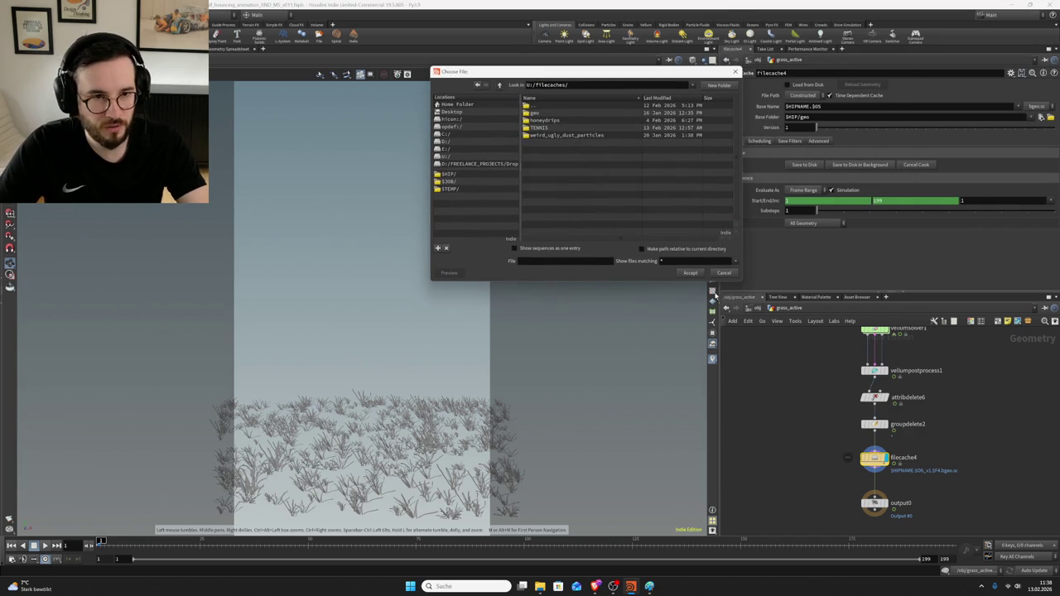
left_click(724, 273)
left_click(596, 586)
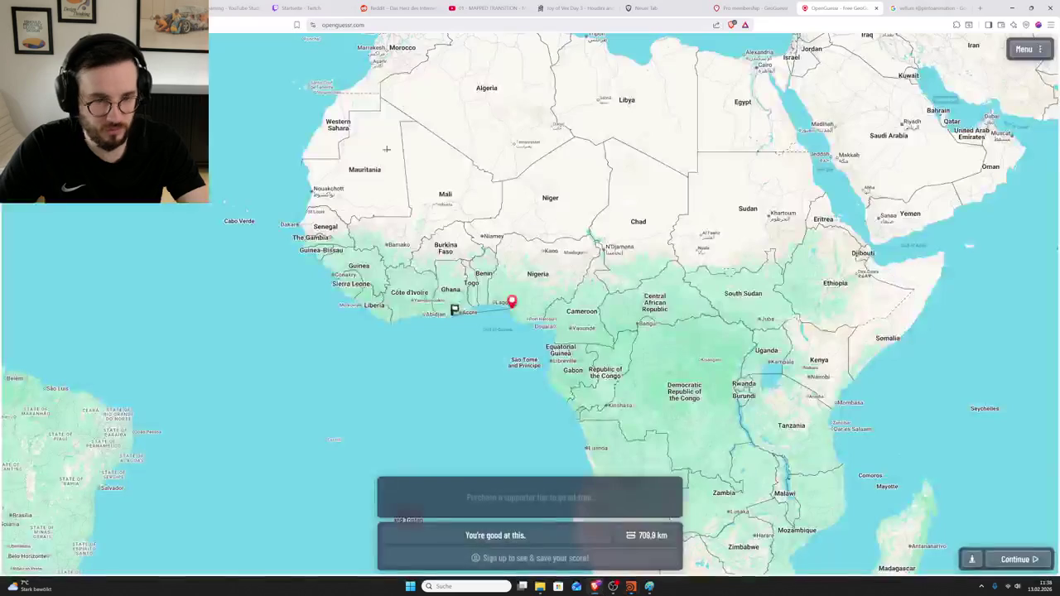
- Pause the tutorial video and go to youtube.com in a new tab
left_click(489, 8)
left_click(466, 168)
left_click(979, 7)
type("y")
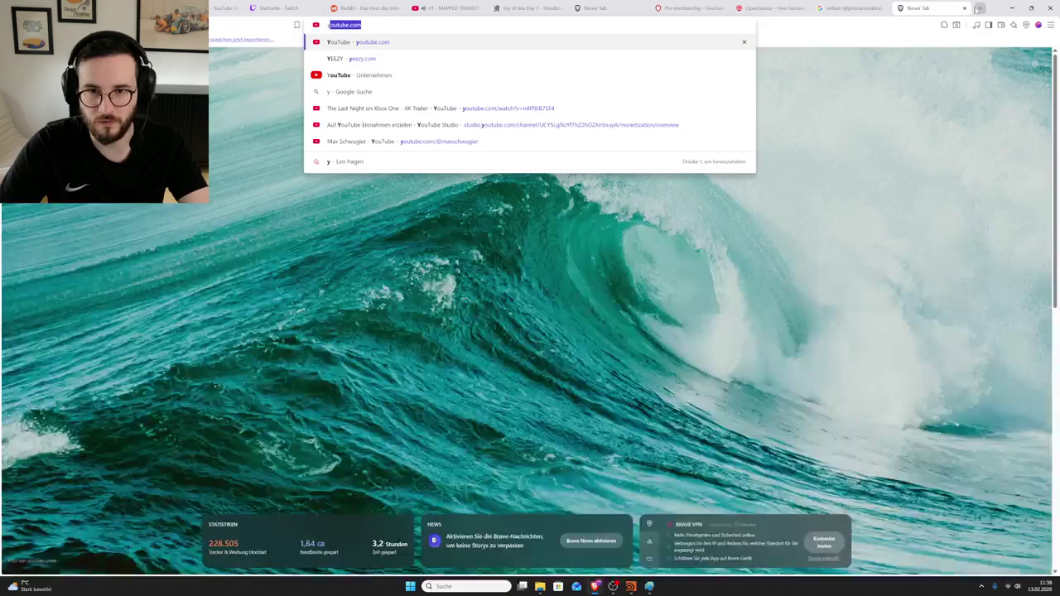
key("Return")
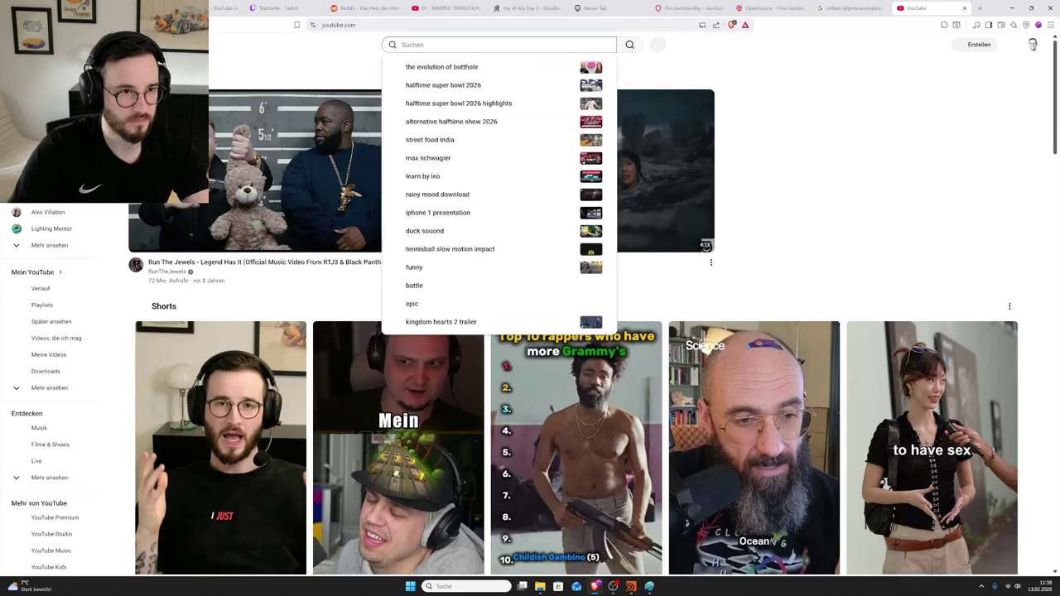
- Search YouTube for 'electric avenue' and play Eddy Grant's video
type("electric evenn")
key("BackSpace")
key("BackSpace")
key("BackSpace")
type("avenue")
key("Return")
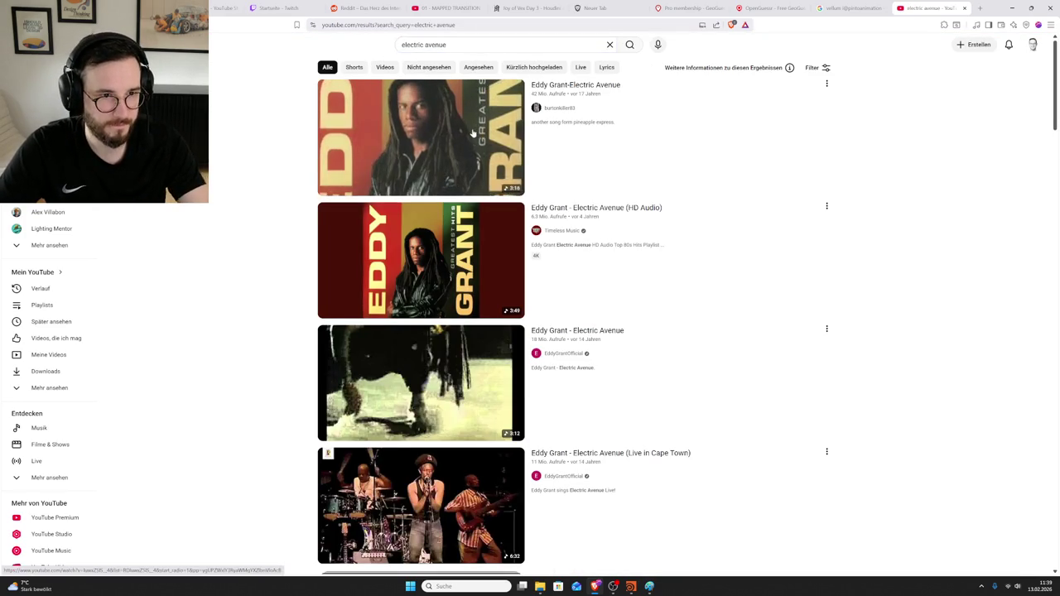
left_click(473, 132)
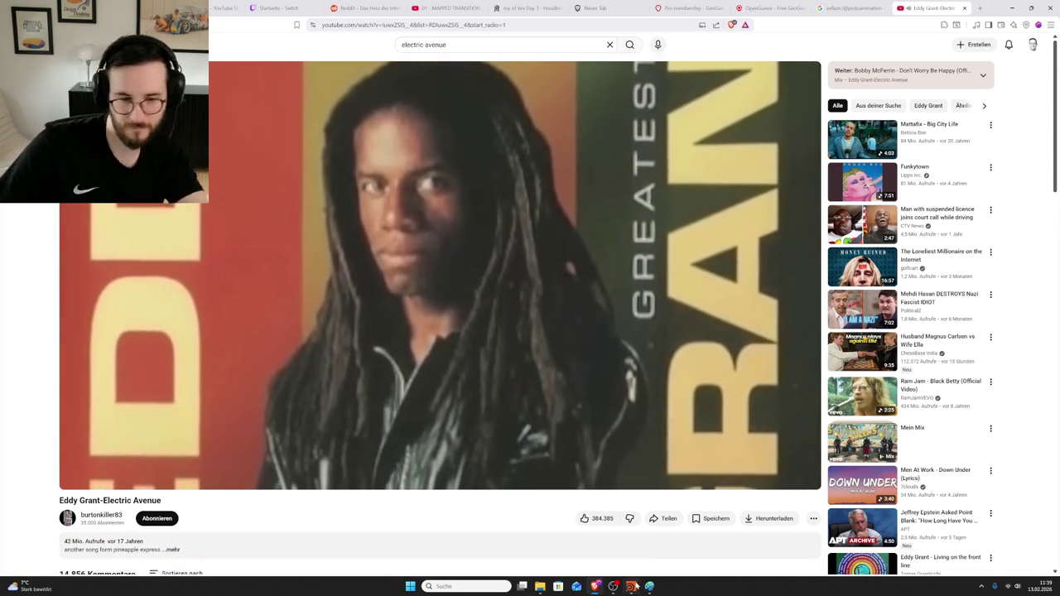
left_click(630, 586)
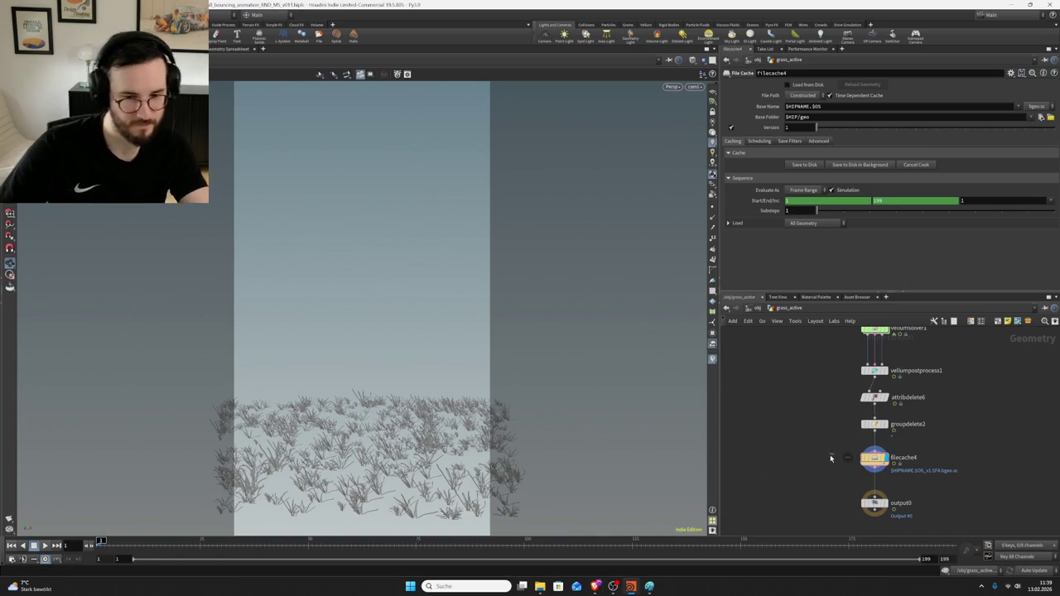
- Save the scene and browse the folder chooser to U:/filecaches/TENNIS/geo
key("ctrl+s")
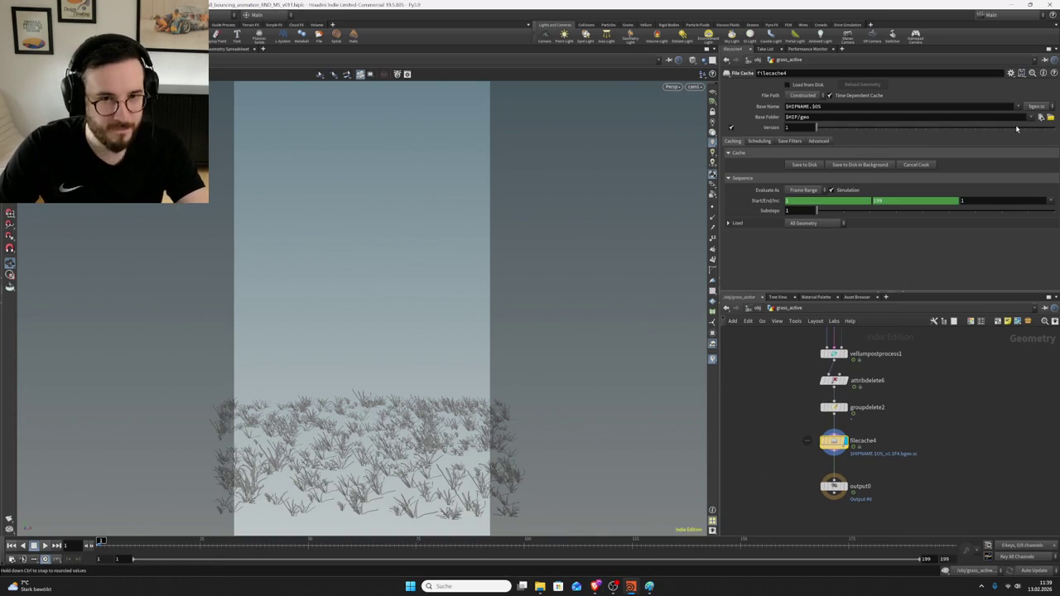
left_click(1039, 118)
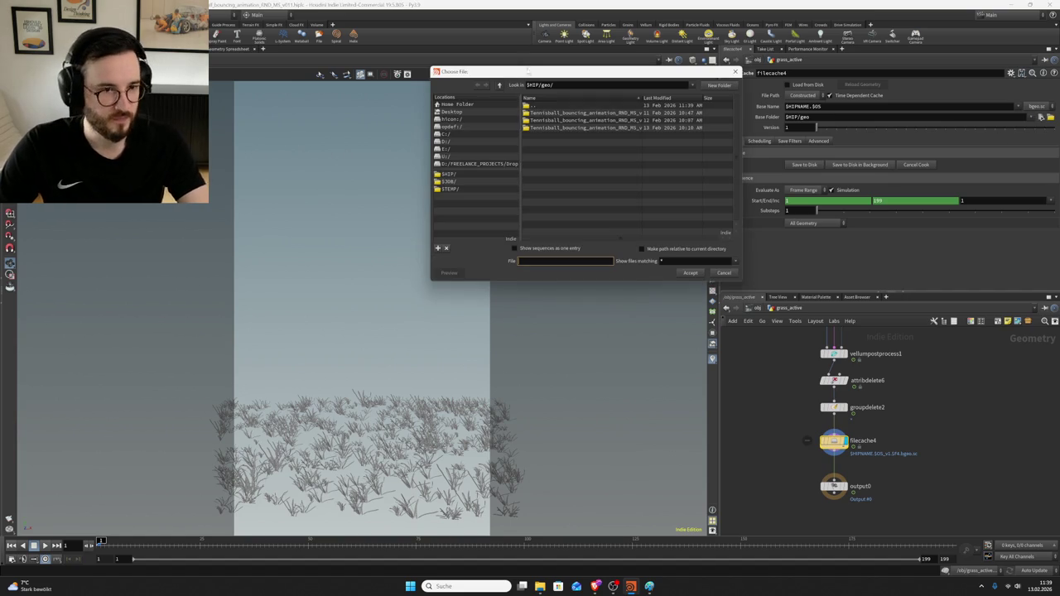
left_click(451, 156)
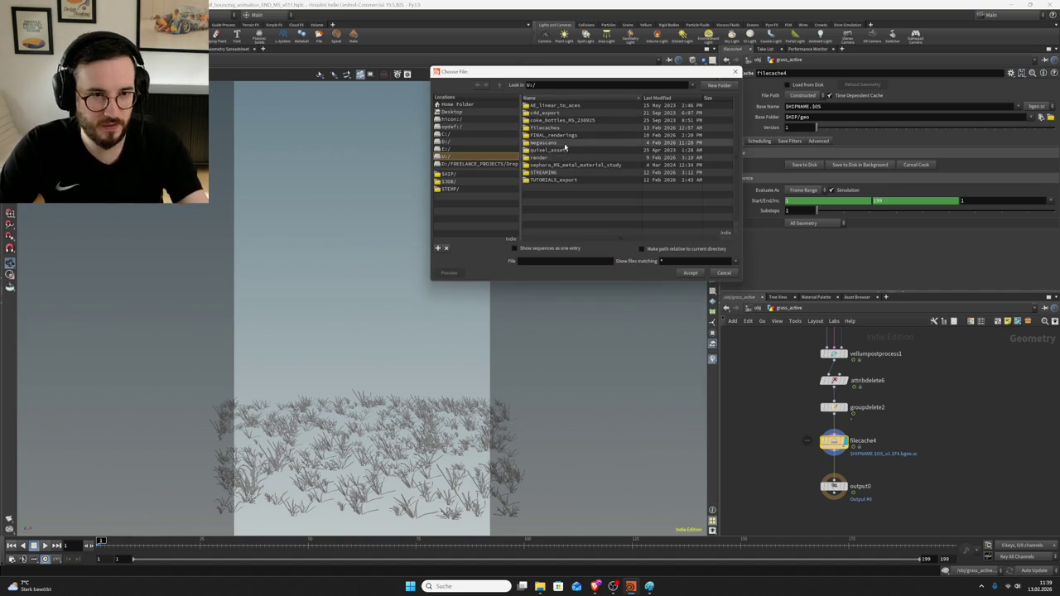
double_click(550, 128)
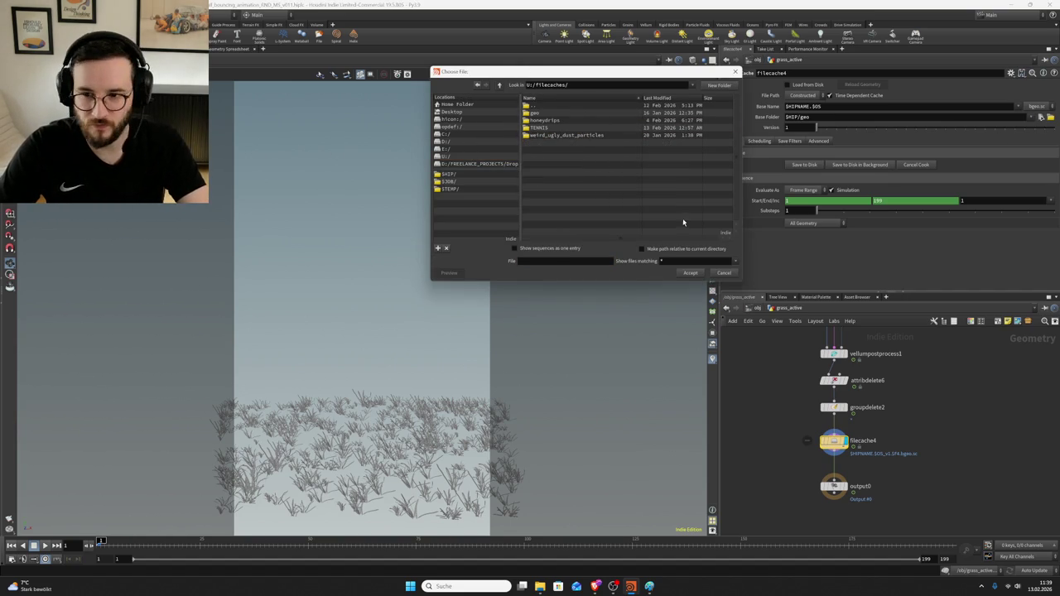
left_click_drag(430, 282, 336, 337)
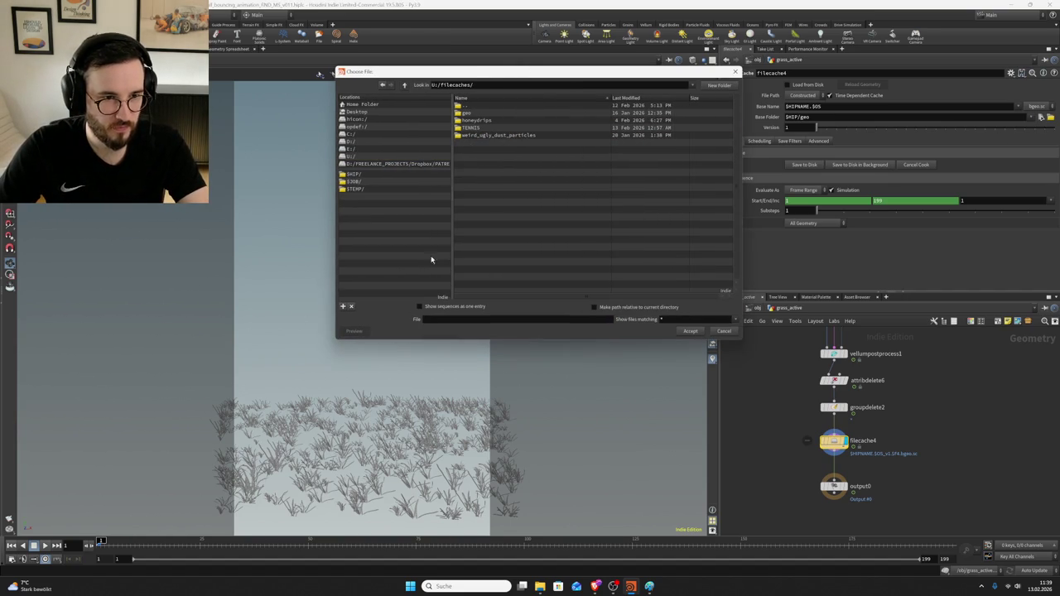
double_click(512, 128)
double_click(515, 111)
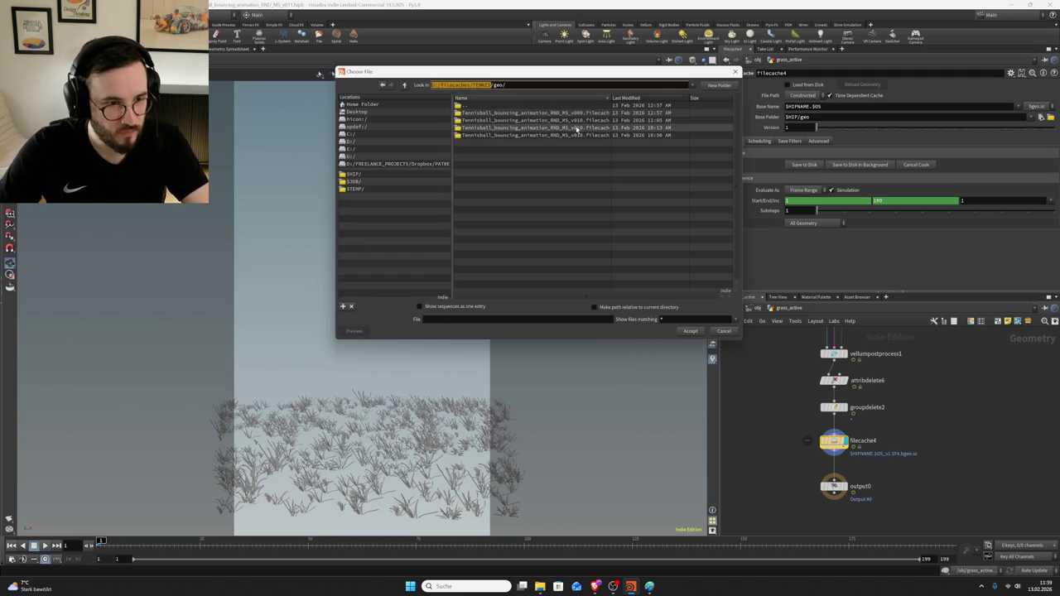
- Confirm U:/filecaches/TENNIS/geo as the Base Folder and let the grass cache write to disk
left_click(732, 332)
double_click(797, 117)
key("Return")
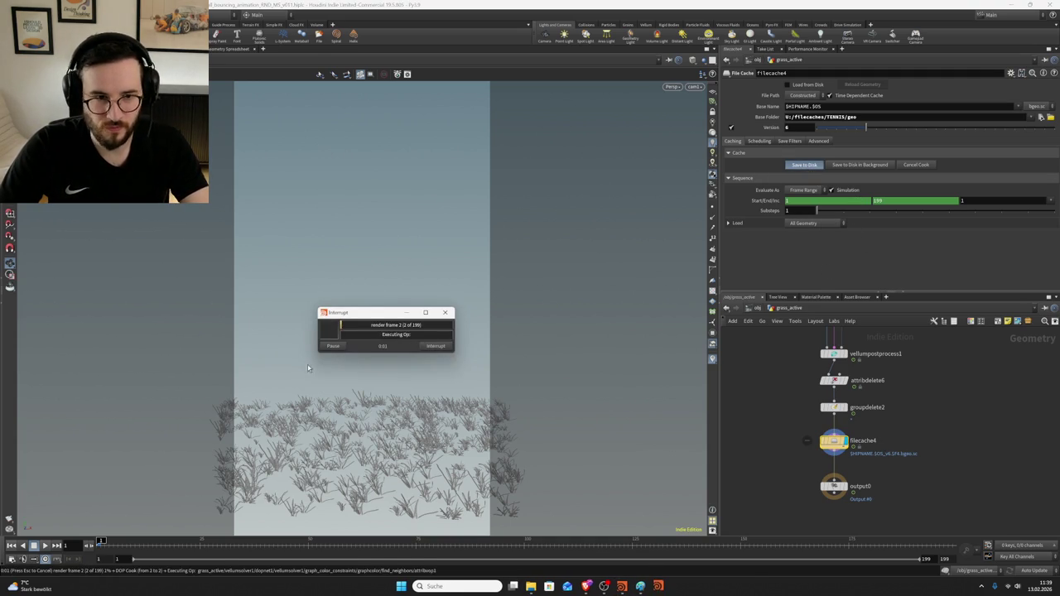
left_click_drag(377, 315, 600, 311)
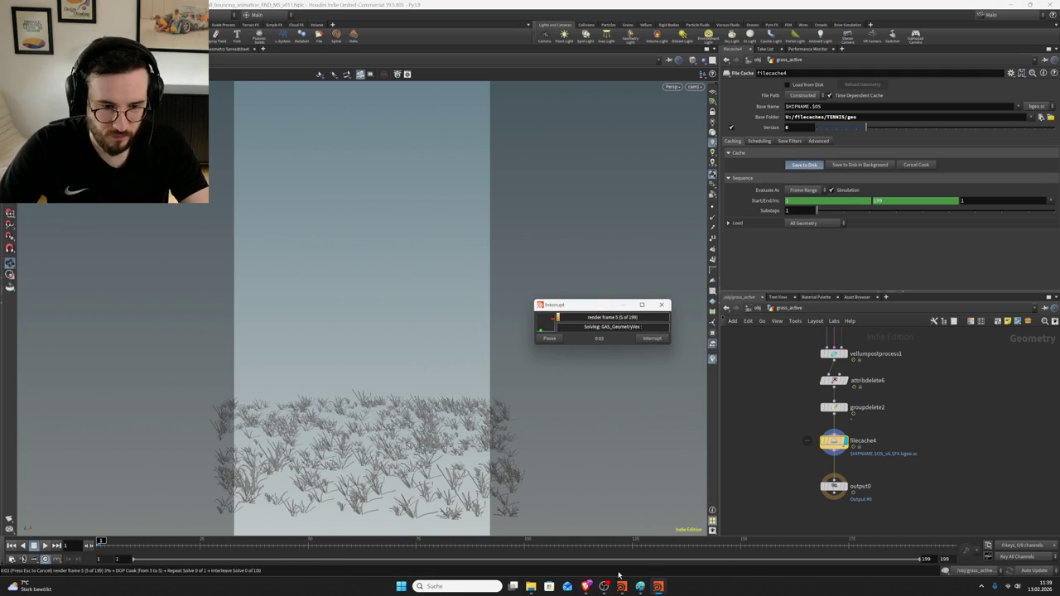
left_click(588, 586)
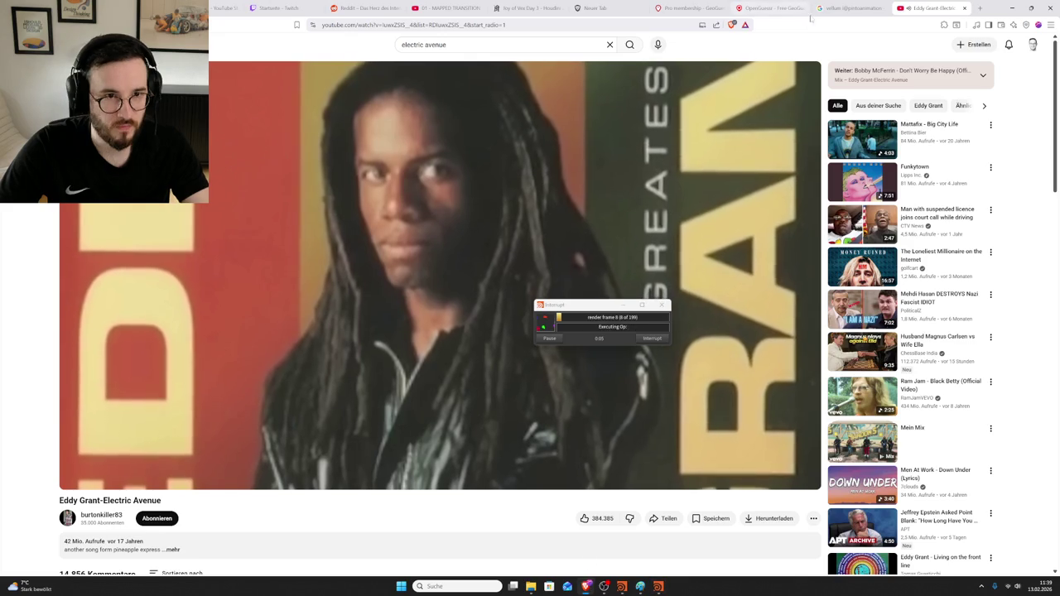
- Start the next OpenGuessr round and look down the tree-lined road
left_click(689, 8)
left_click(770, 8)
mouse_move(607, 315)
left_mouse_down()
mouse_move(972, 119)
mouse_move(978, 47)
mouse_move(986, 53)
left_mouse_up()
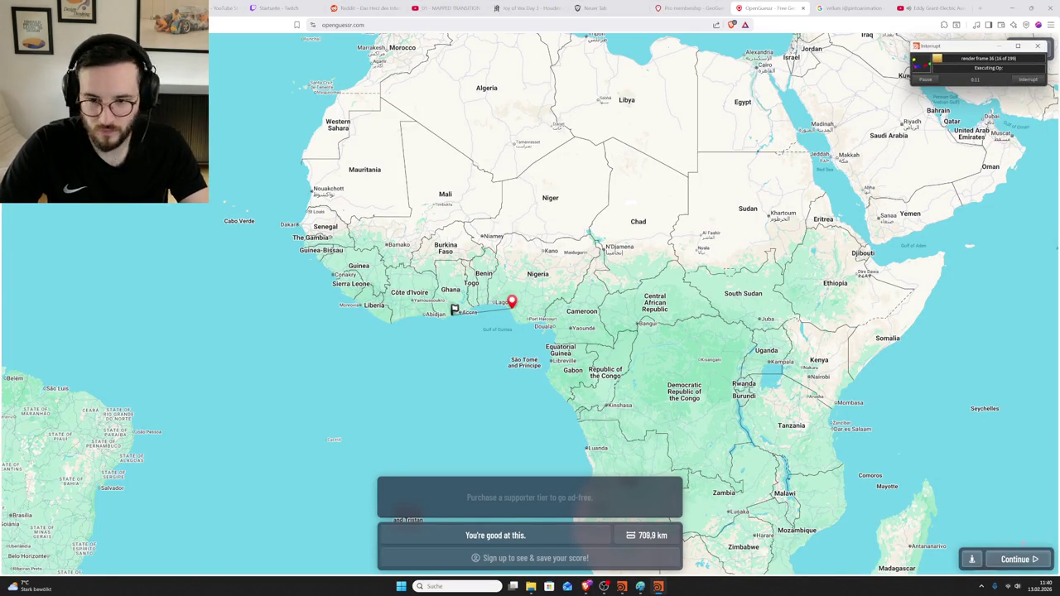
left_click(1010, 559)
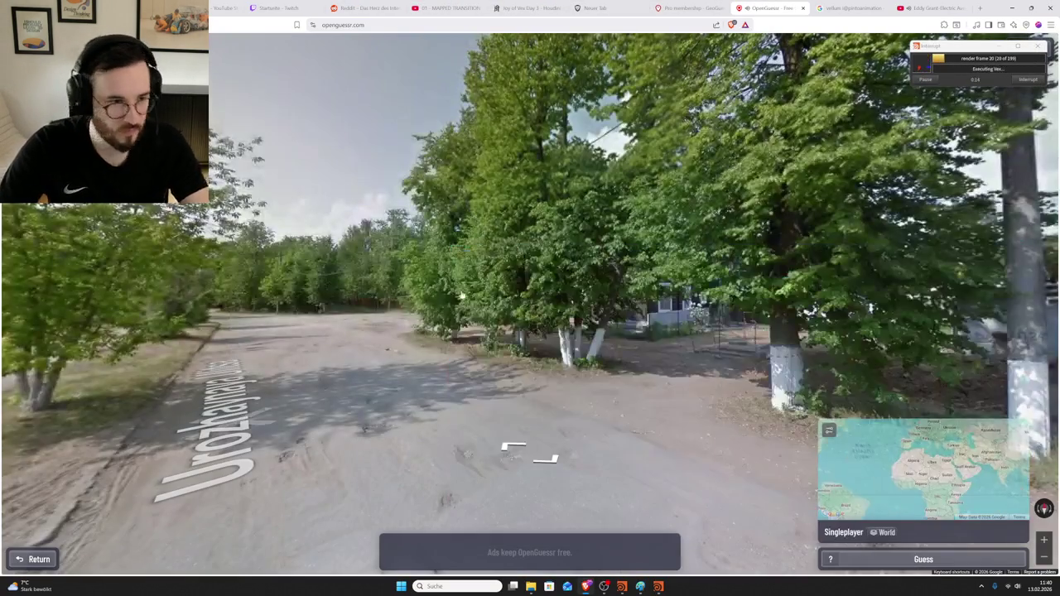
left_click_drag(331, 373, 571, 331)
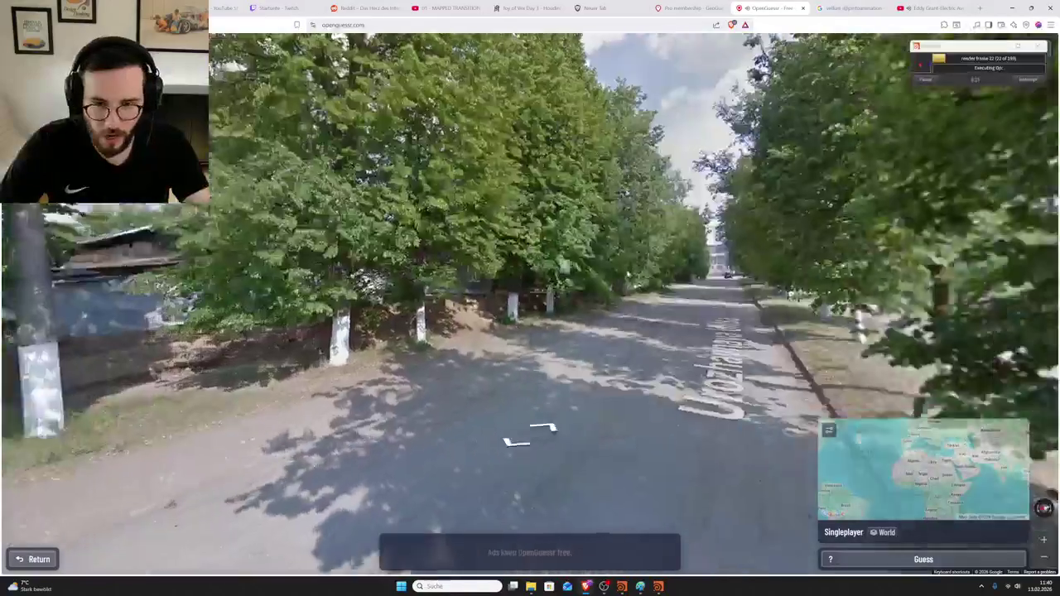
left_click(530, 436)
left_click(530, 436)
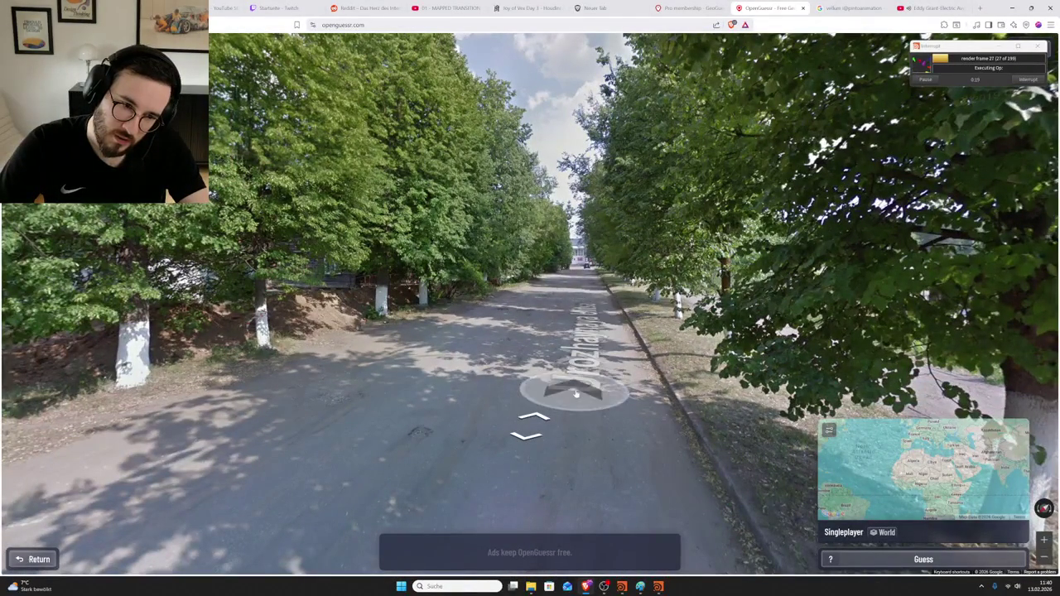
key("Right")
key("Right")
key("Right")
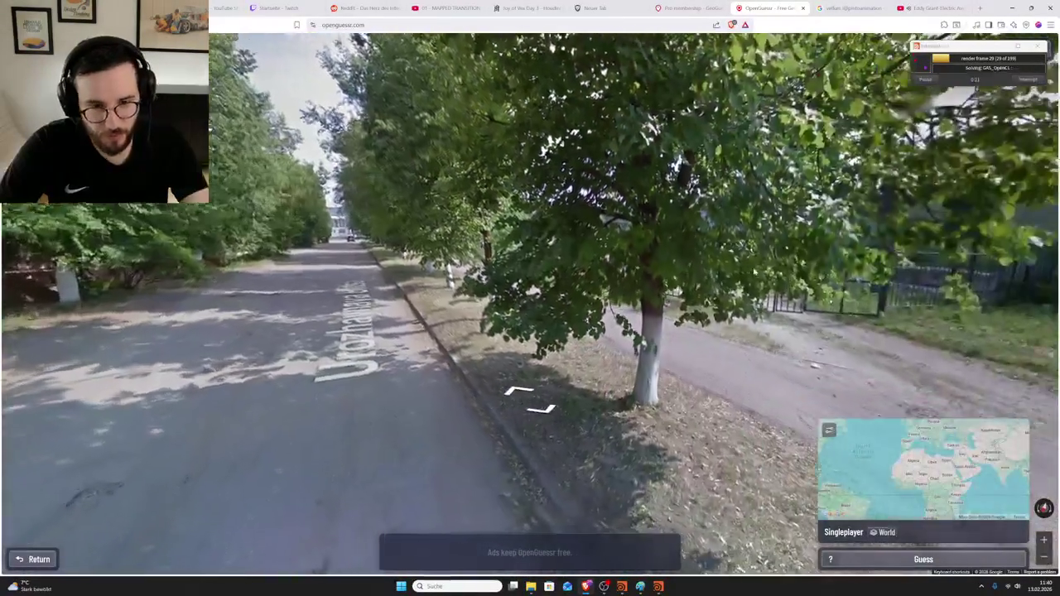
key("Left")
key("Left")
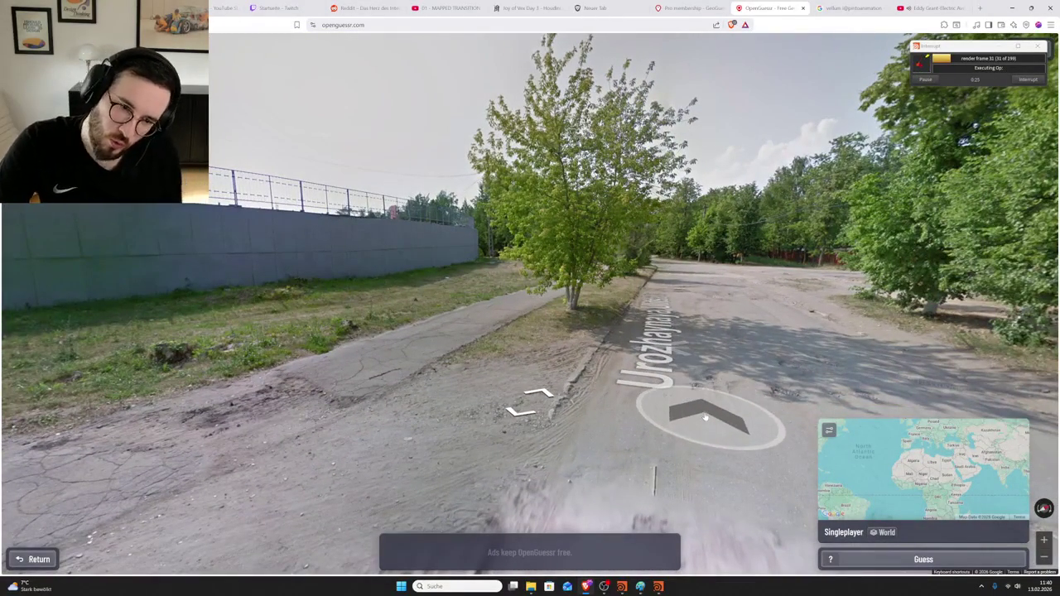
- Walk down the road past the fence and tree toward the garages
left_click(712, 404)
key("Left")
key("Left")
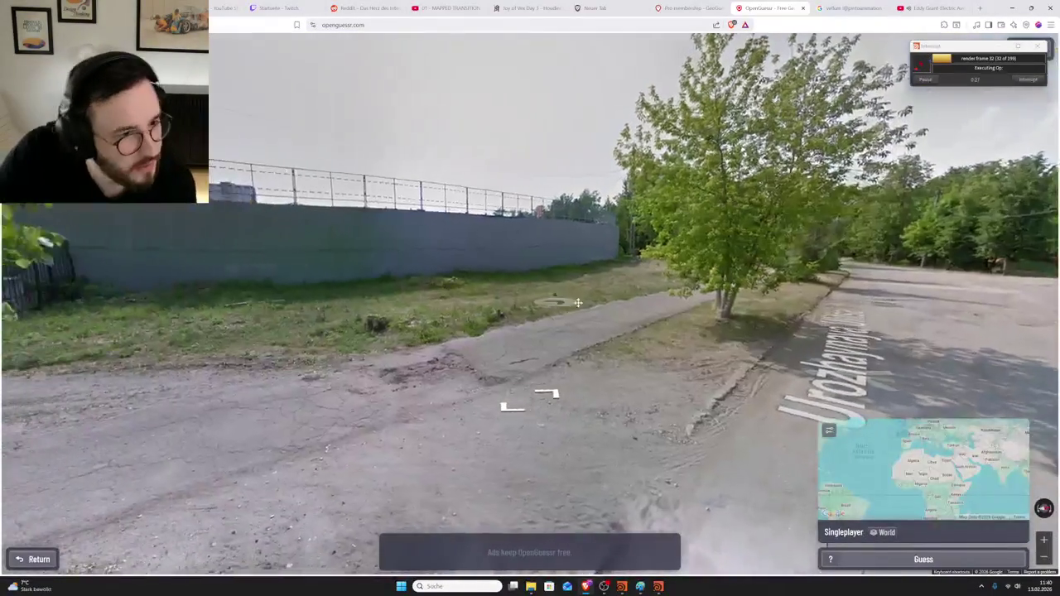
key("Left")
key("Left")
key("Up")
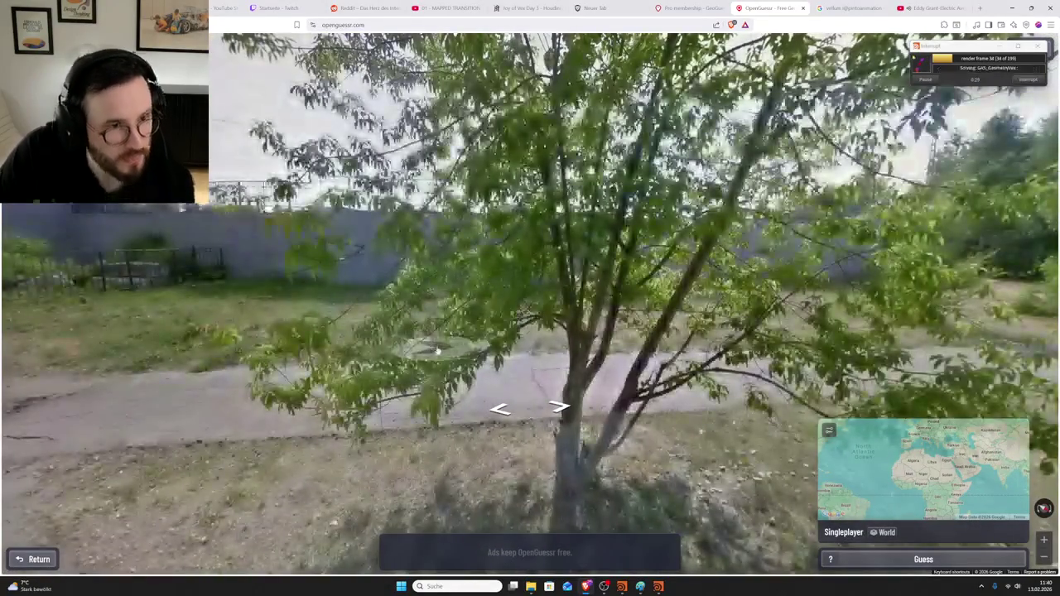
key("Left")
key("Left")
key("Left")
key("Left")
key("Right")
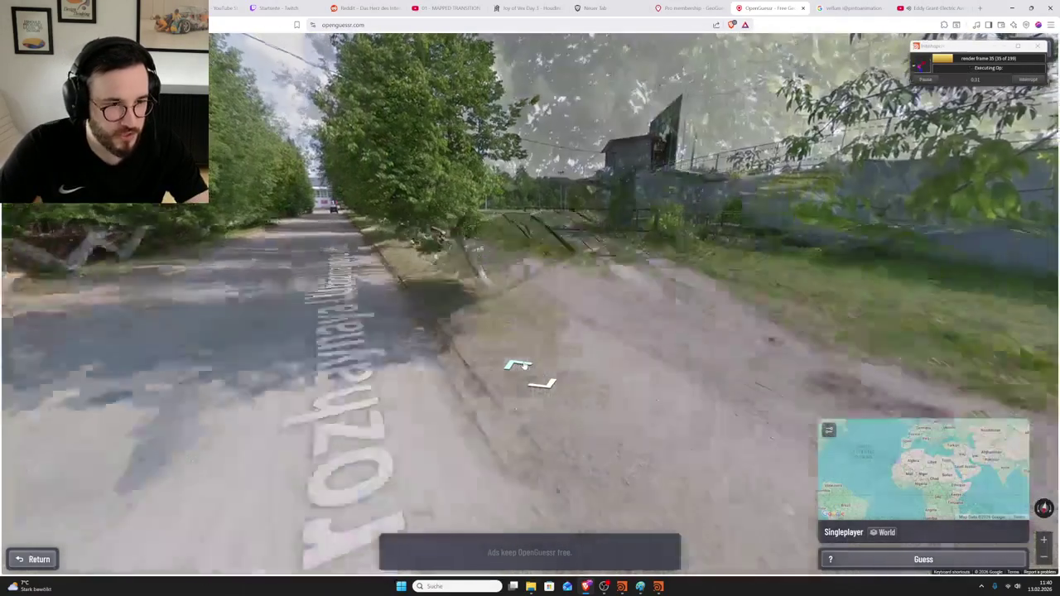
key("Right")
key("Right")
key("Right")
key("Right")
key("Right")
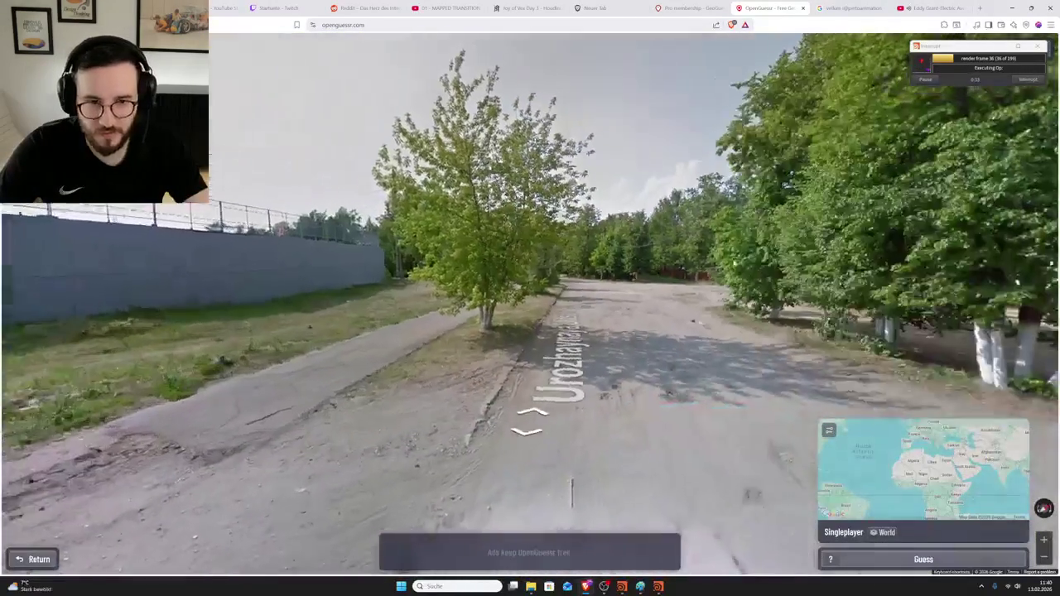
key("Right")
left_click(531, 404)
left_click(531, 404)
left_click(531, 404)
left_click(531, 404)
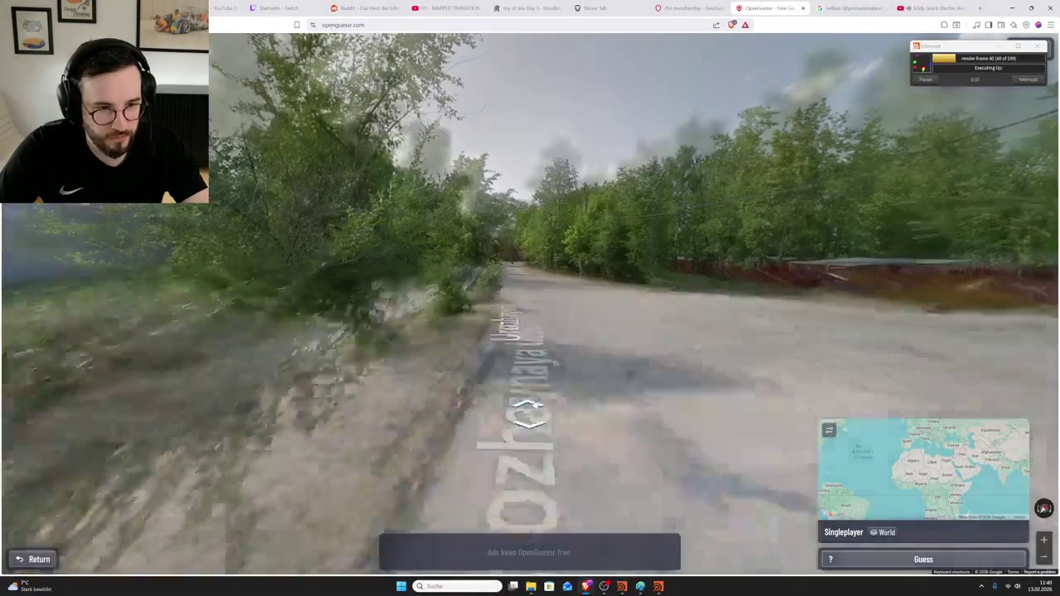
- Turn onto the tree-lined road and cross the square to the white building
key("Right")
key("Right")
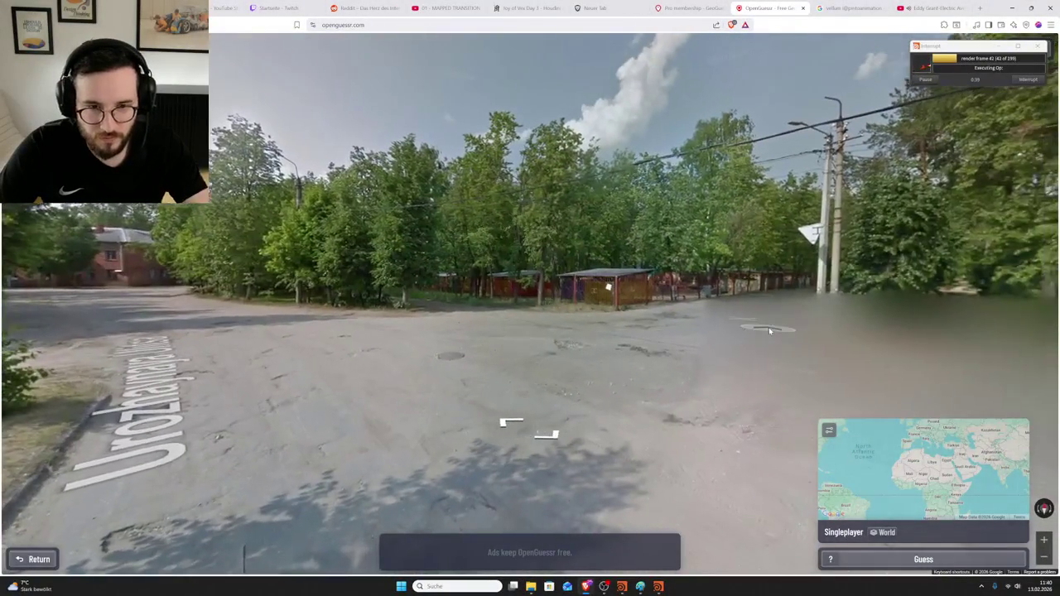
key("Right")
key("Right")
key("Right")
key("Right")
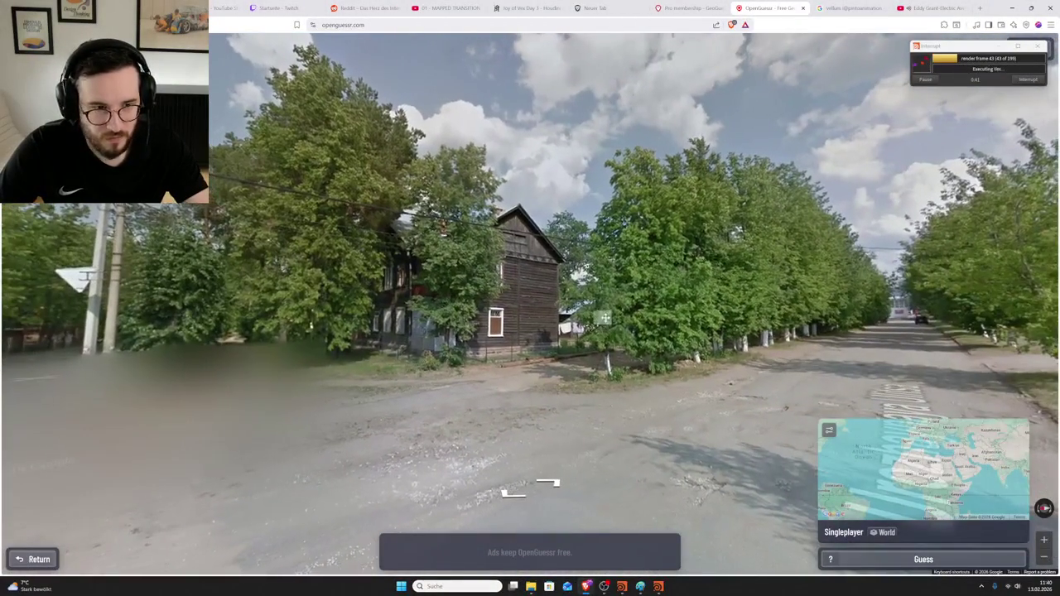
key("Right")
key("Right")
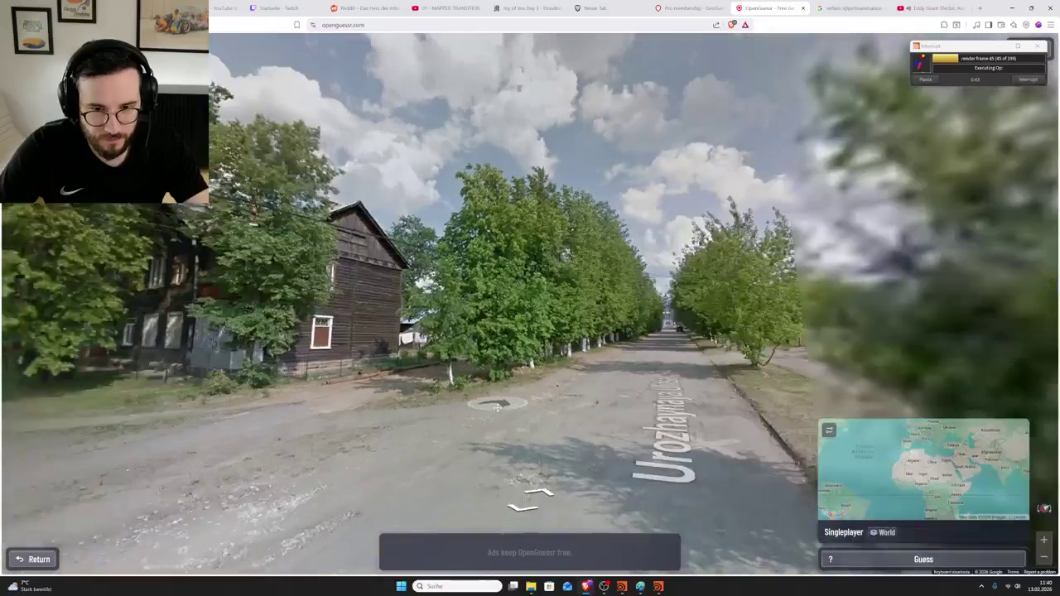
key("Right")
left_click(535, 499)
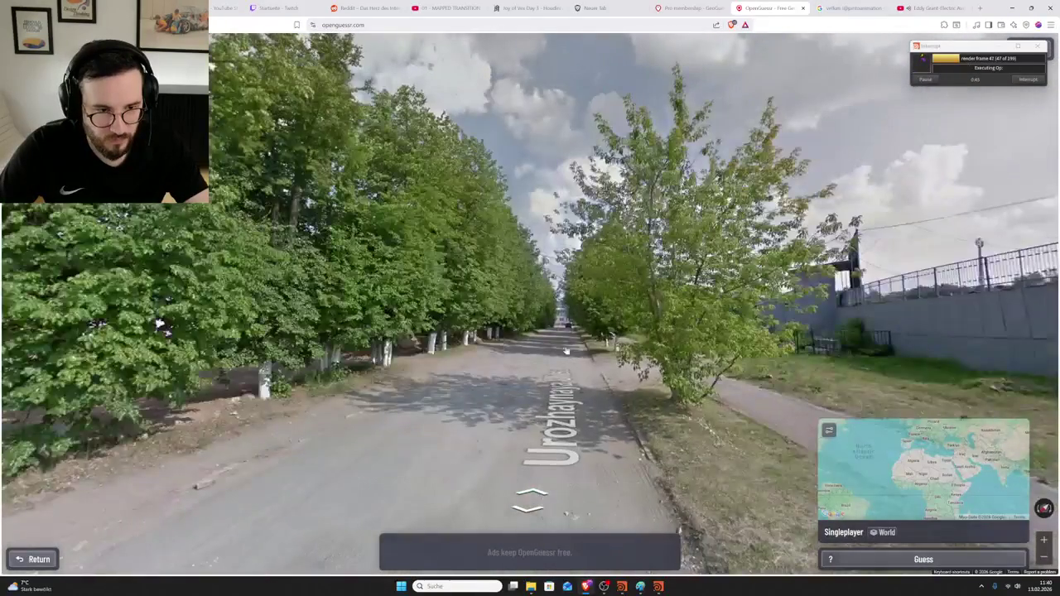
left_click(558, 348)
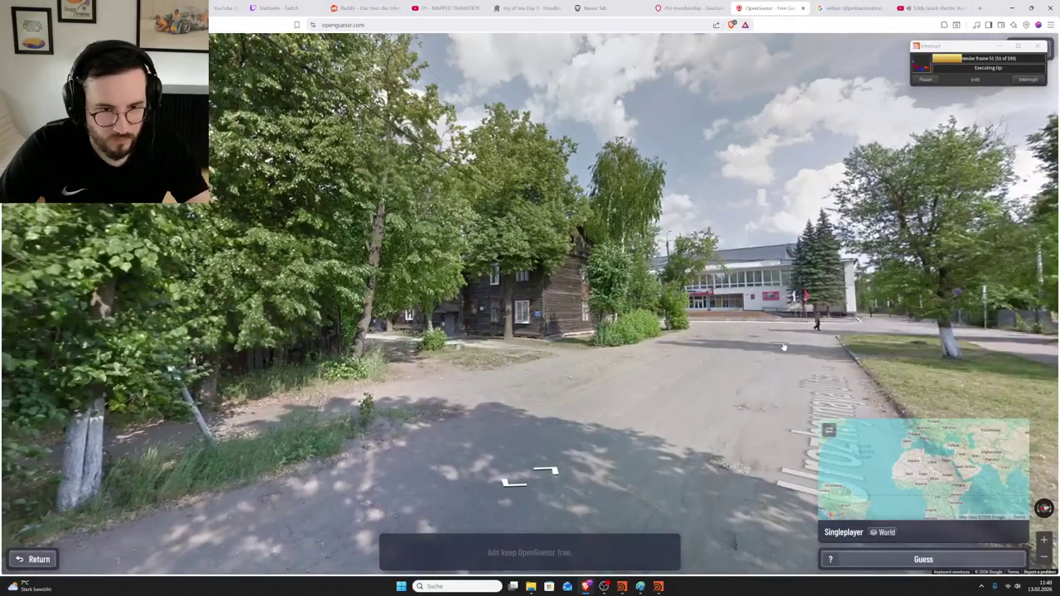
left_click(716, 346)
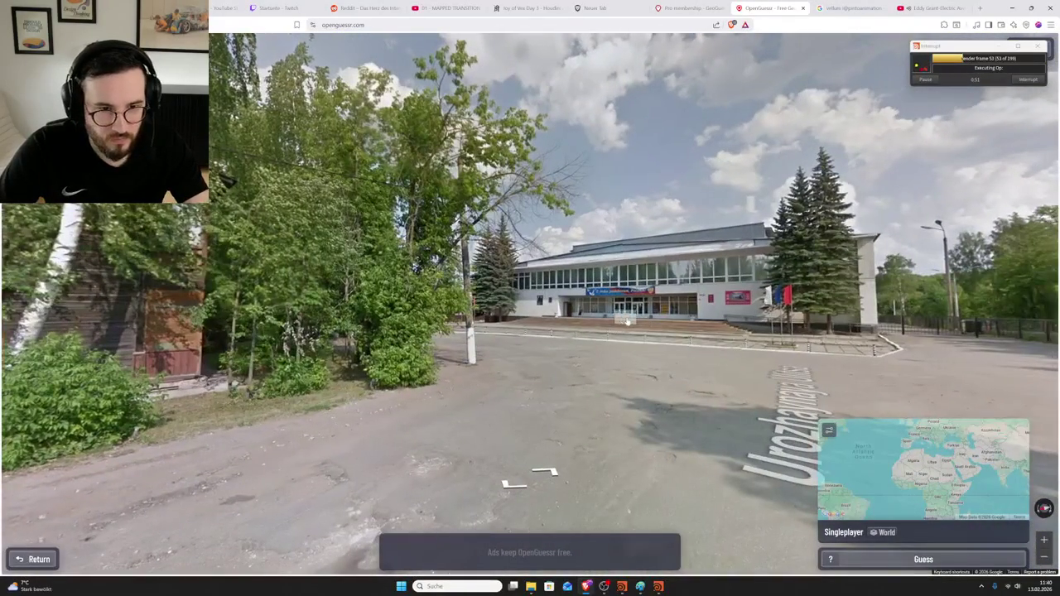
left_click(607, 353)
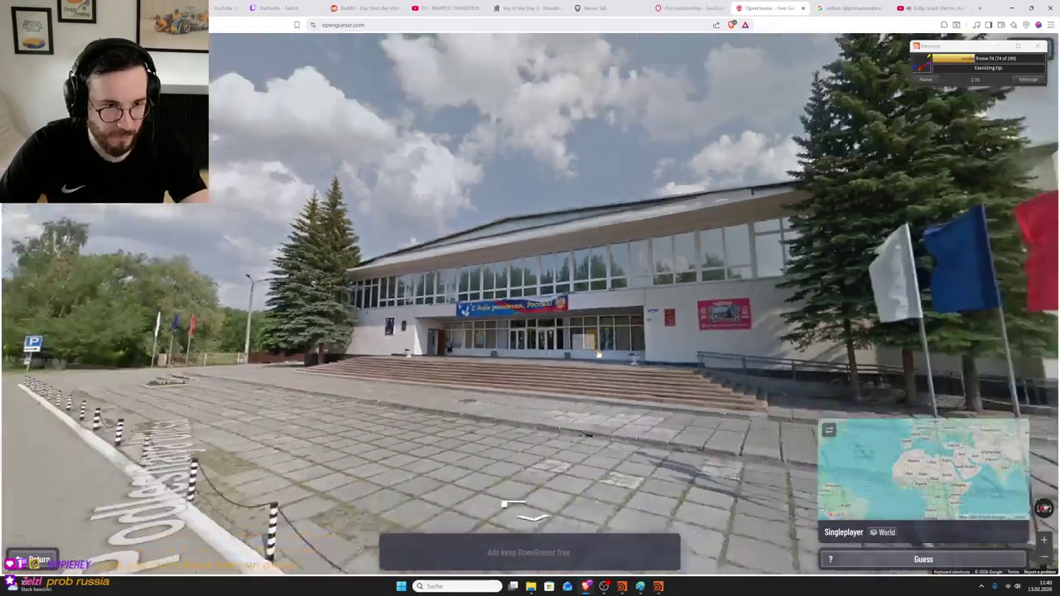
left_click_drag(598, 355, 657, 349)
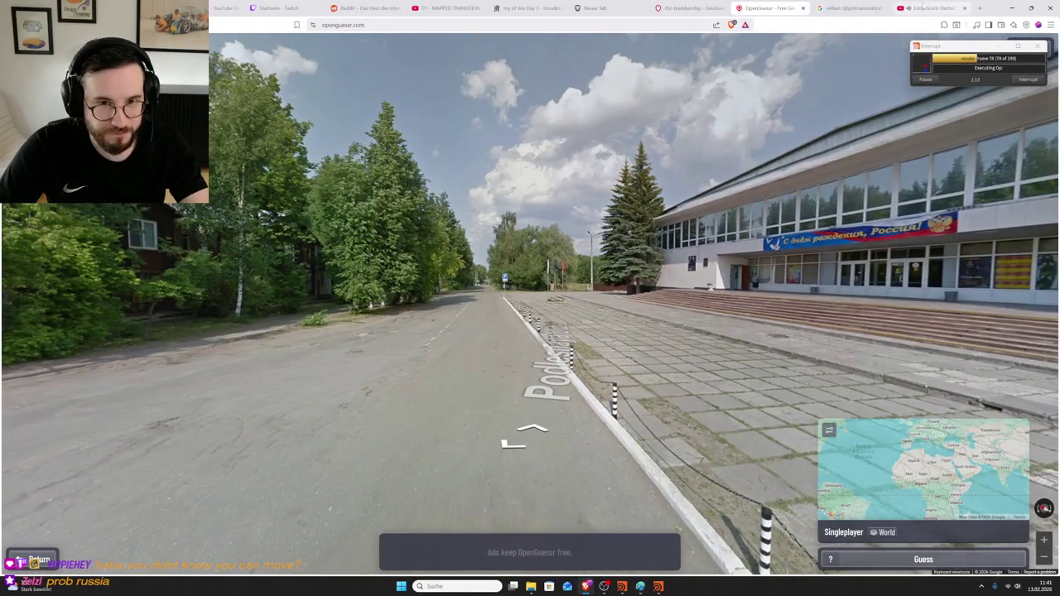
- Toggle the Eddy Grant video, check on Houdini, and return to the OpenGuessr game
left_click(923, 7)
left_click(558, 315)
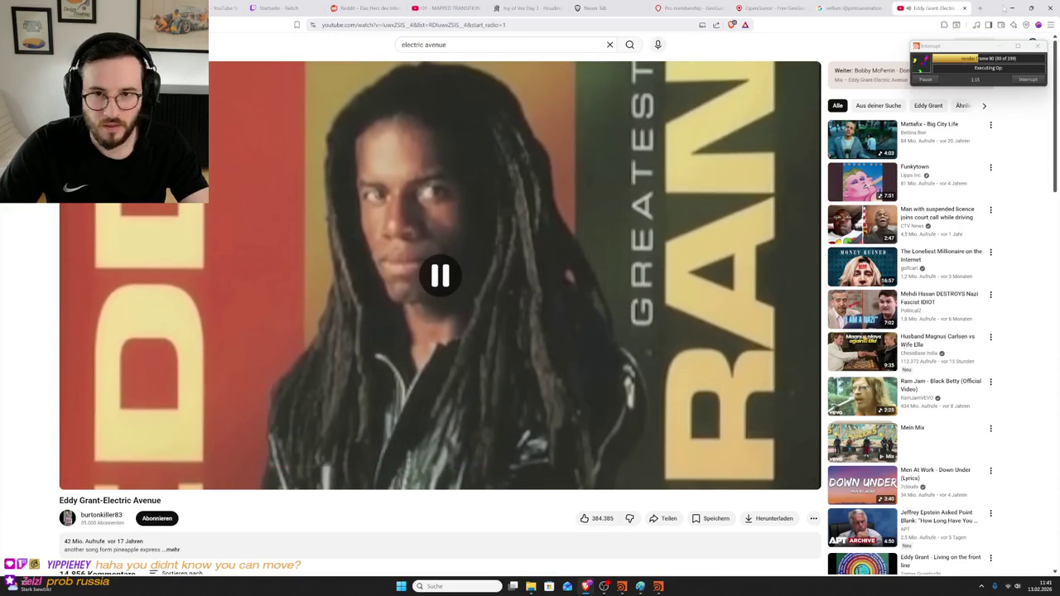
left_click(1011, 7)
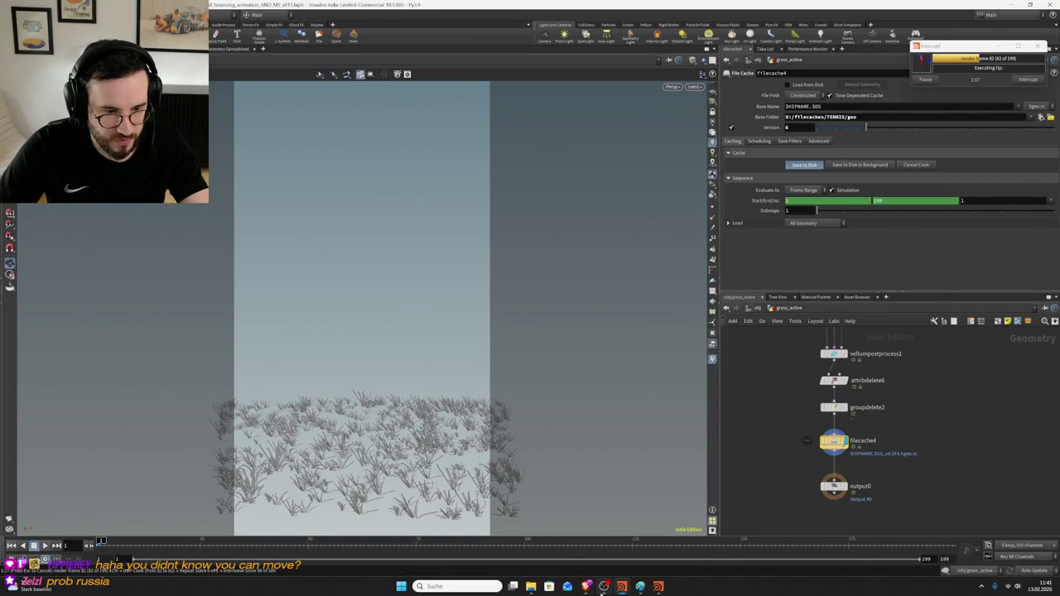
left_click(604, 586)
left_click(762, 7)
- Walk down Podlesnaya street past the dog-sign fence to the building with flags
left_click(454, 304)
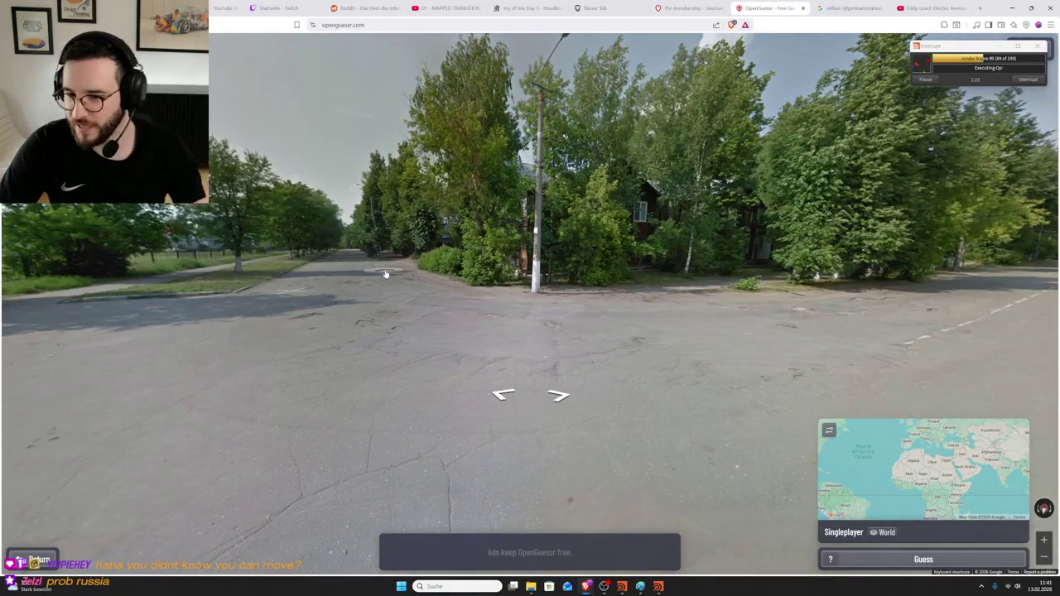
left_click(317, 283)
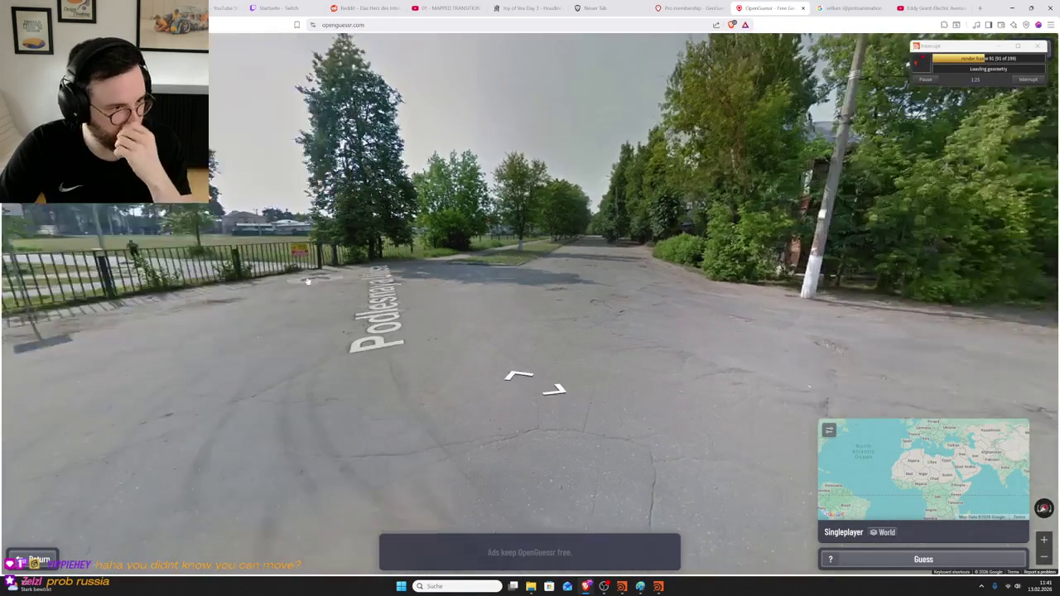
left_click(317, 284)
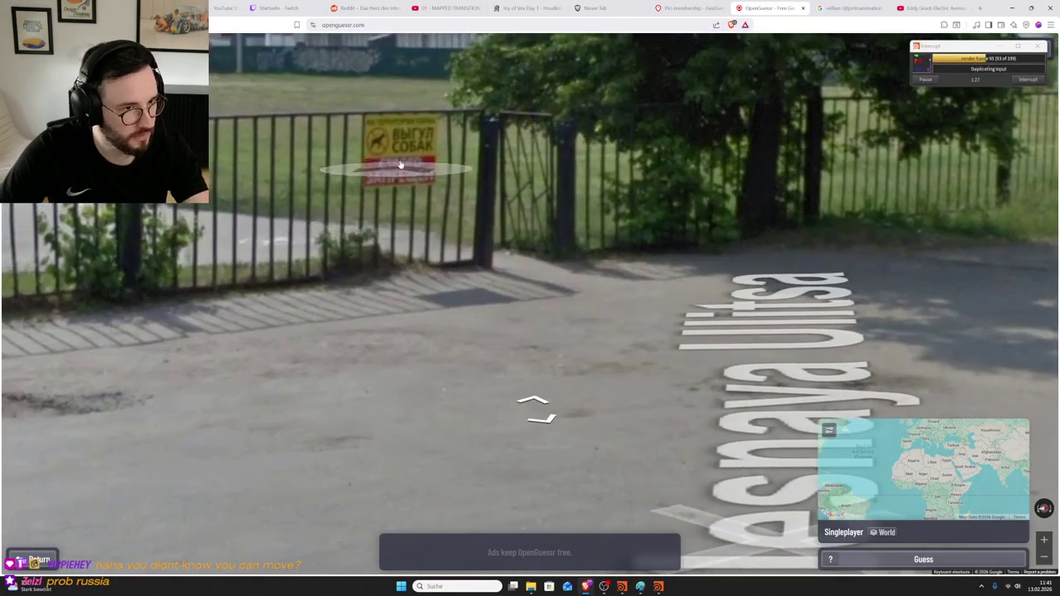
left_click(402, 222)
left_click(619, 329)
mouse_move(620, 328)
left_mouse_down()
mouse_move(395, 257)
mouse_move(768, 290)
mouse_move(505, 257)
left_mouse_up()
left_click(567, 243)
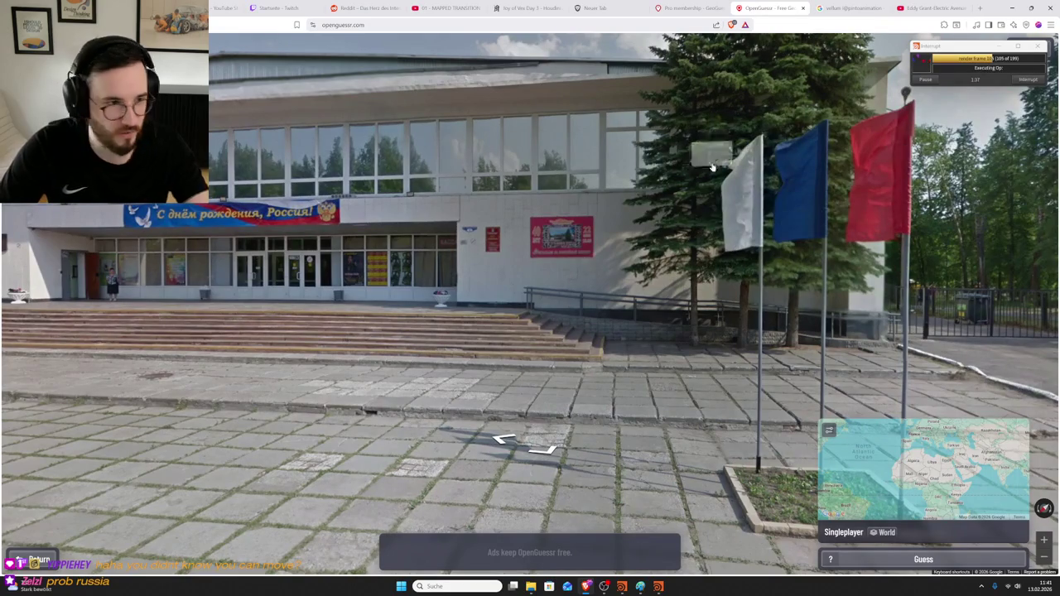
- Inspect the building's entrance and Russia Day banner, then the fence and parking sign
scroll(193, 182, "up", 3)
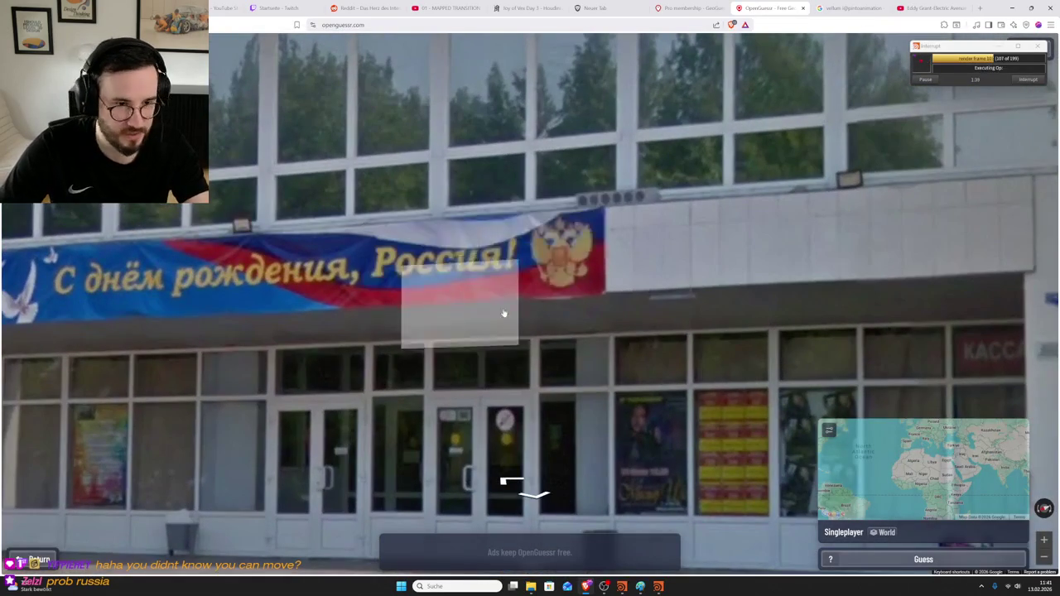
left_click_drag(542, 271, 736, 234)
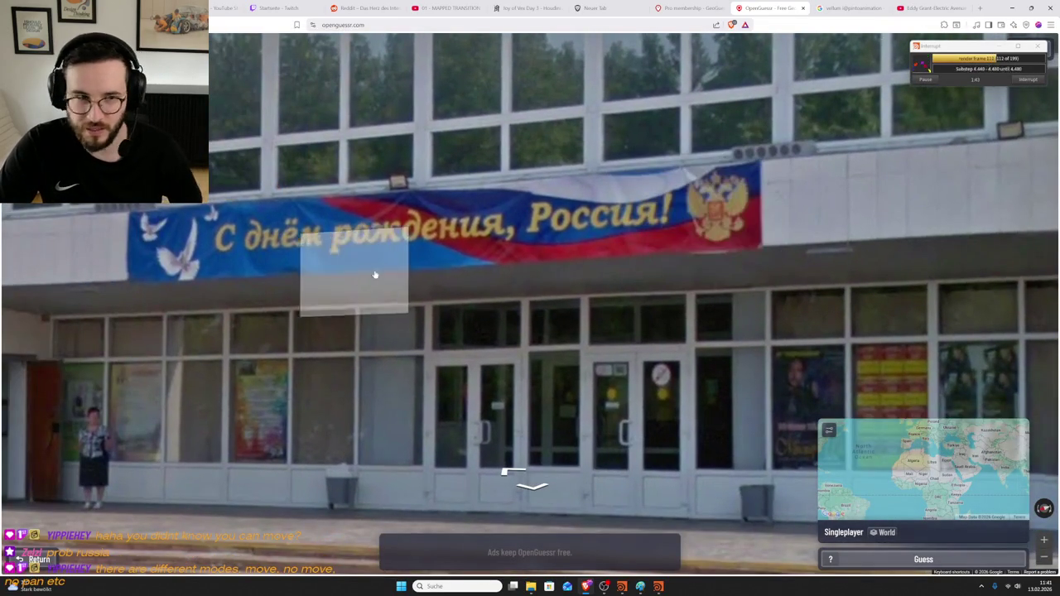
left_click_drag(367, 277, 802, 231)
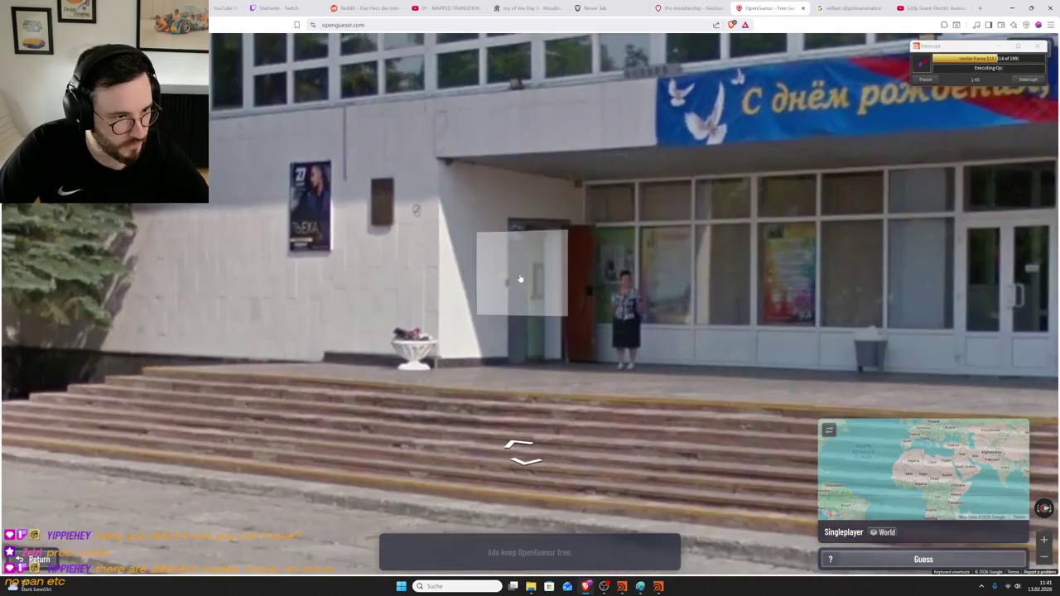
left_click_drag(535, 272, 781, 224)
left_click(658, 224)
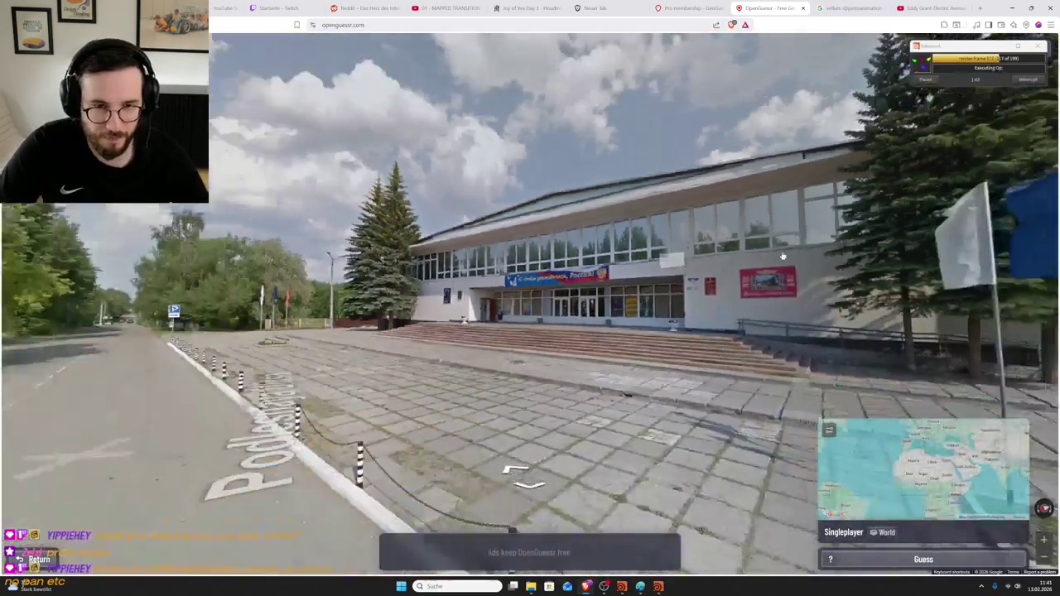
mouse_move(674, 248)
left_mouse_down()
mouse_move(600, 253)
mouse_move(423, 324)
left_mouse_up()
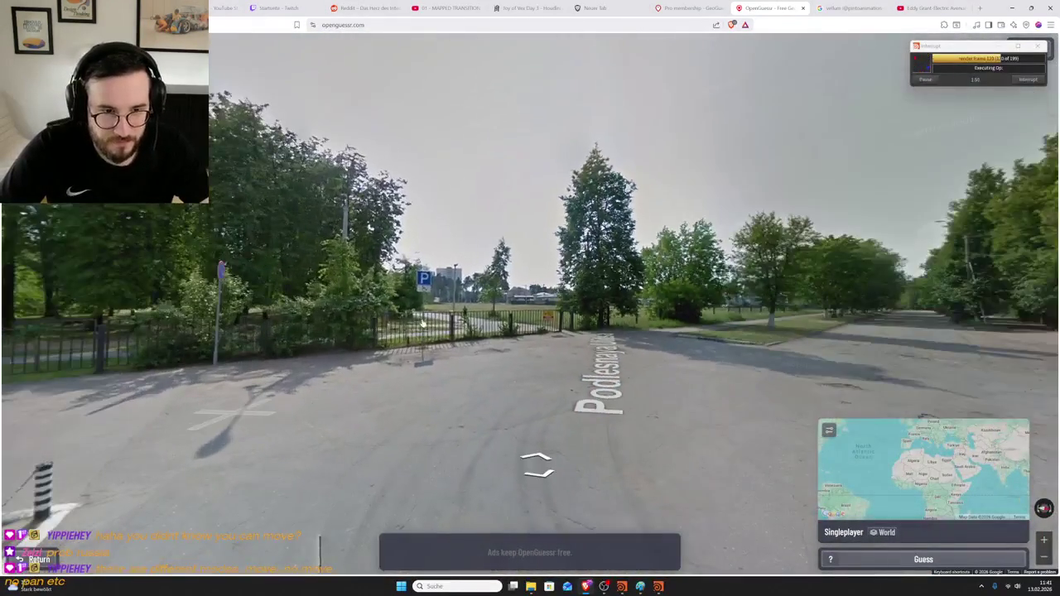
left_click(423, 323)
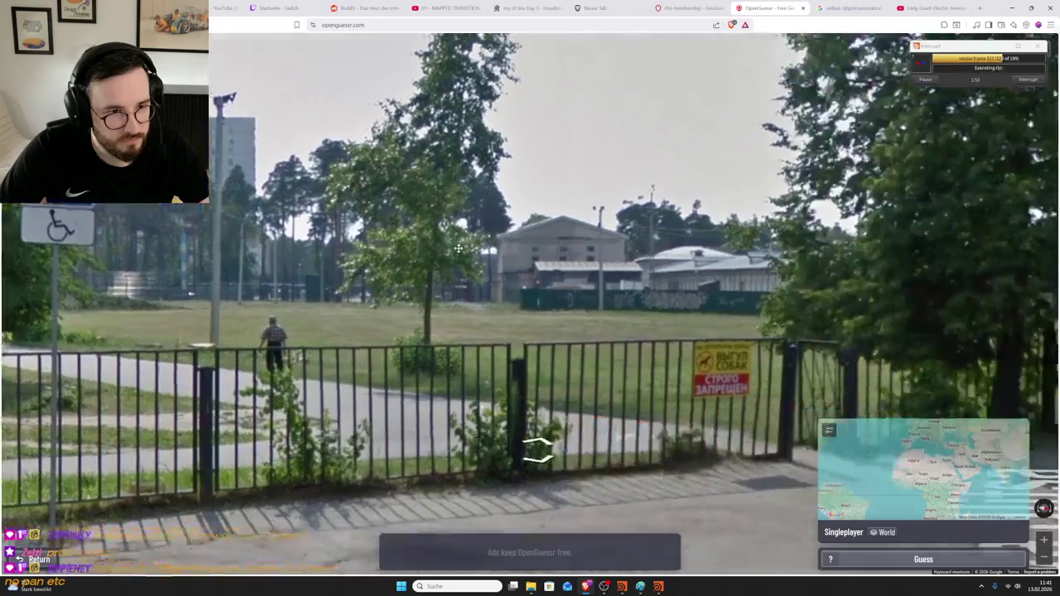
left_click_drag(496, 169, 587, 294)
scroll(587, 294, "down", 2)
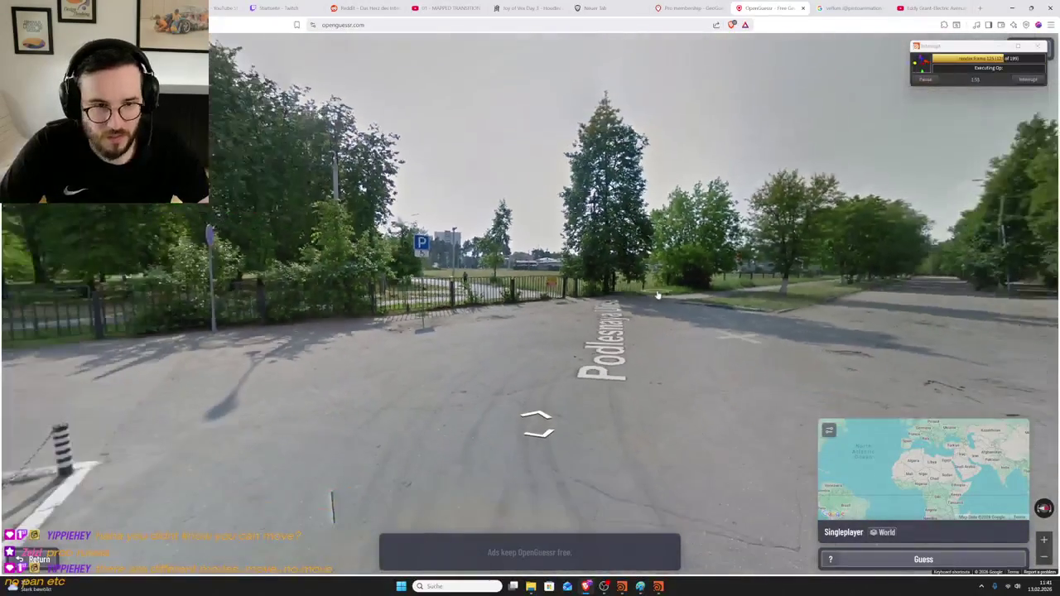
- Turn toward the wooden house and walk down the road to the fence and street label
key("Left")
key("Left")
key("Left")
key("Left")
key("Left")
key("Left")
key("Left")
key("Left")
key("Left")
key("Left")
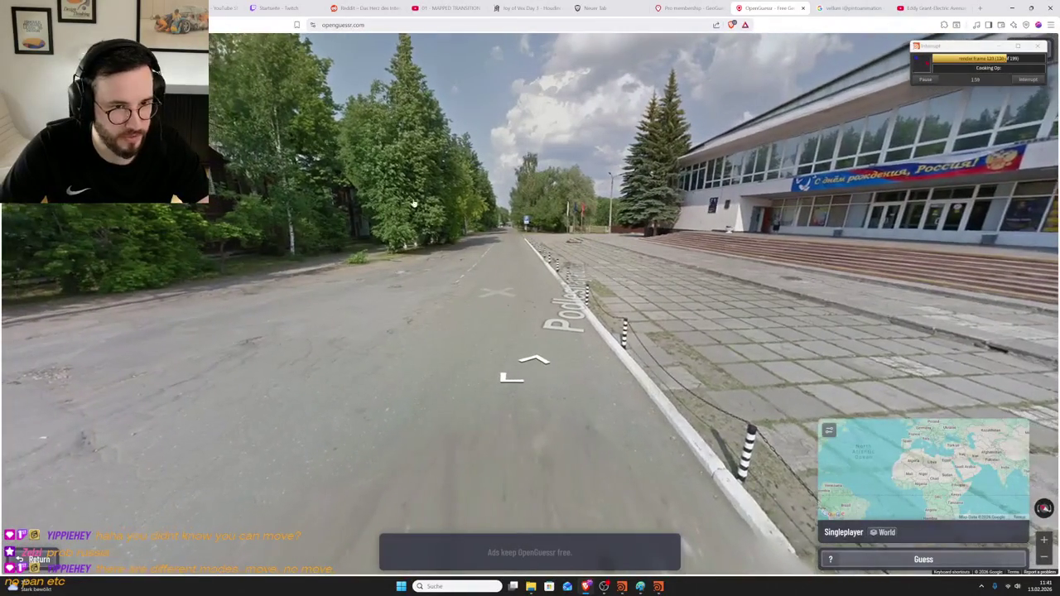
key("Left")
key("Left")
key("Left")
key("Left")
key("Left")
scroll(390, 229, "up", 2)
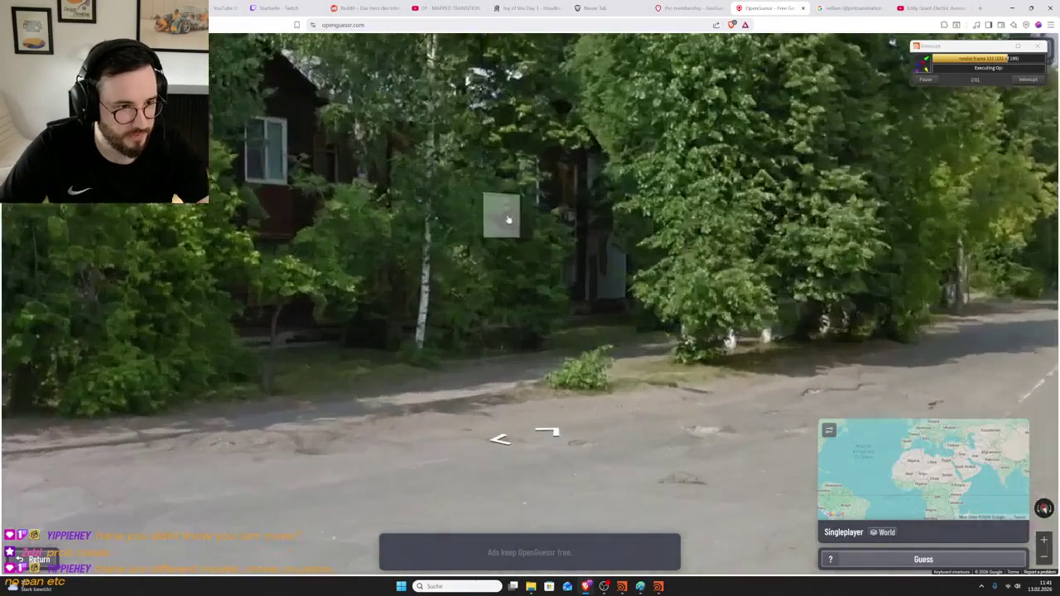
scroll(577, 236, "down", 2)
key("Left")
key("Left")
key("Left")
key("Left")
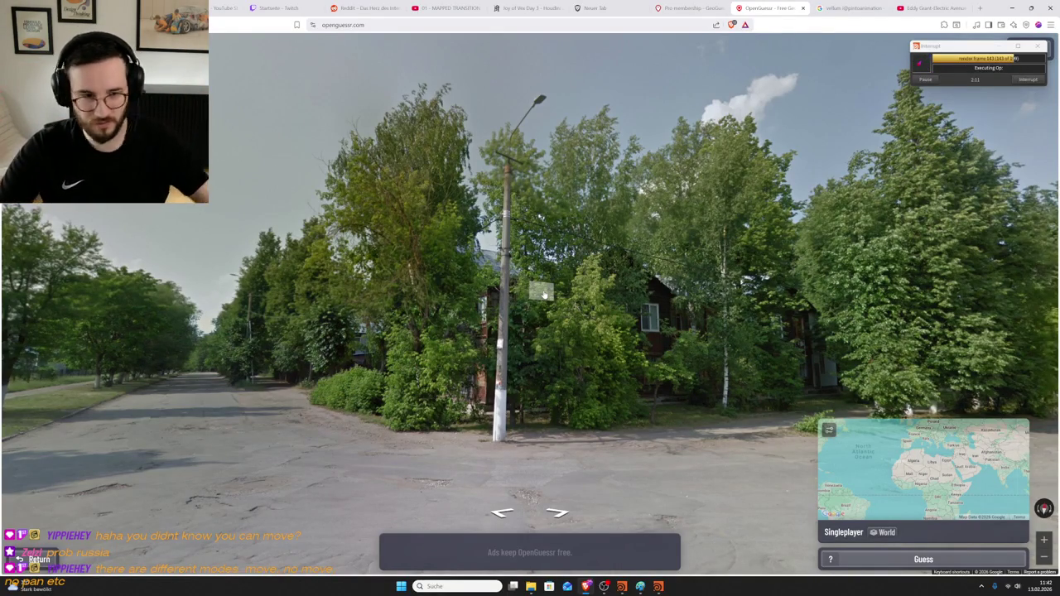
left_click(401, 394)
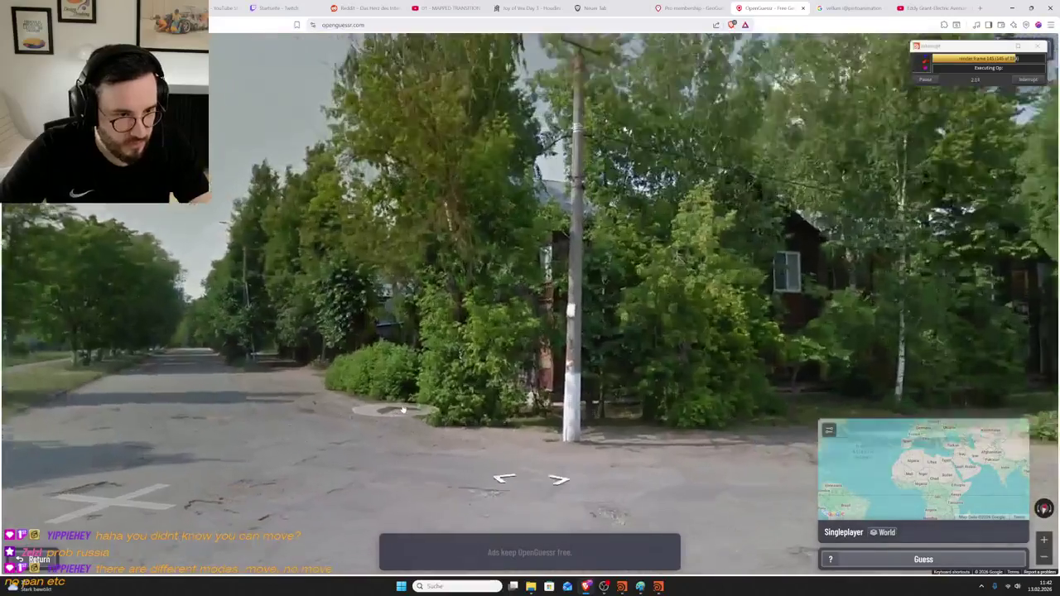
left_click(377, 381)
left_click_drag(378, 382, 604, 309)
left_click(282, 316)
left_click_drag(332, 350, 745, 352)
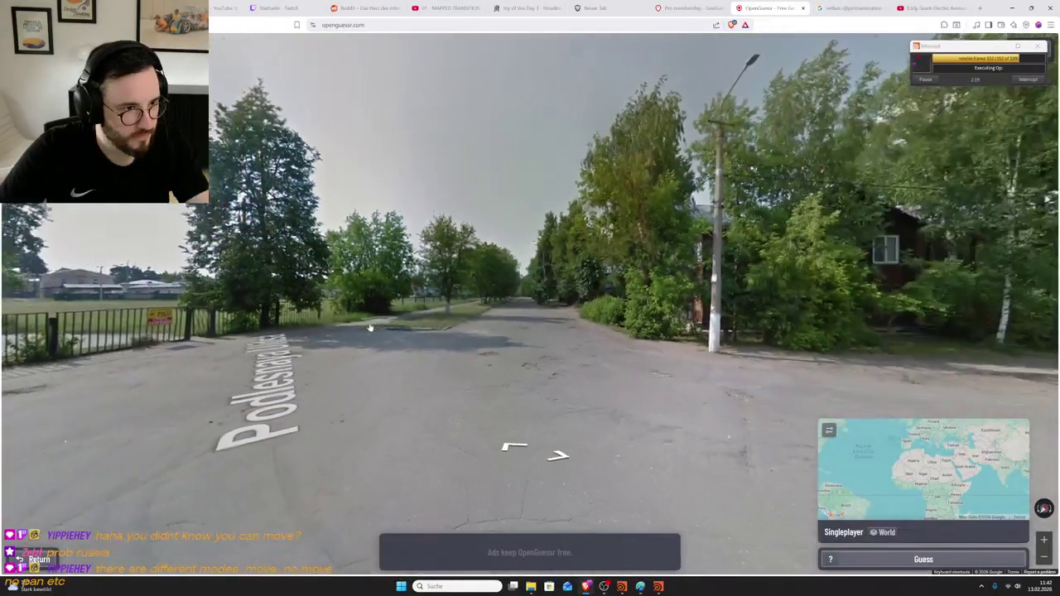
scroll(853, 323, "up", 2)
scroll(811, 447, "down", 1)
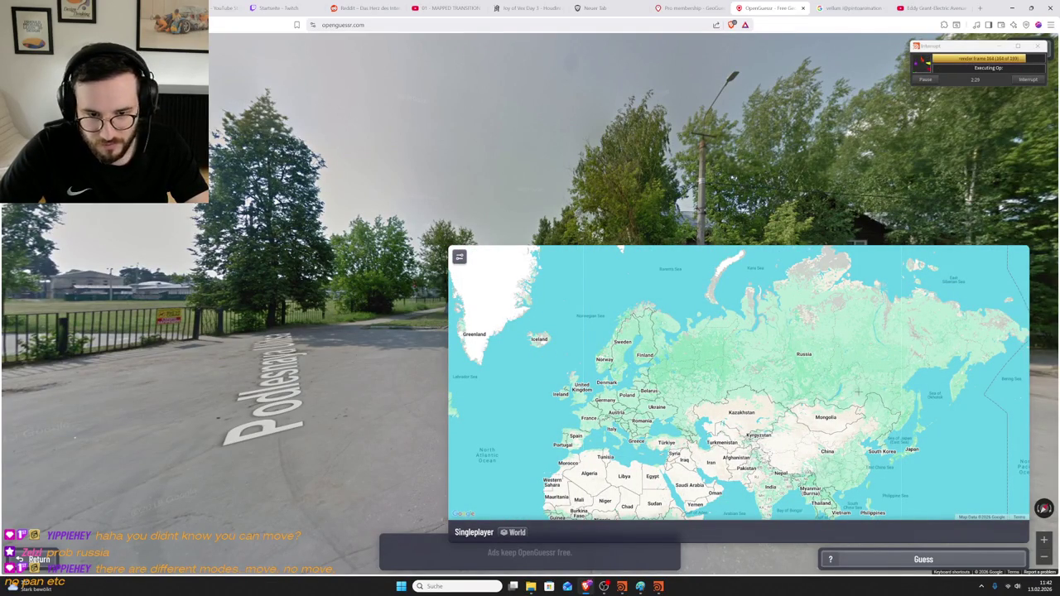
- Zoom and pan the guess map into western Russia around Moscow
scroll(658, 369, "up", 1)
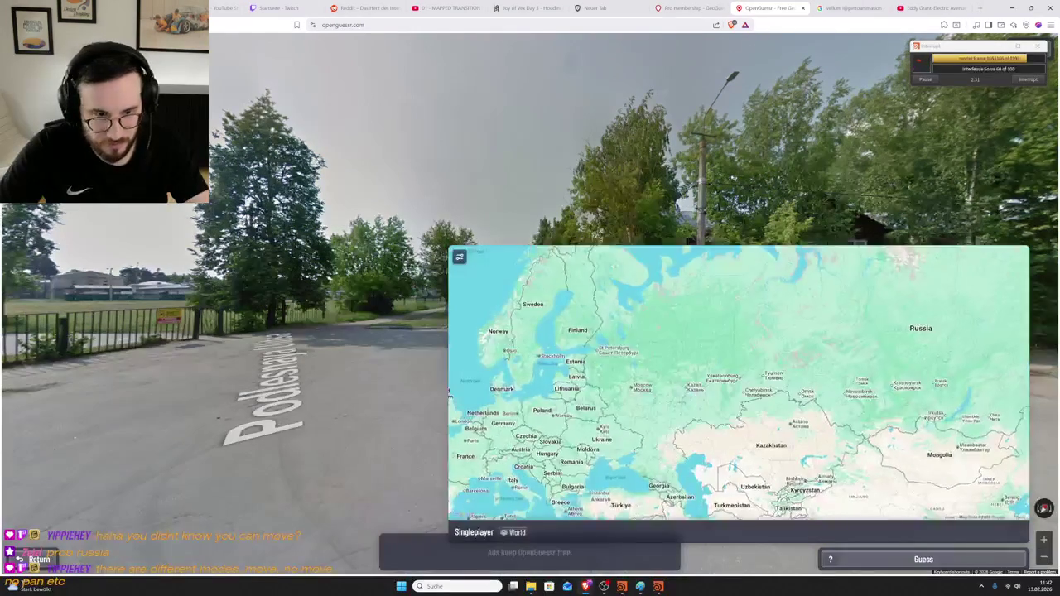
scroll(661, 377, "up", 1)
scroll(662, 385, "up", 1)
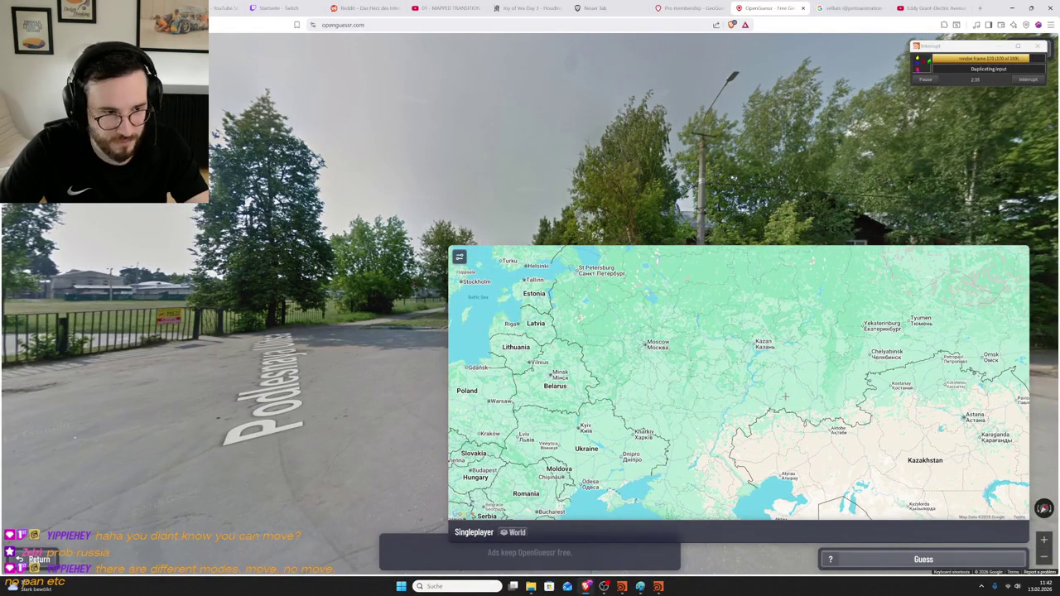
scroll(722, 391, "down", 1)
mouse_move(721, 392)
left_mouse_down()
mouse_move(585, 404)
mouse_move(649, 398)
left_mouse_up()
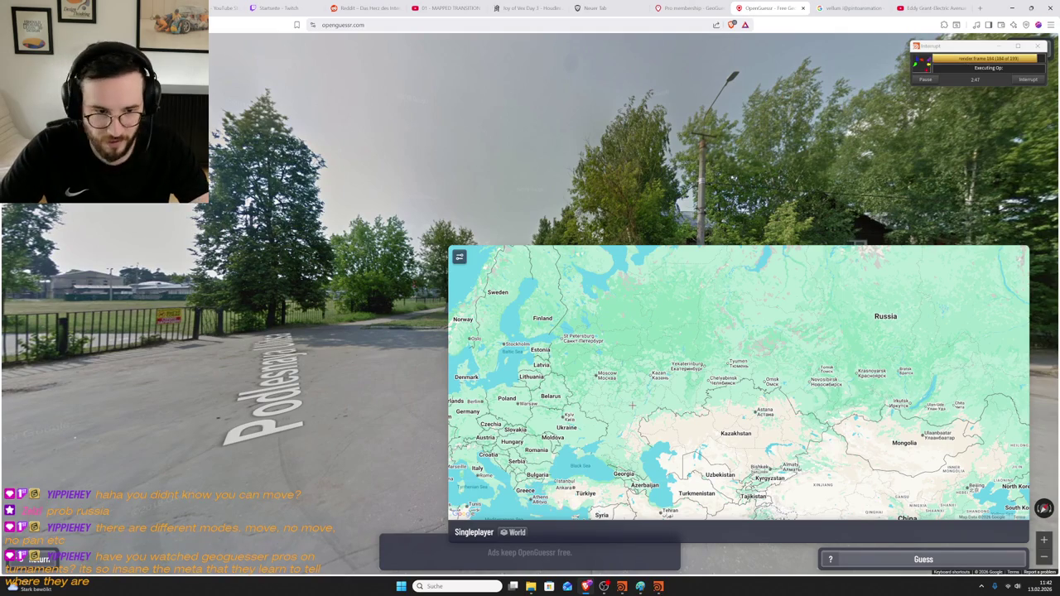
scroll(631, 405, "up", 1)
scroll(654, 405, "up", 1)
left_click_drag(659, 406, 711, 406)
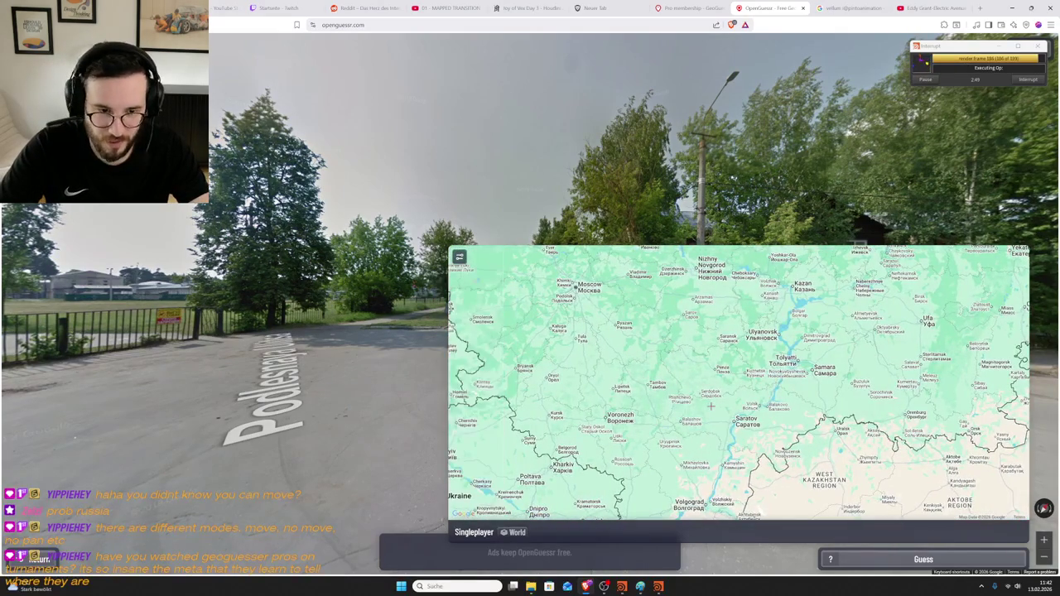
scroll(711, 405, "down", 2)
scroll(662, 398, "up", 1)
scroll(649, 394, "up", 1)
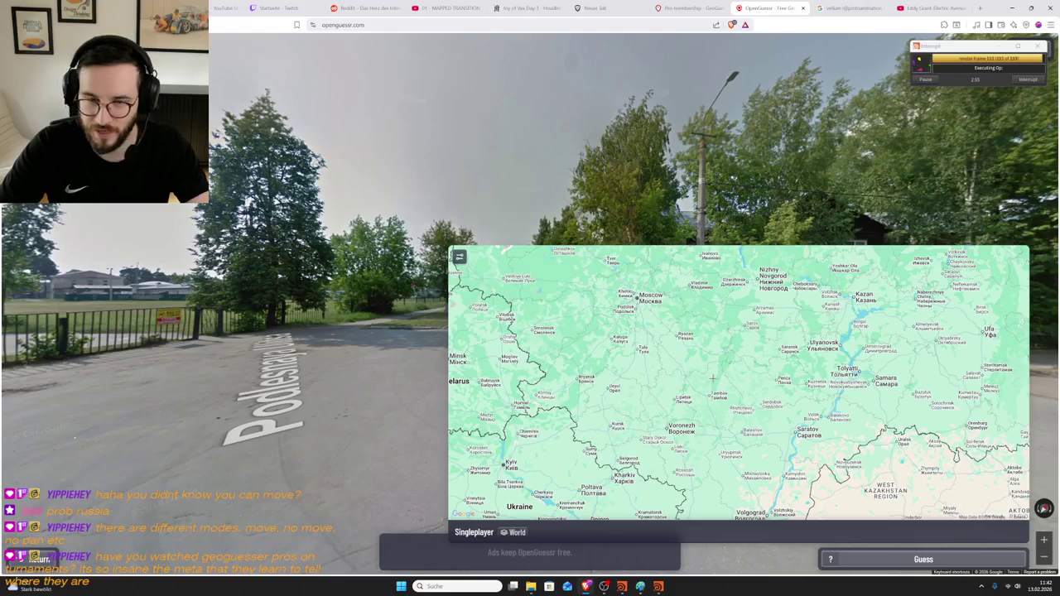
- Guess east of Moscow, review the 338.5 km result, and start the next round
left_click(734, 372)
left_click(901, 559)
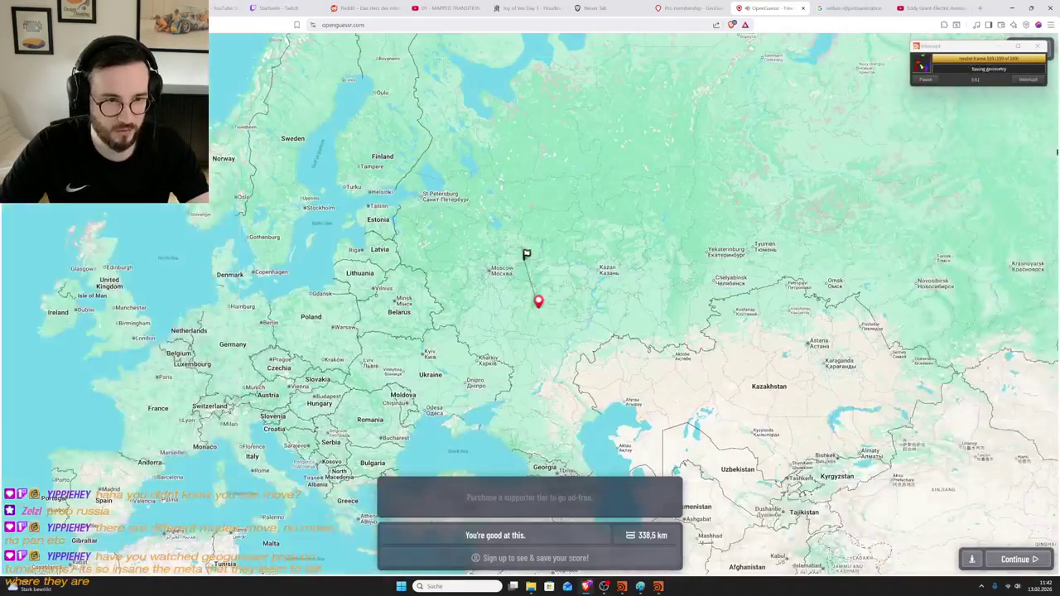
scroll(539, 265, "down", 2)
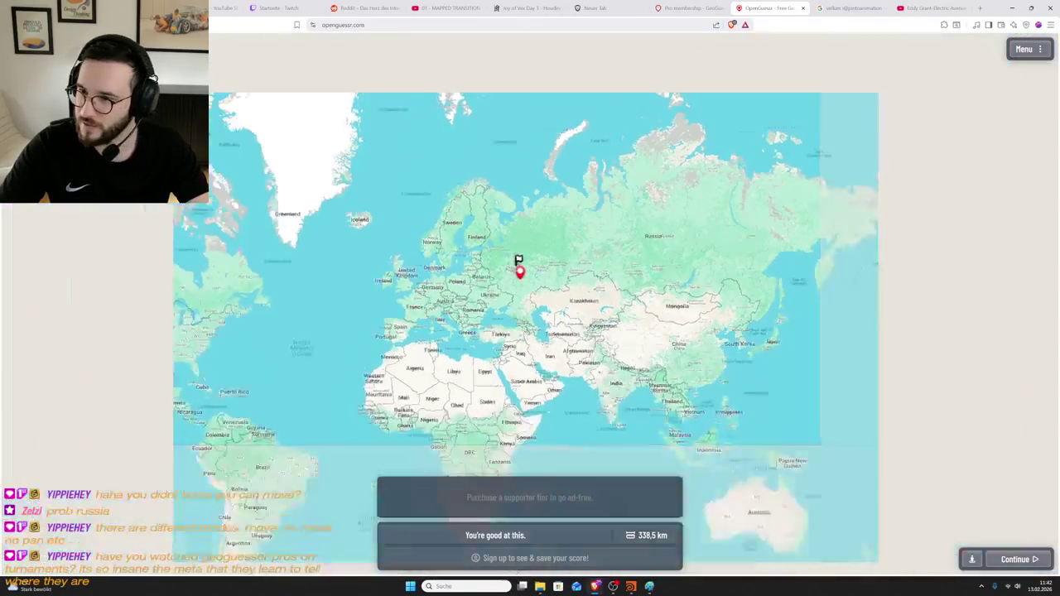
scroll(540, 265, "up", 3)
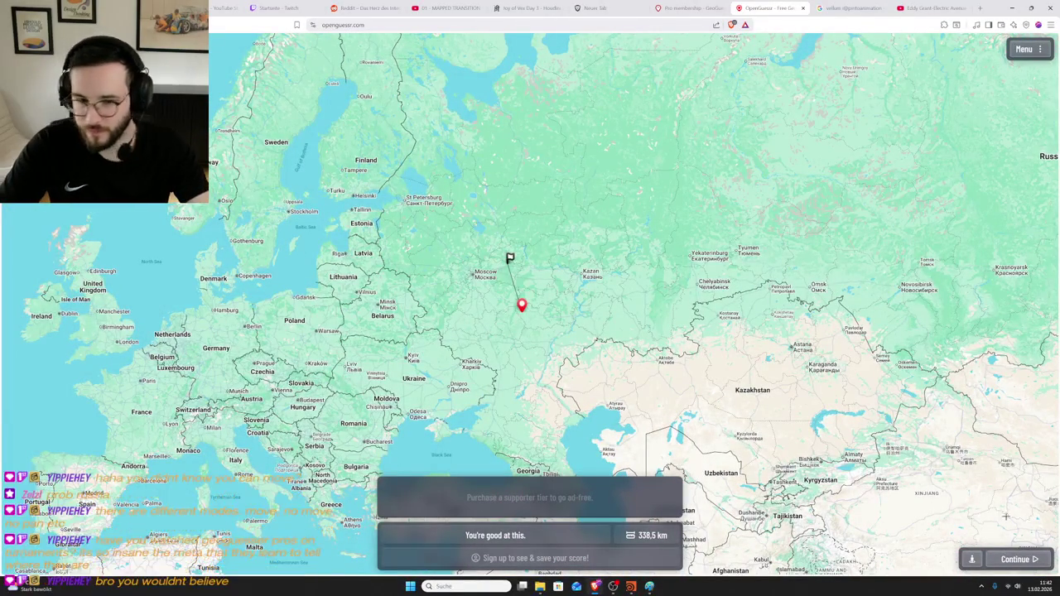
left_click(1005, 561)
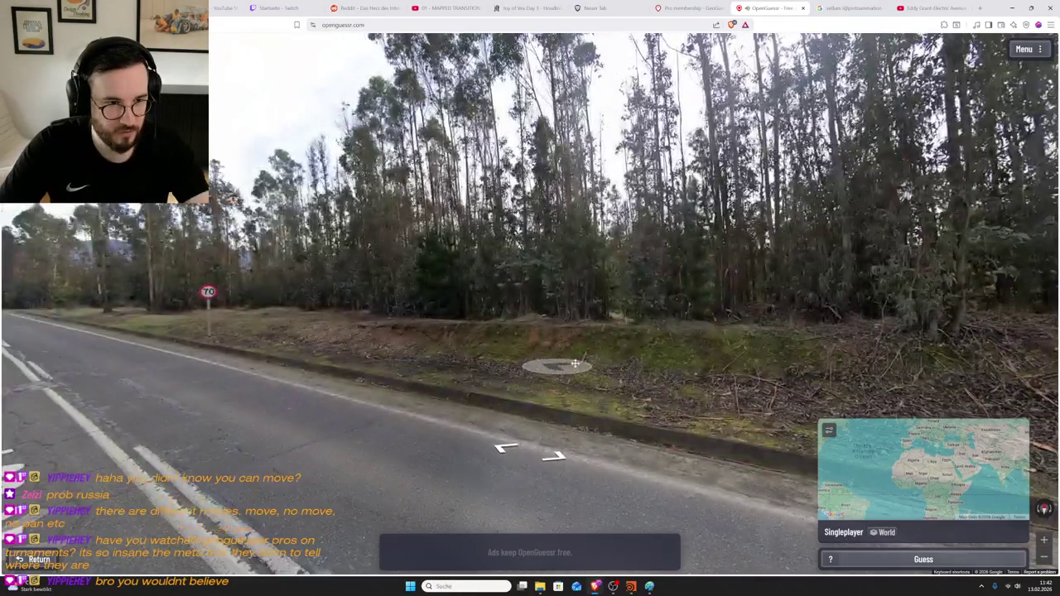
- Look around the starting stretch of road and the left embankment in Street View
left_click_drag(573, 363, 650, 377)
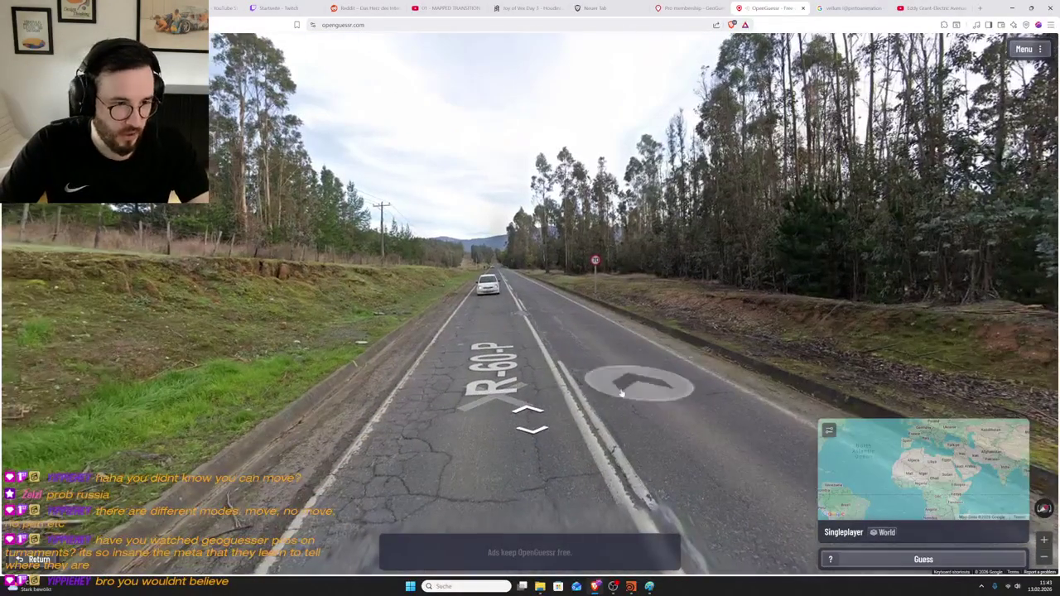
mouse_move(534, 414)
left_mouse_down()
mouse_move(528, 459)
mouse_move(555, 352)
left_mouse_up()
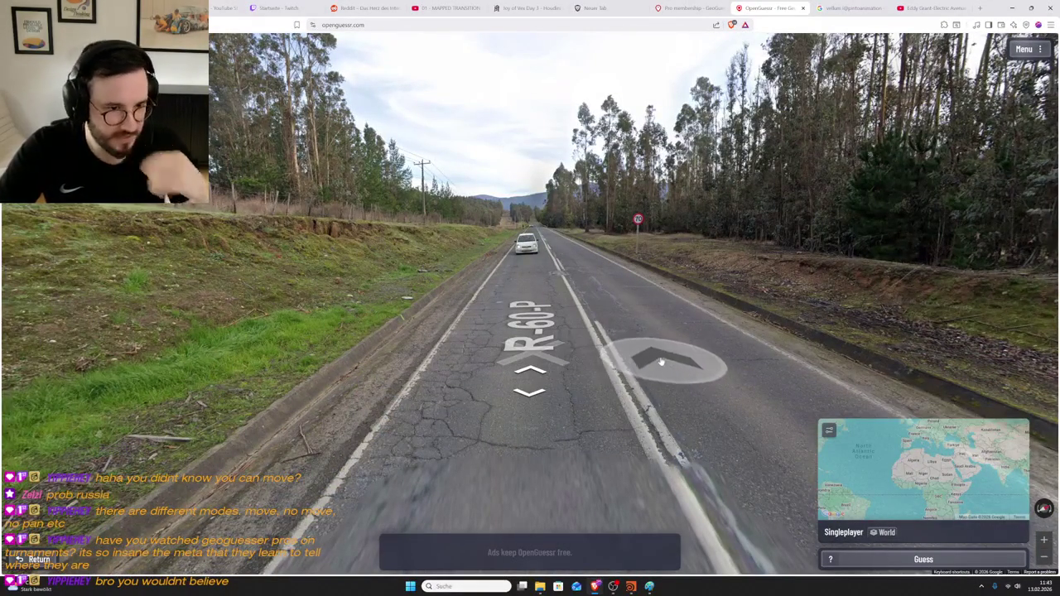
left_click(582, 257)
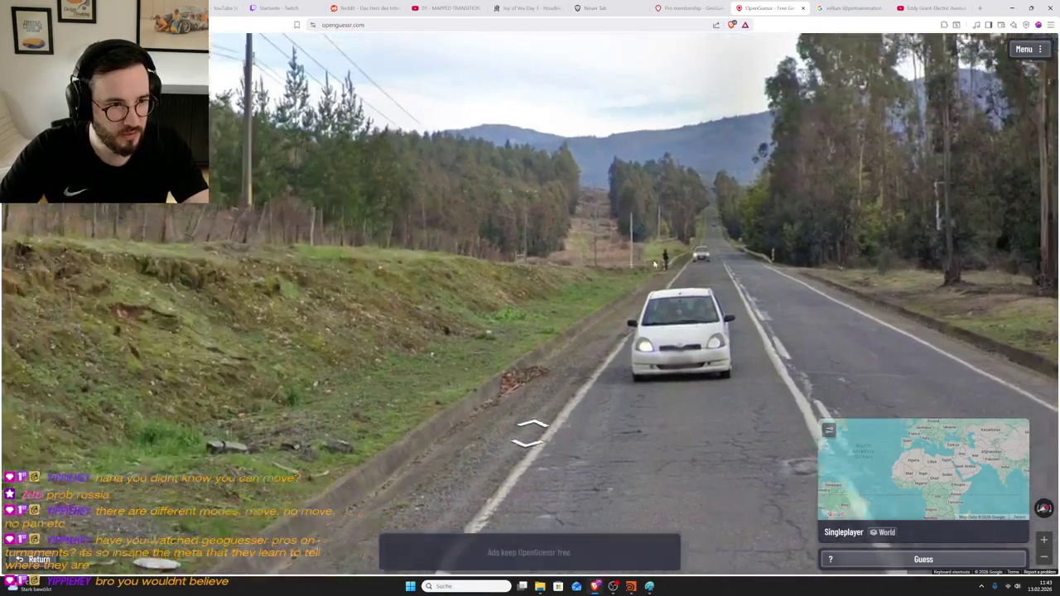
left_click_drag(432, 169, 464, 307)
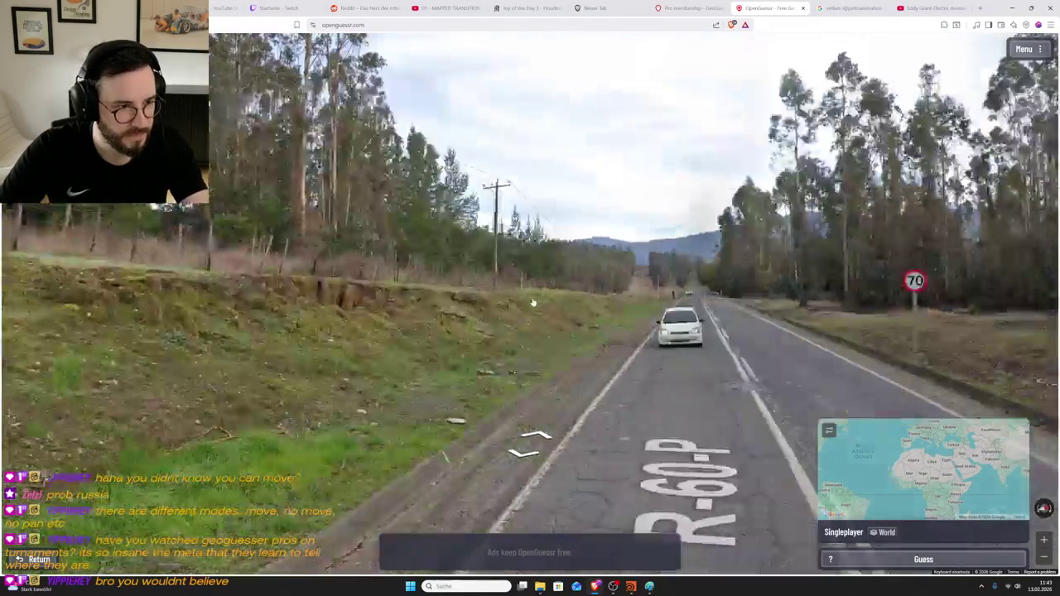
scroll(464, 307, "up", 2)
scroll(447, 294, "up", 3)
scroll(431, 284, "up", 2)
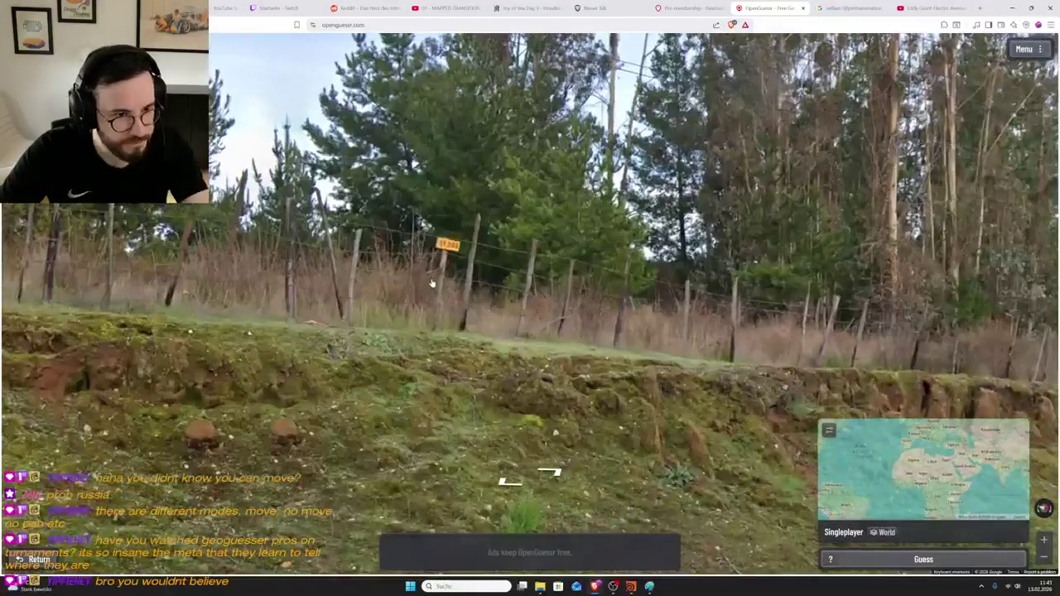
scroll(445, 255, "down", 3)
scroll(439, 265, "down", 2)
left_click_drag(347, 289, 700, 299)
scroll(411, 298, "up", 1)
scroll(411, 298, "down", 3)
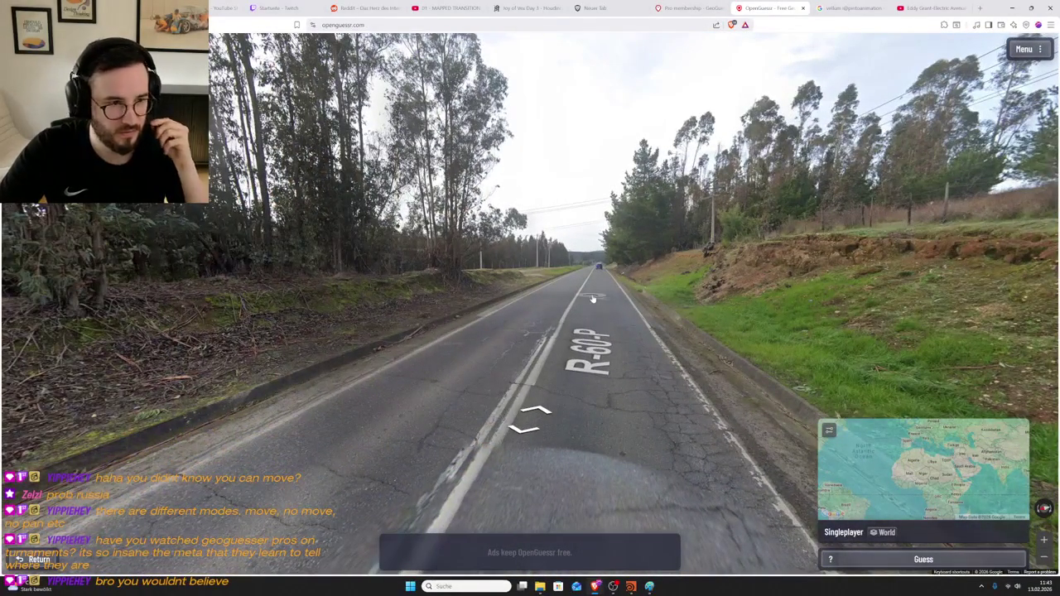
- Advance to the R-60-P road marking and check the 70 speed sign and forest treetops
mouse_move(597, 386)
left_mouse_down()
mouse_move(754, 381)
mouse_move(659, 410)
left_mouse_up()
left_click(654, 287)
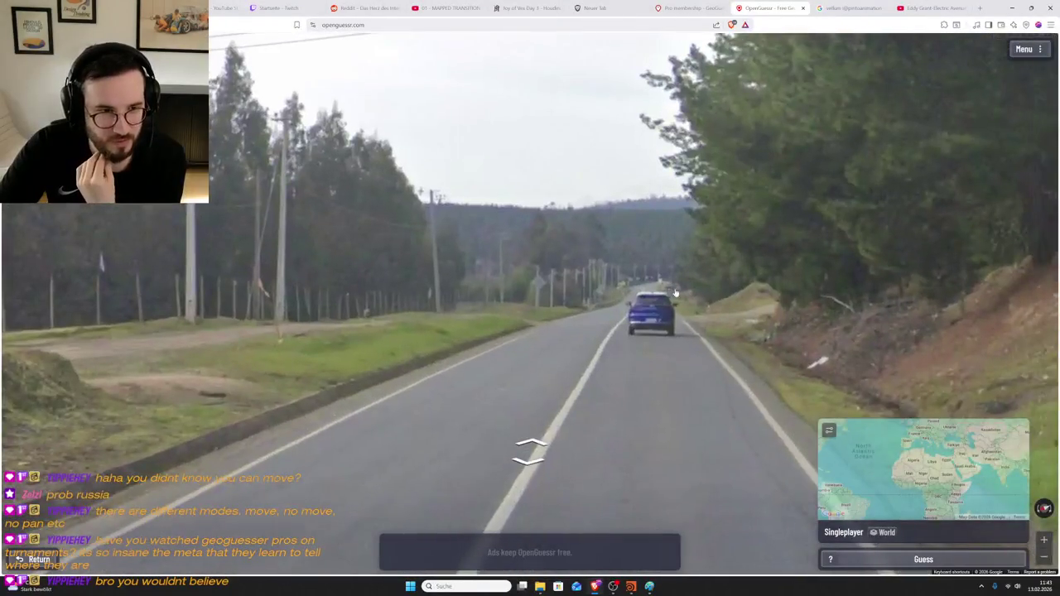
left_click(675, 293)
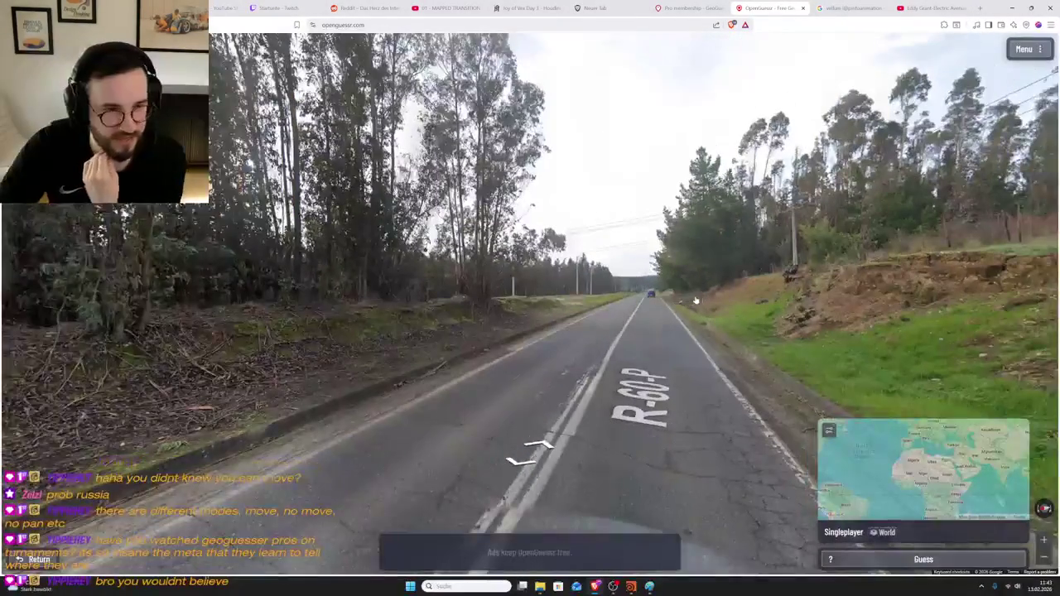
key("Right")
key("Right")
left_click_drag(792, 294, 685, 336)
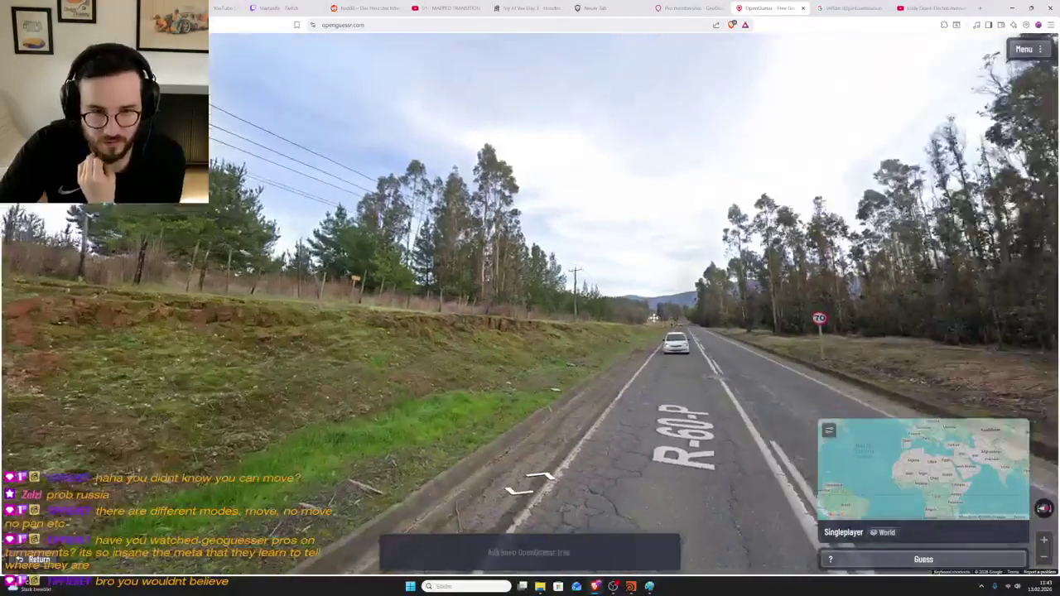
scroll(762, 330, "up", 5)
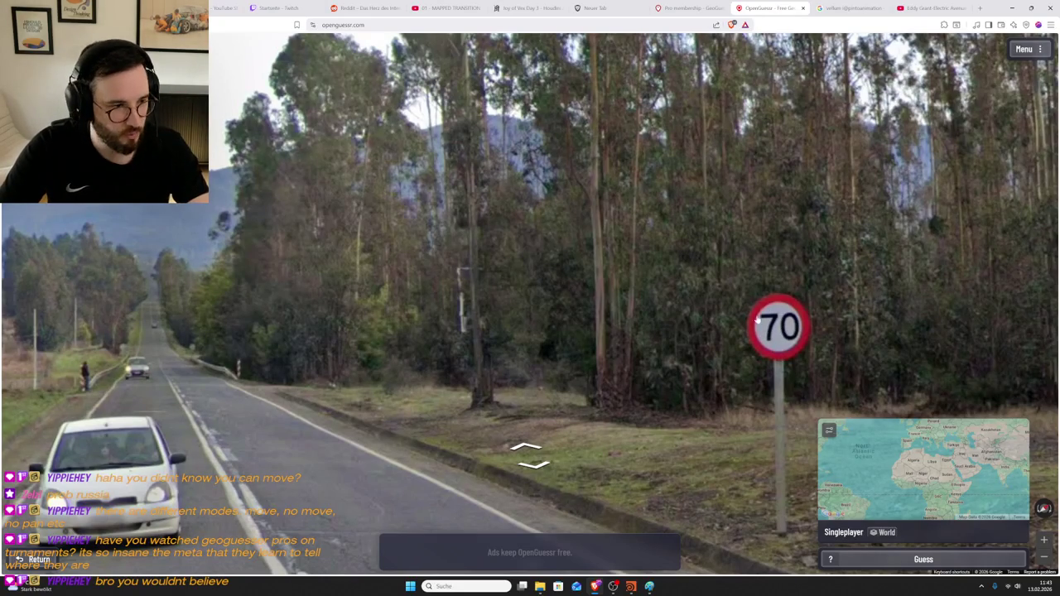
scroll(772, 308, "down", 2)
scroll(772, 314, "down", 3)
left_click_drag(772, 314, 448, 317)
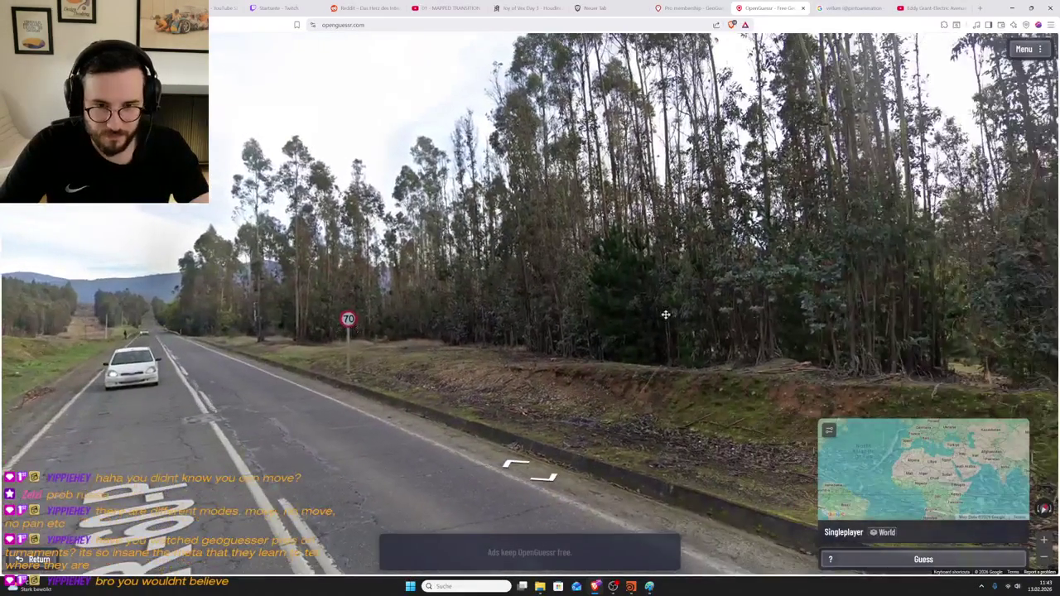
left_click_drag(666, 314, 464, 464)
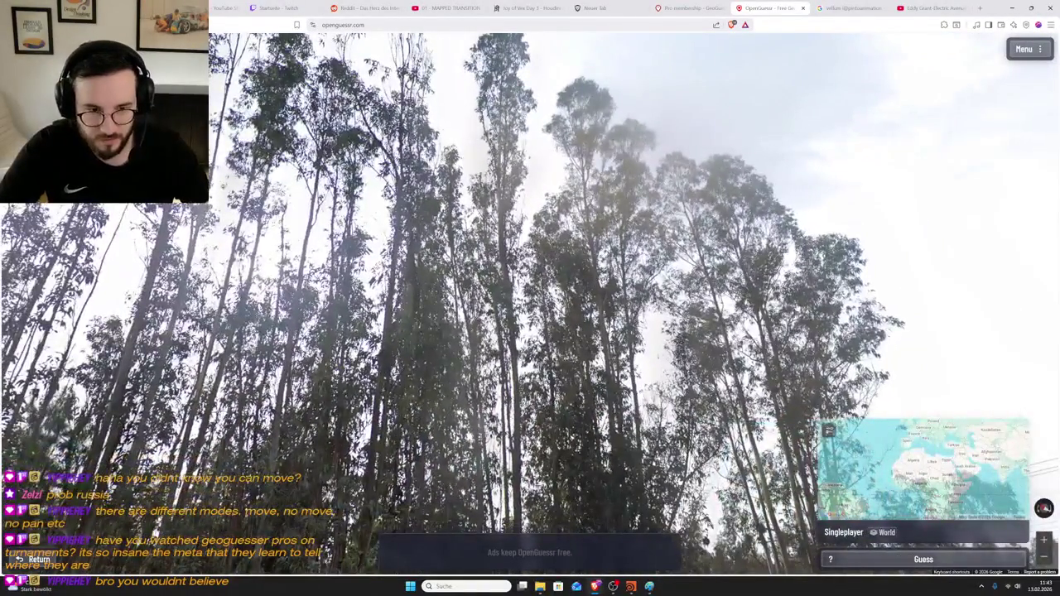
left_click_drag(712, 497, 622, 363)
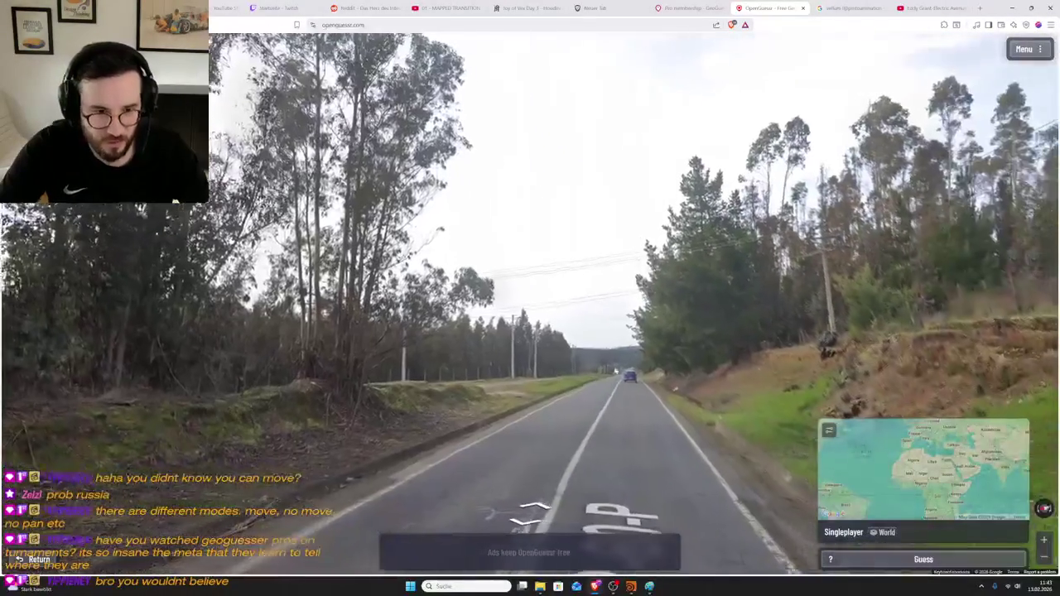
- Move toward the mountains, return to the R-60-P spot, and pan the guess map over Australia
scroll(622, 362, "up", 2)
key("Up")
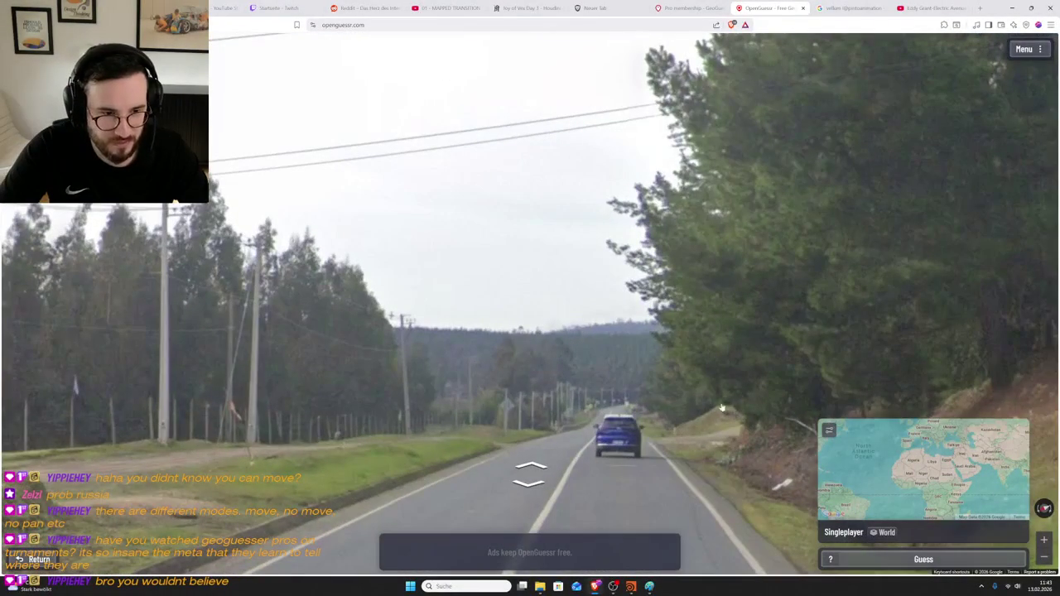
key("Right")
key("Up")
key("Right")
key("Right")
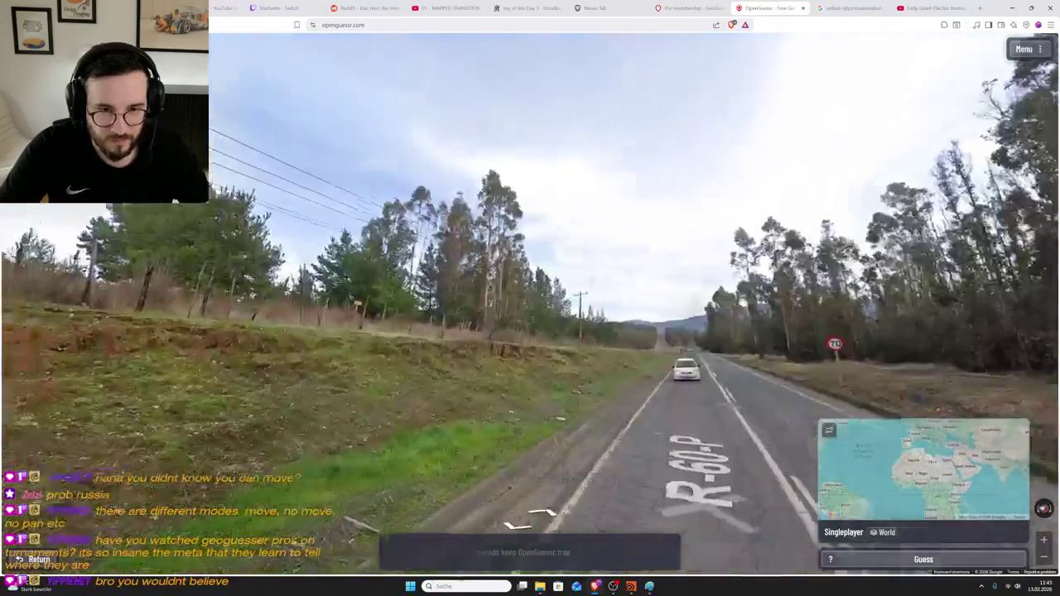
key("Up")
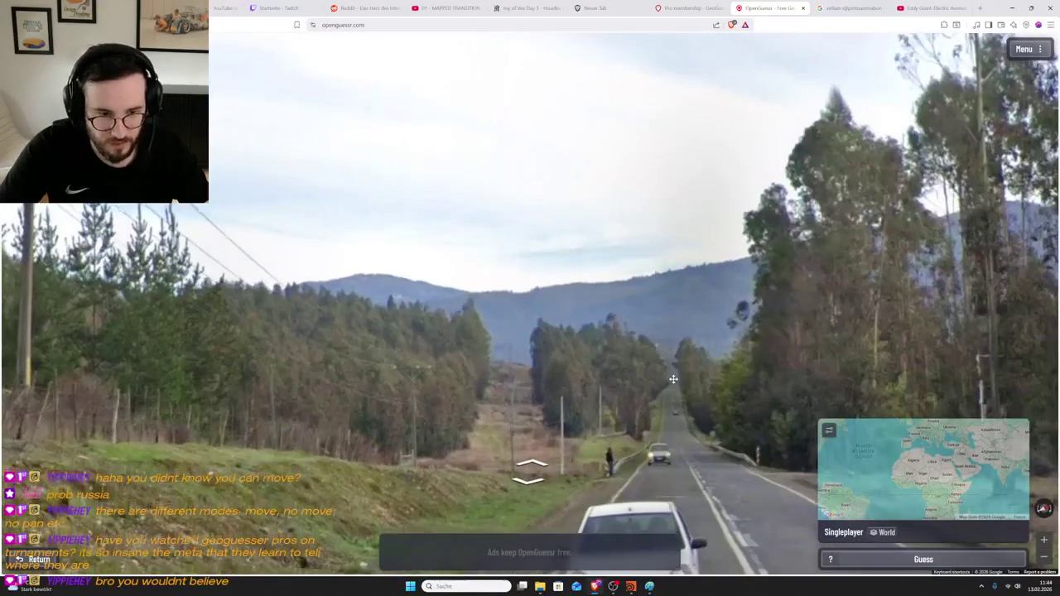
key("Down")
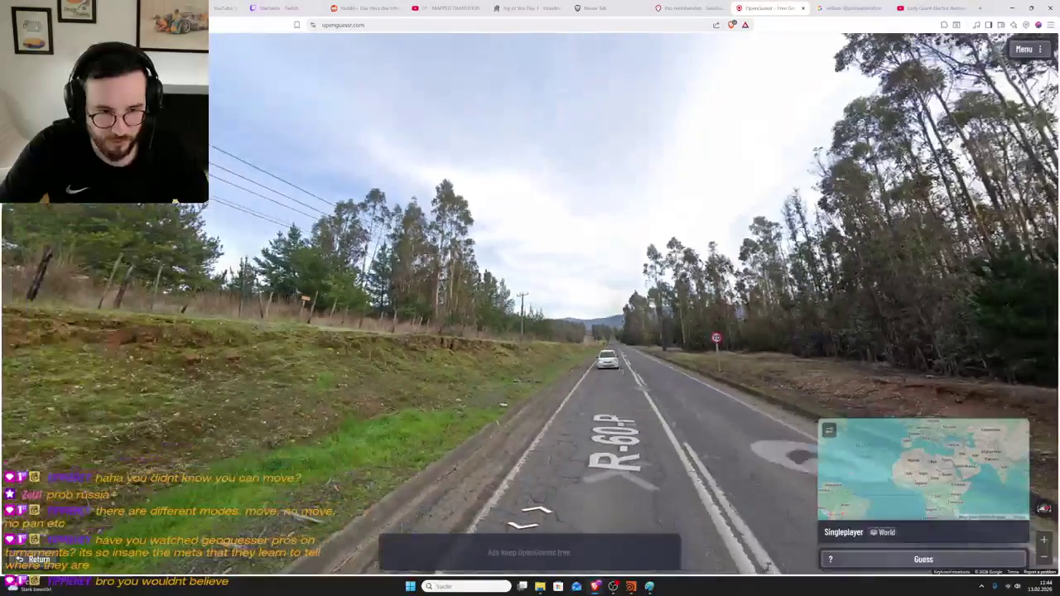
scroll(892, 464, "up", 2)
scroll(926, 417, "up", 2)
mouse_move(929, 432)
left_mouse_down()
mouse_move(878, 447)
mouse_move(891, 379)
left_mouse_up()
- Place the guess pin in New South Wales, Australia, and submit it
scroll(879, 452, "up", 1)
scroll(880, 451, "up", 1)
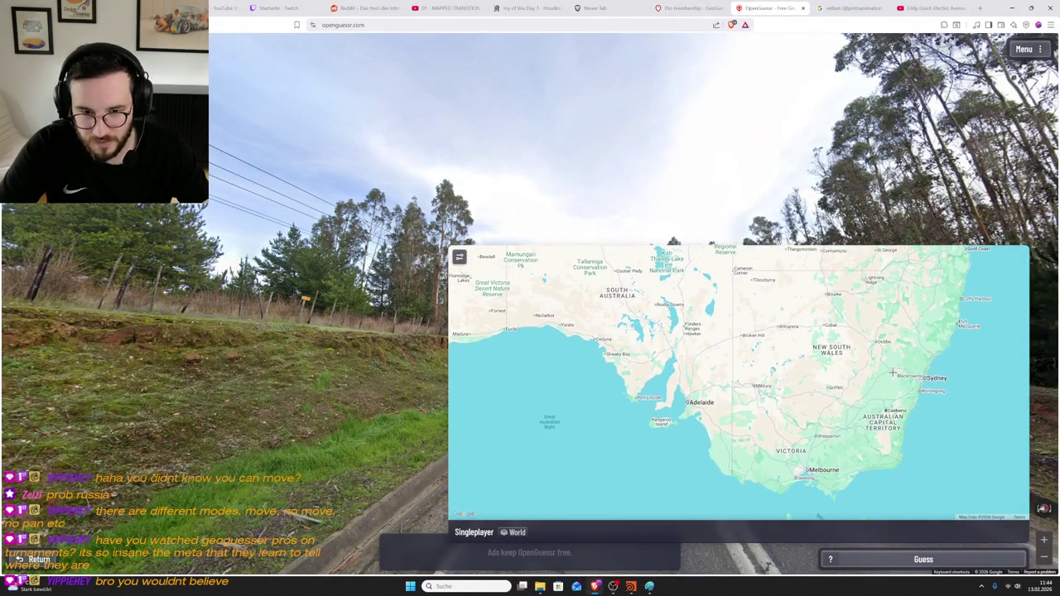
scroll(891, 378, "down", 2)
scroll(834, 400, "up", 2)
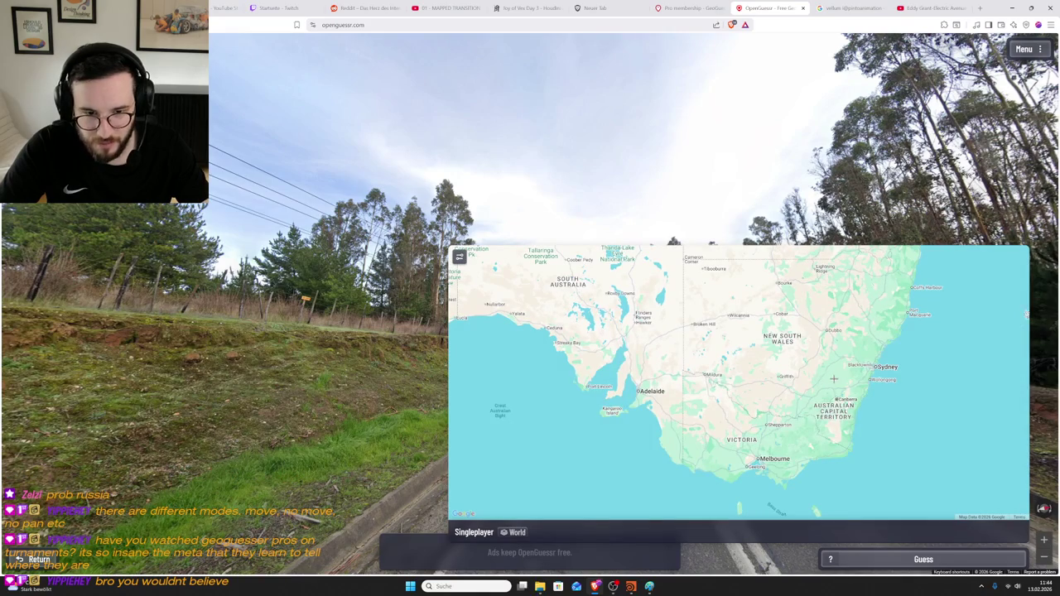
left_click(829, 375)
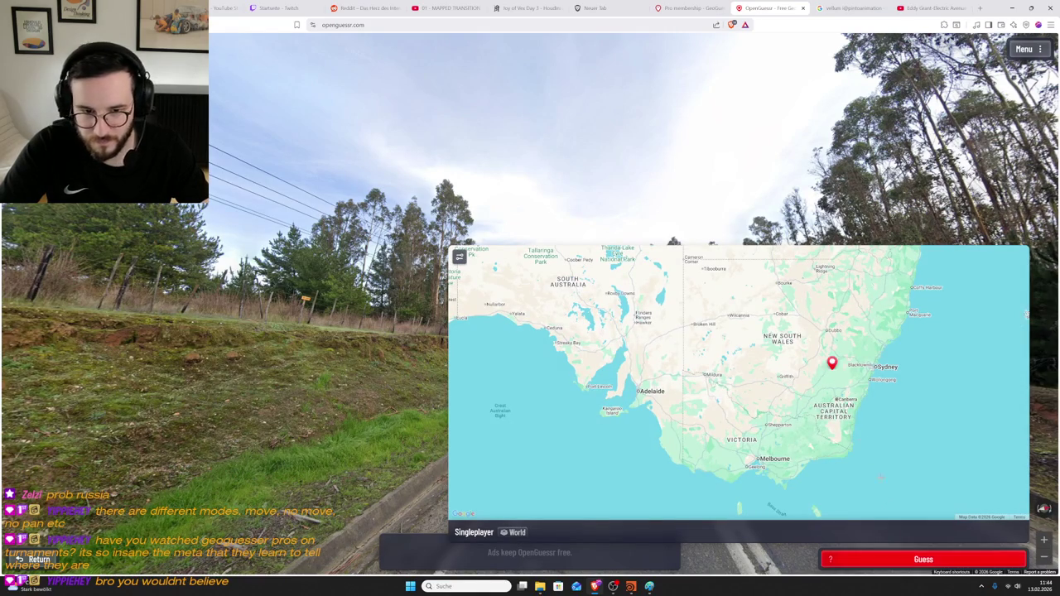
left_click(923, 559)
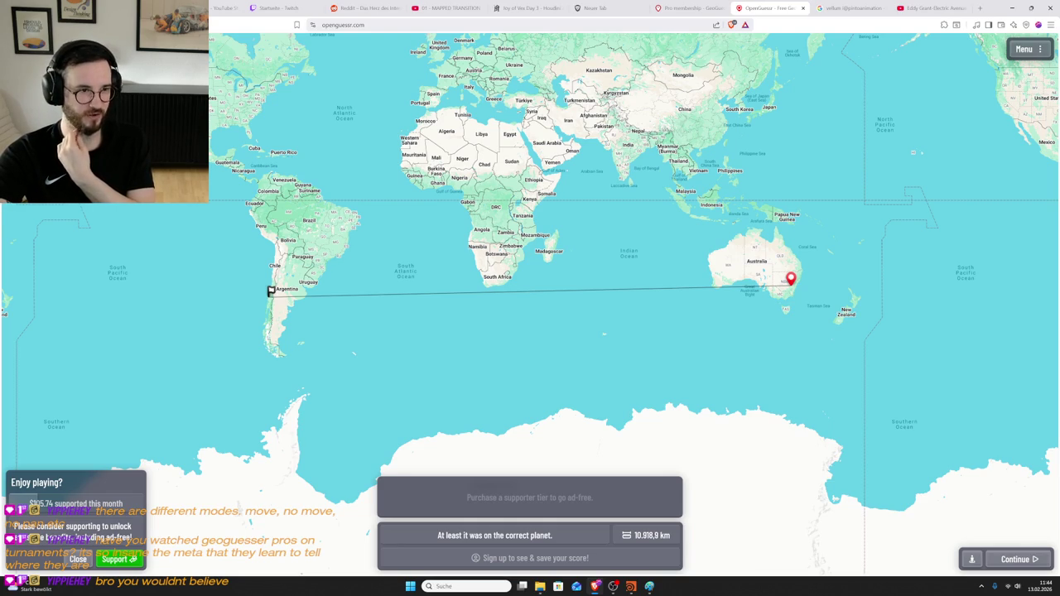
- Review the 10,918.9 km result, return to Houdini, and save the scene
scroll(279, 316, "up", 5)
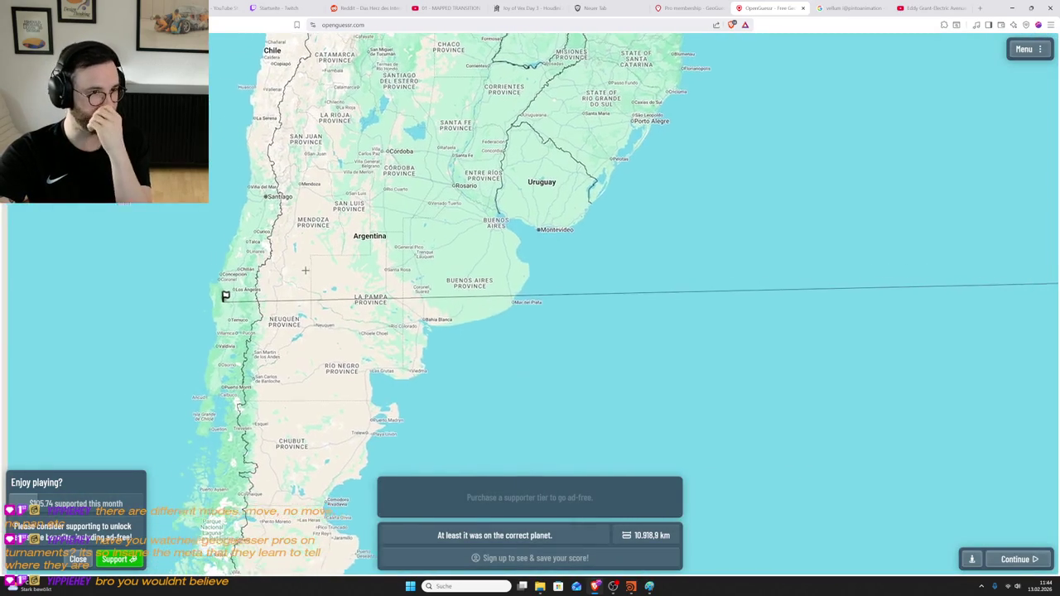
scroll(282, 277, "down", 2)
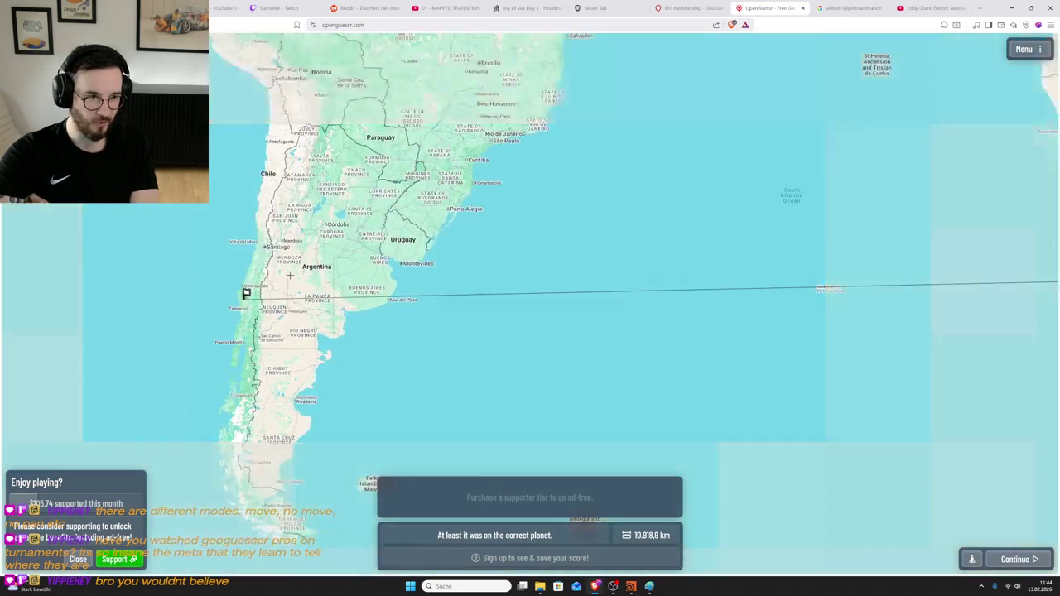
scroll(281, 277, "down", 2)
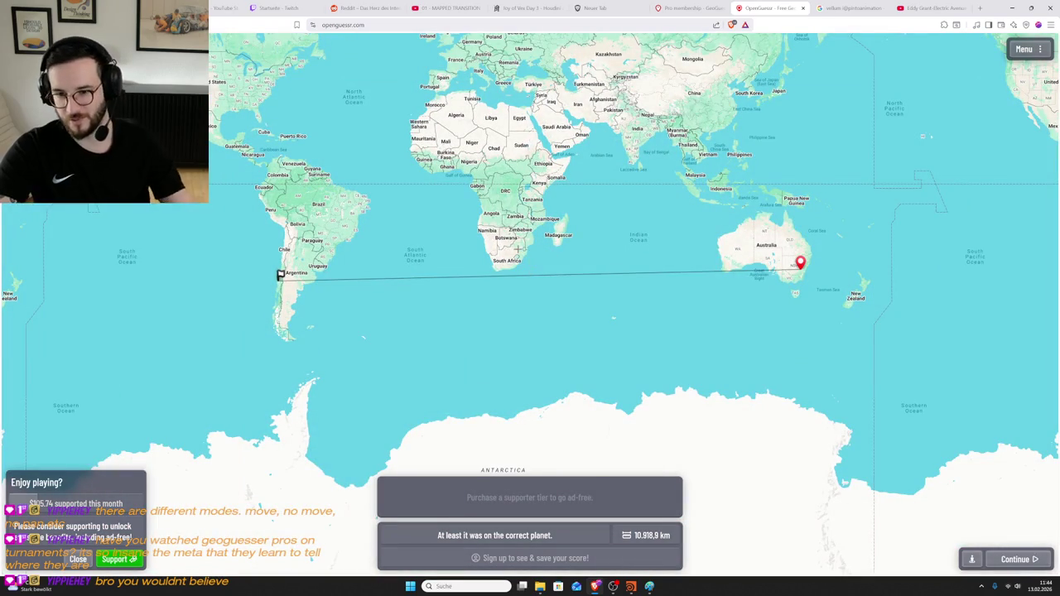
left_click(1011, 8)
left_click_drag(775, 431, 883, 473)
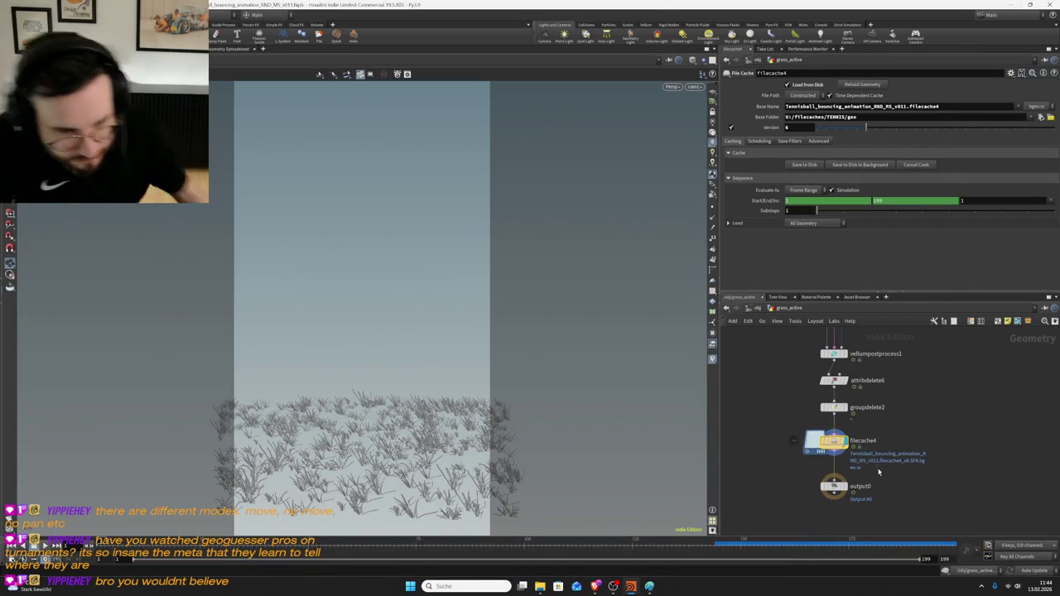
key("ctrl+s")
left_click(833, 486)
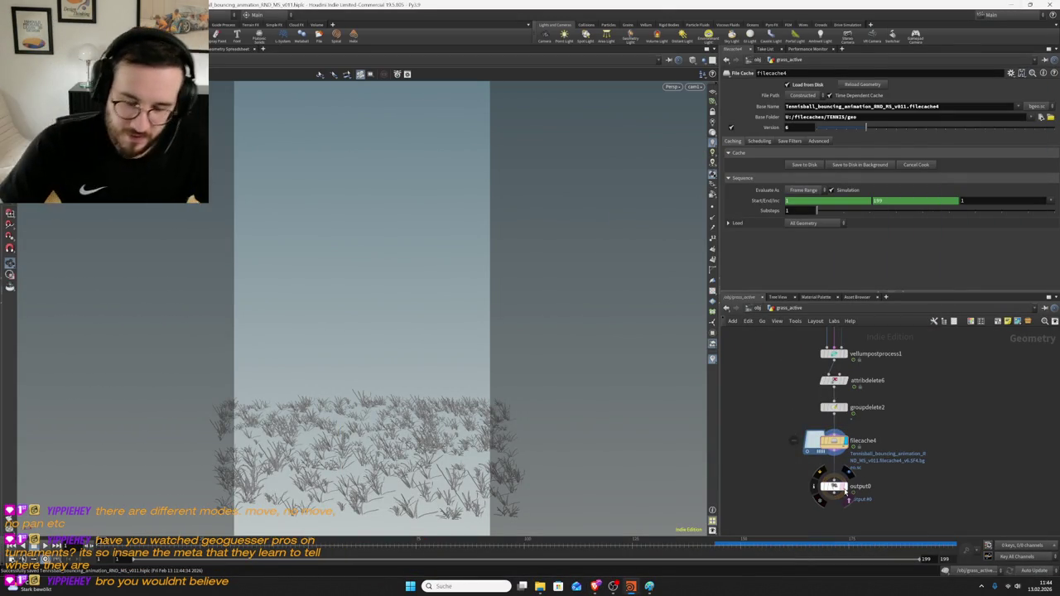
- Add a For-Each Connected Piece loop wired between filecache4 and output0
middle_click_drag(833, 486, 833, 428)
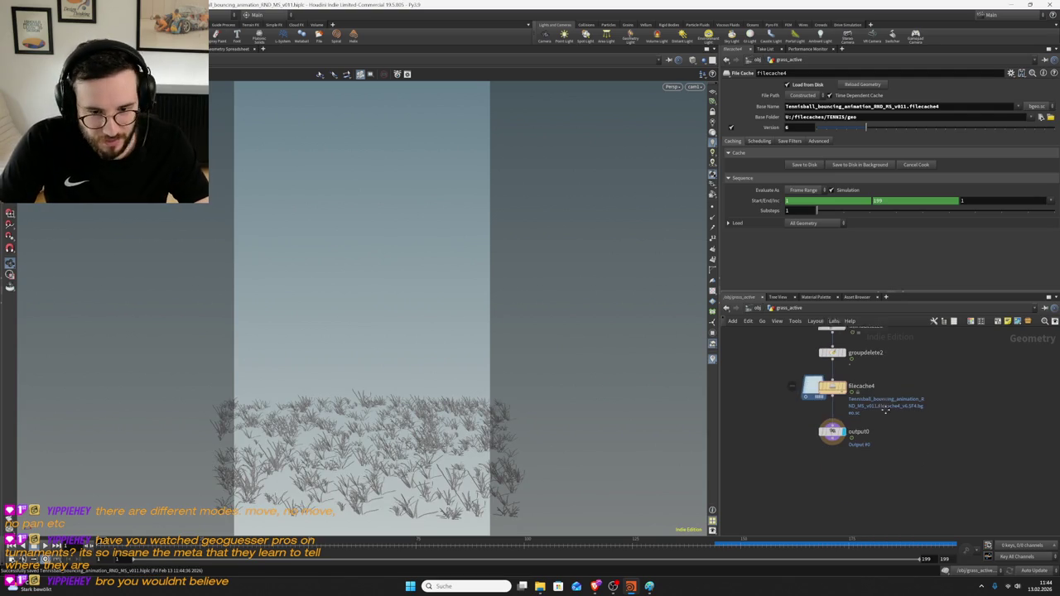
mouse_move(833, 428)
left_mouse_down()
mouse_move(831, 513)
mouse_move(856, 422)
left_mouse_up()
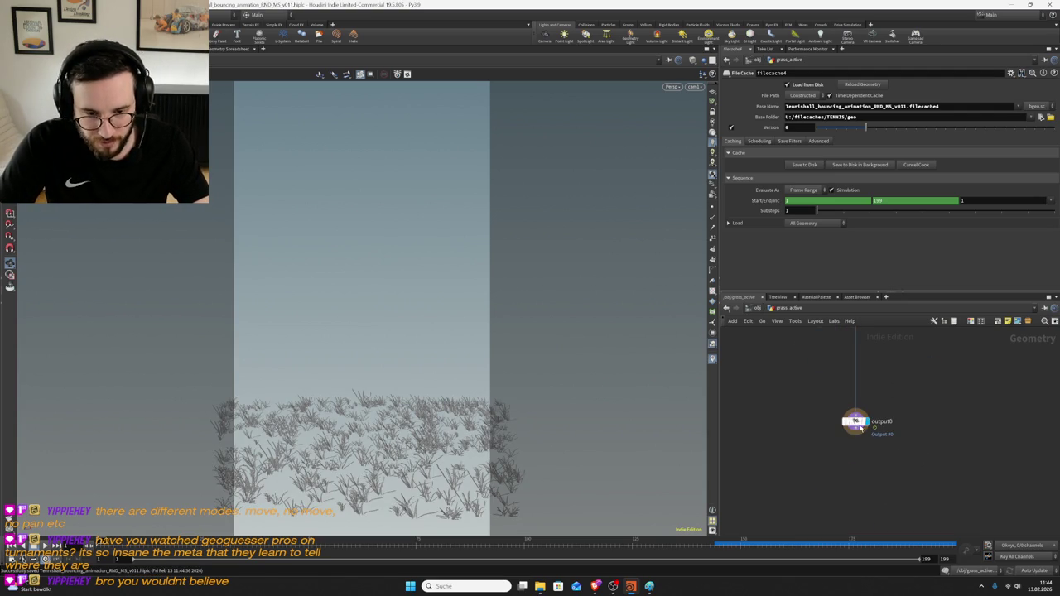
scroll(882, 456, "down", 2)
key("Tab")
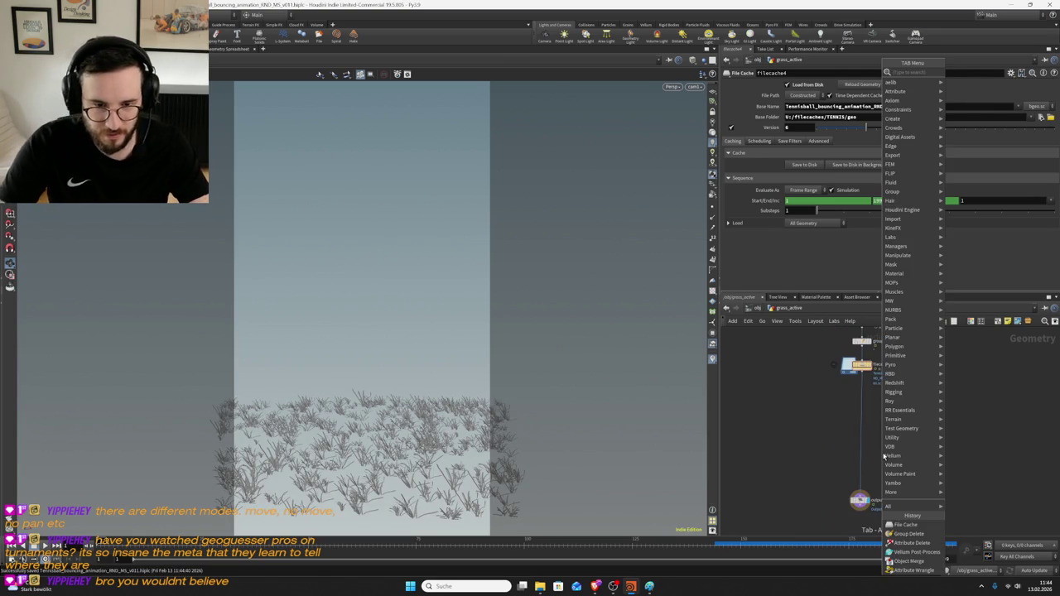
type("for each")
key("Down")
key("Down")
key("Down")
key("Return")
left_click(882, 453)
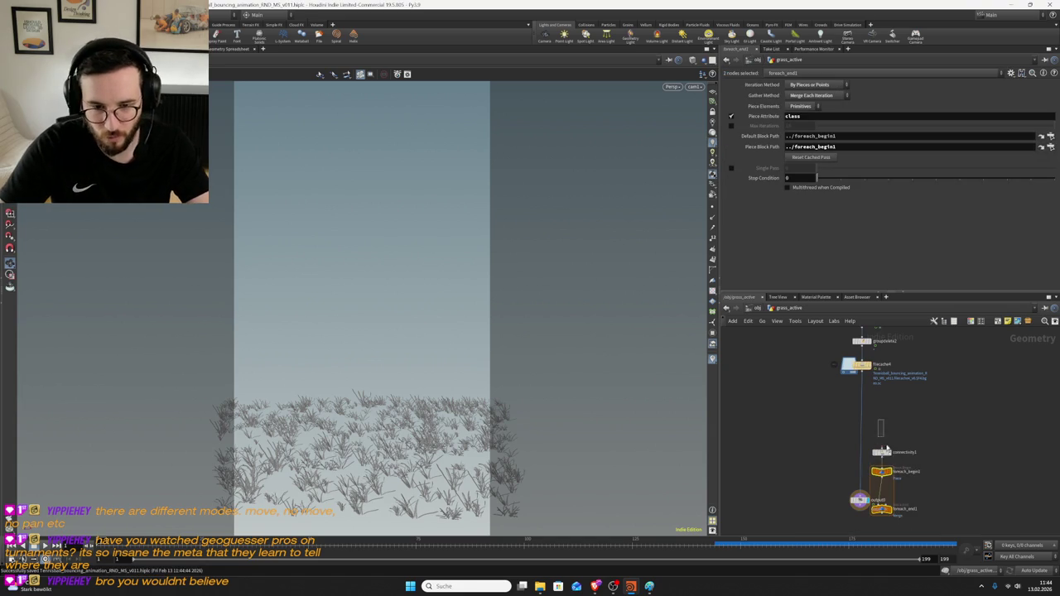
left_click_drag(881, 471, 857, 428)
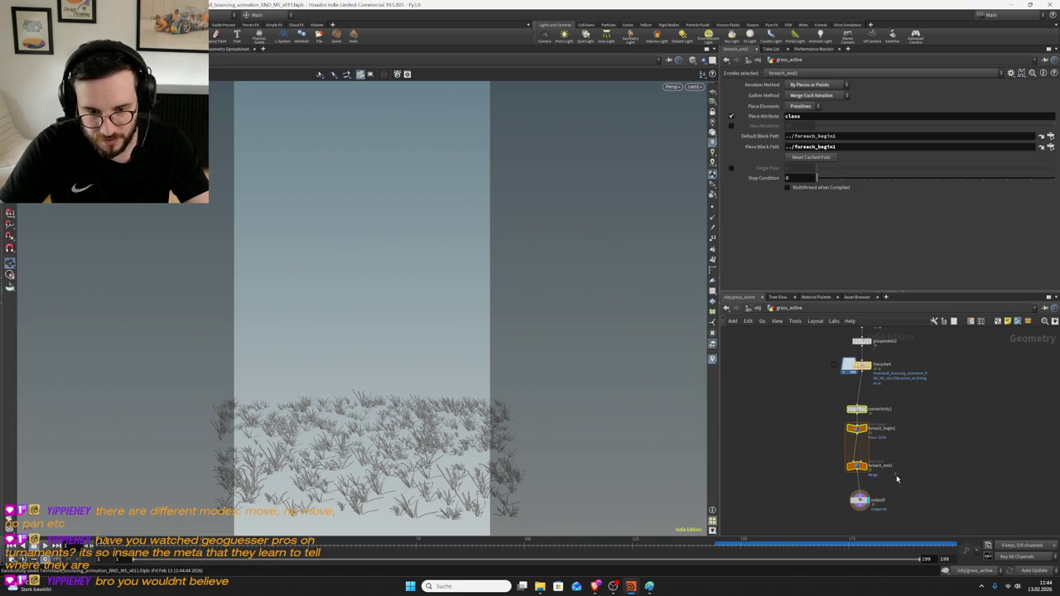
- Line up the three loop nodes and move foreach_end1 and output0 further down
left_click(896, 478)
scroll(892, 475, "up", 1)
scroll(891, 473, "up", 1)
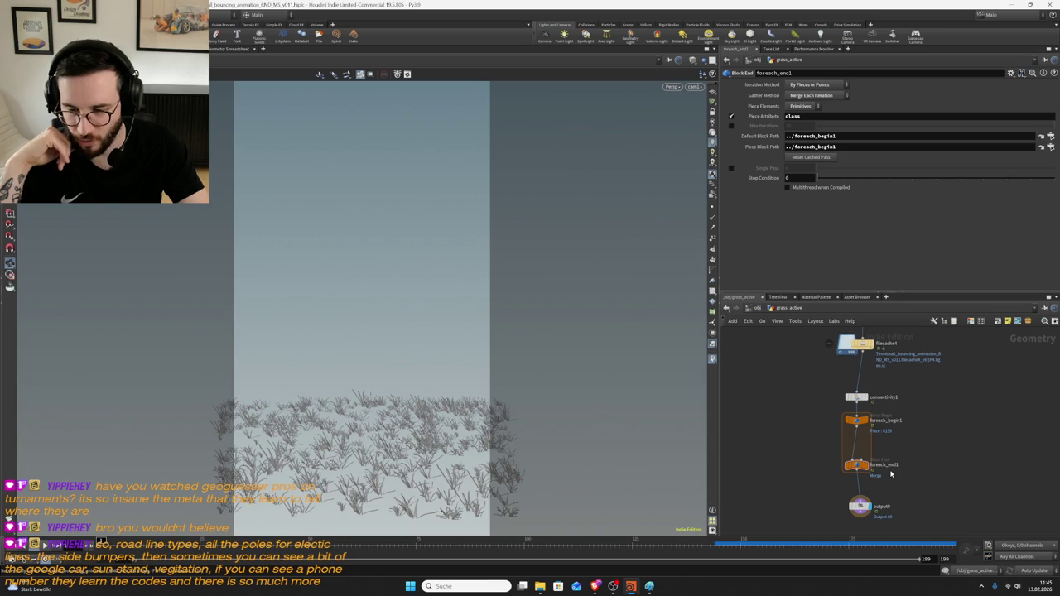
mouse_move(893, 476)
left_mouse_down()
mouse_move(846, 391)
mouse_move(866, 399)
left_mouse_up()
left_click(923, 471)
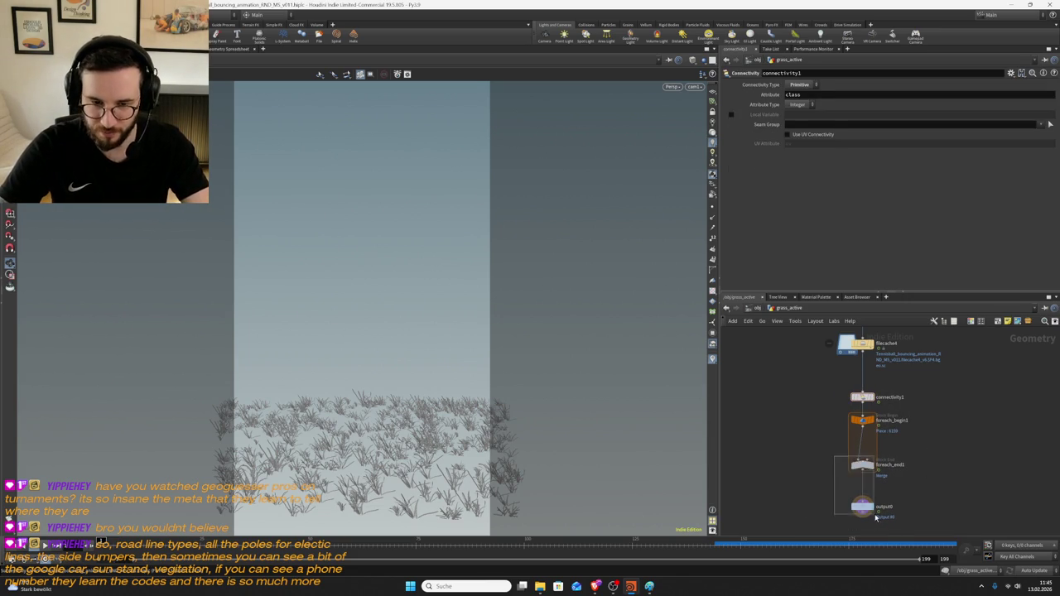
left_click_drag(861, 465, 866, 500)
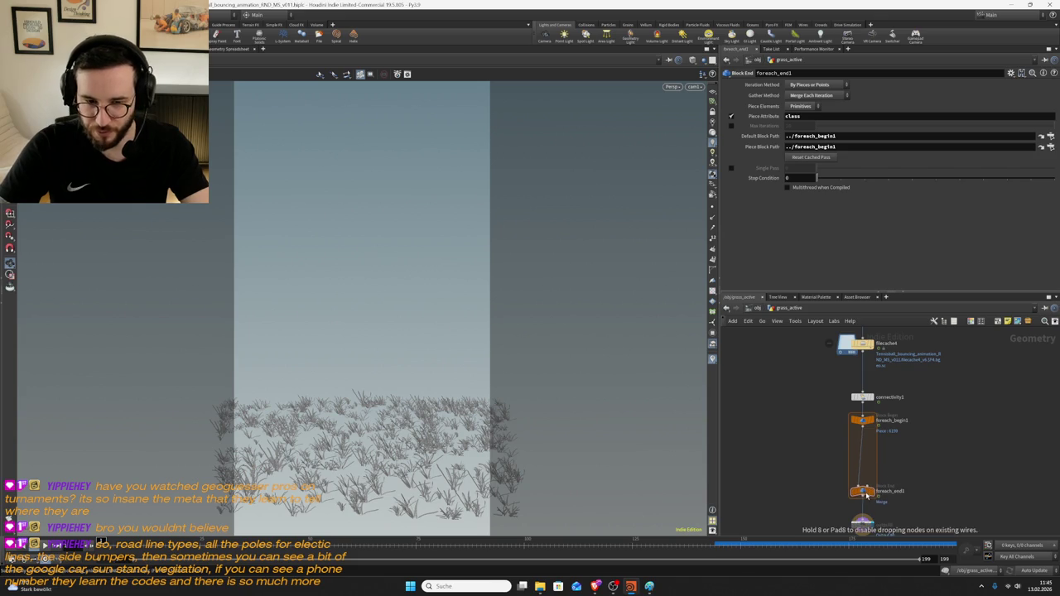
left_click(862, 419)
middle_click_drag(908, 474, 911, 421)
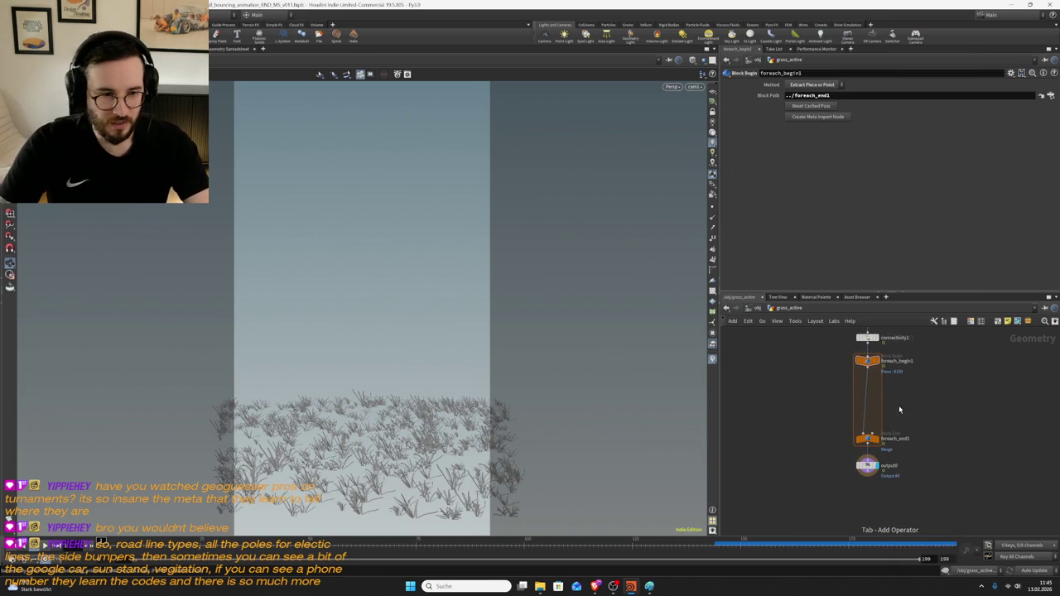
left_click(867, 466)
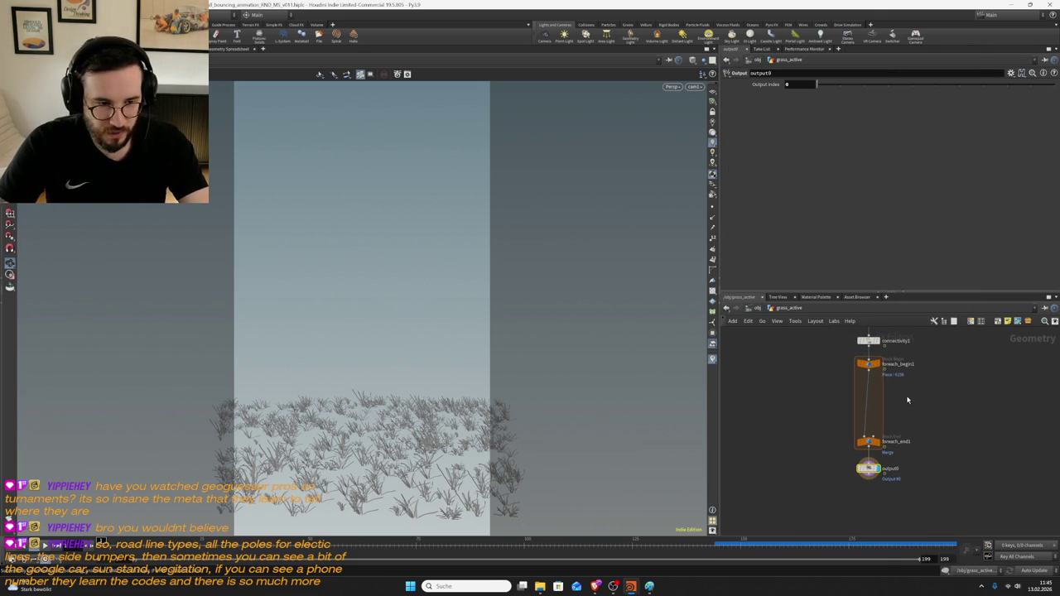
- Insert a Transform node inside the loop and display foreach_end1's result
key("Tab")
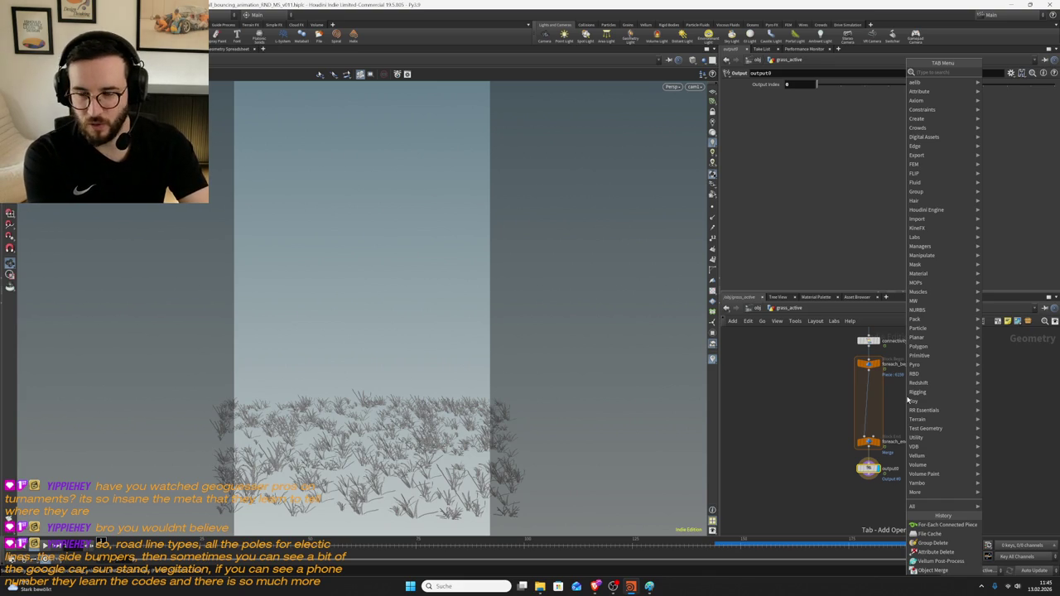
type("transform")
key("Return")
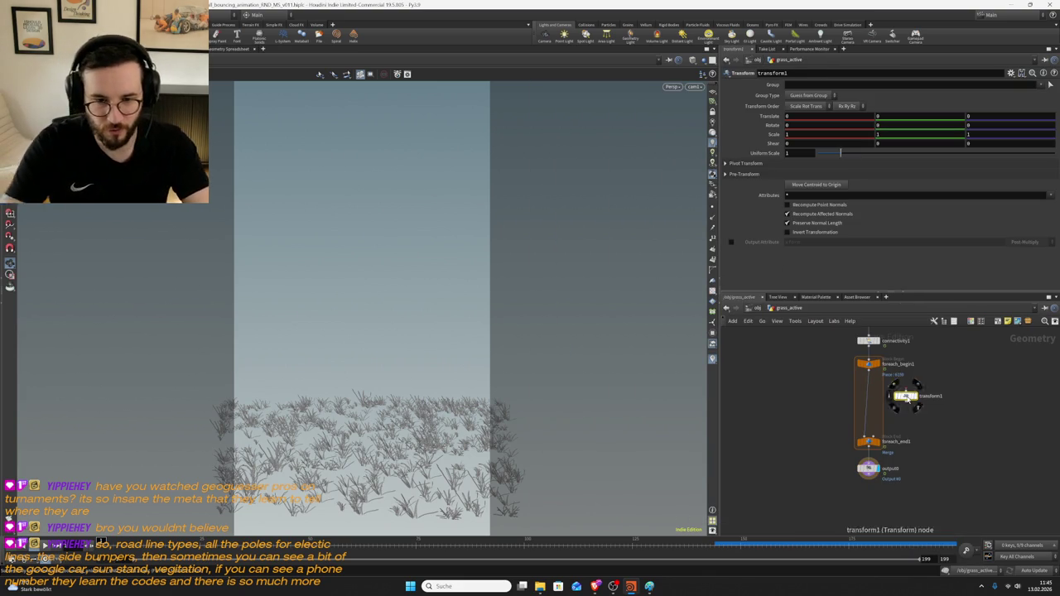
left_click(876, 398)
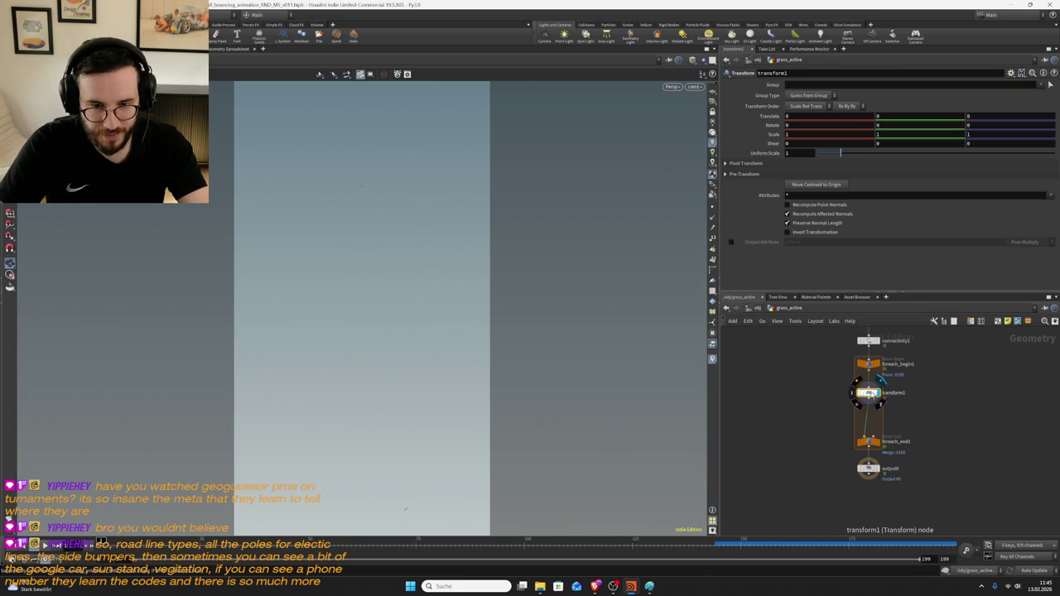
left_click(877, 442)
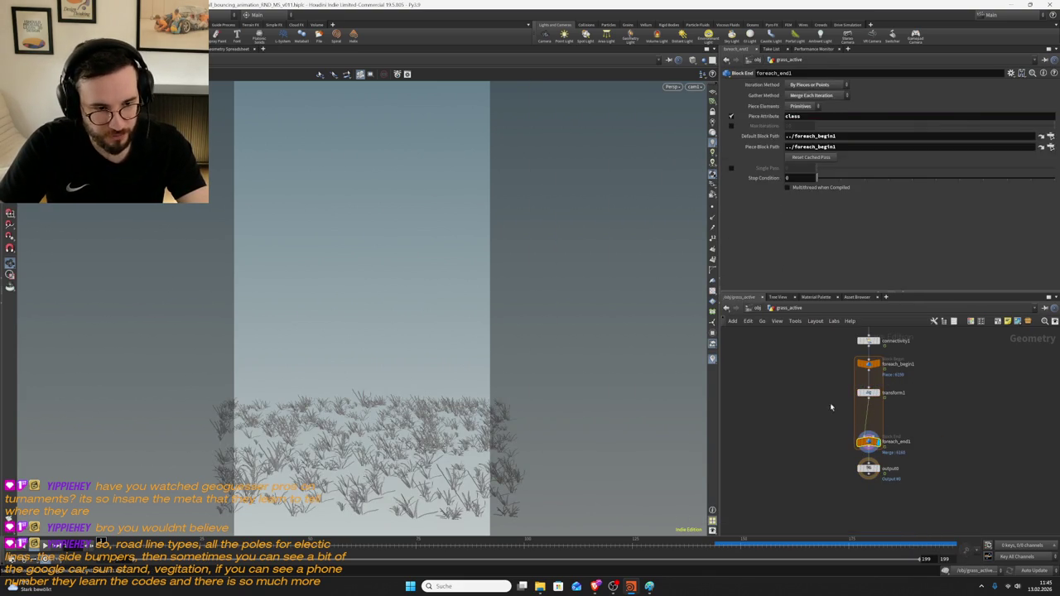
- Set transform1's pivot translate to the piece centroid: $CEX, $CEY, $CEZ
left_click(758, 165)
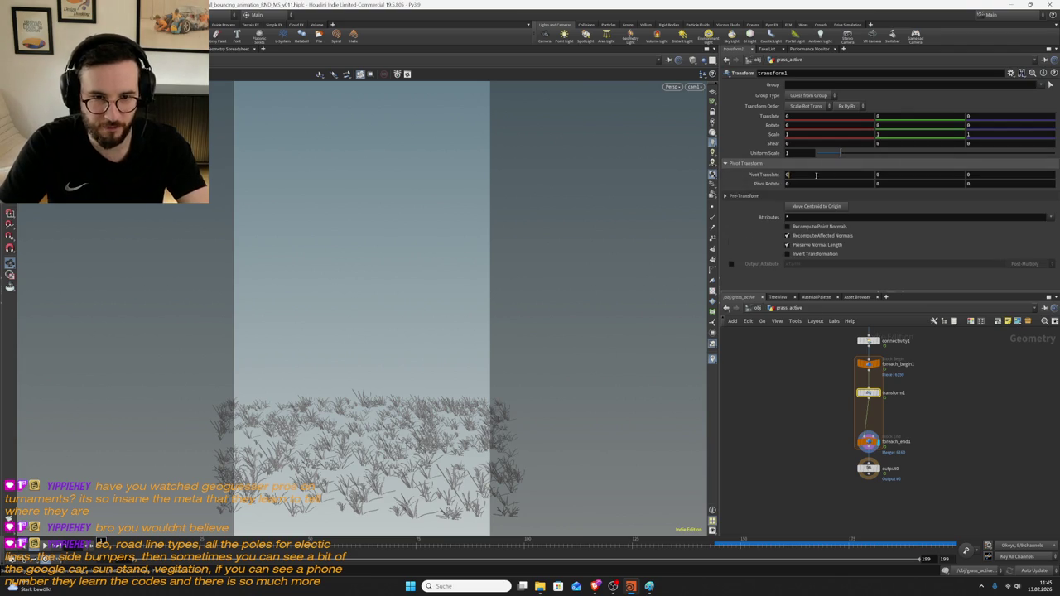
key("Caps_Lock")
type("C")
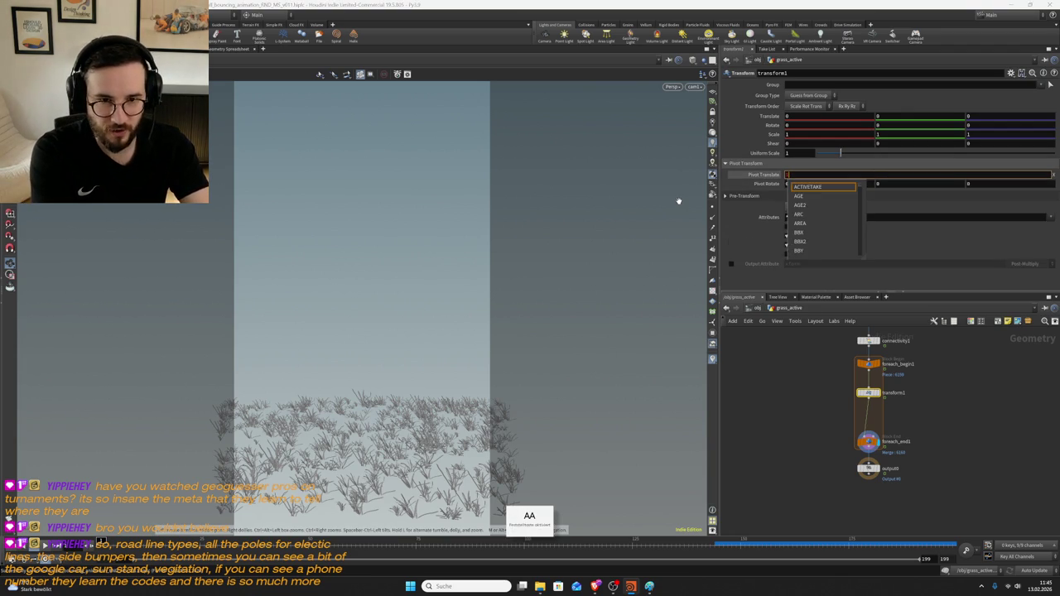
type("EX")
key("Return")
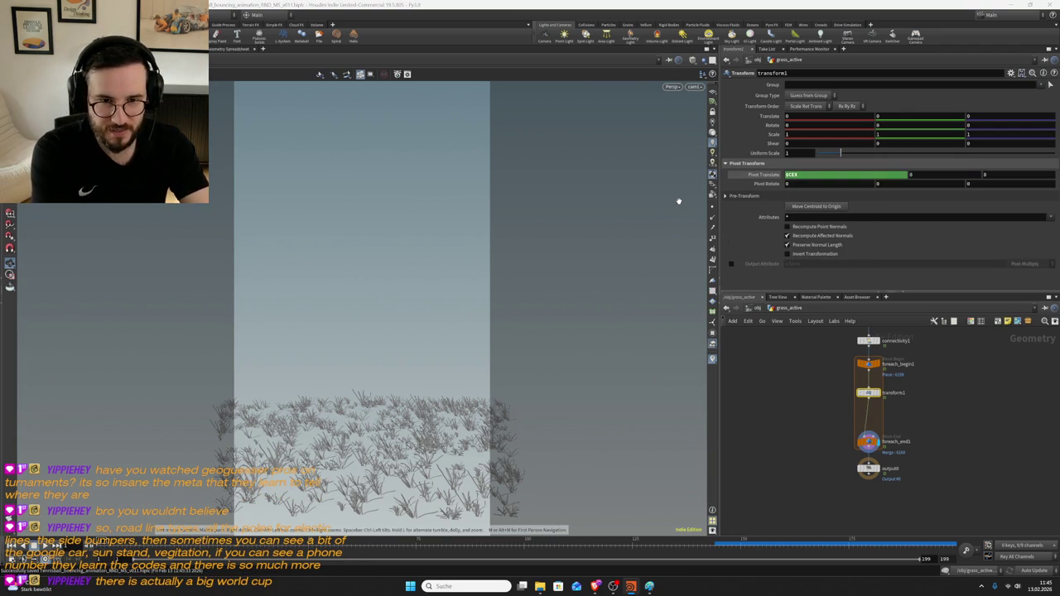
type("CE")
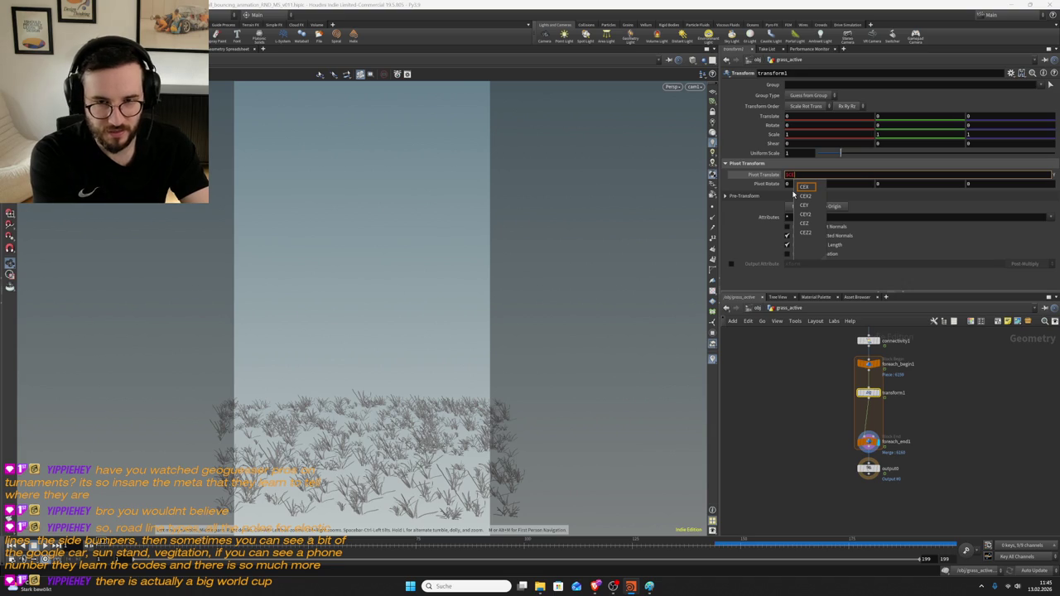
key("Return")
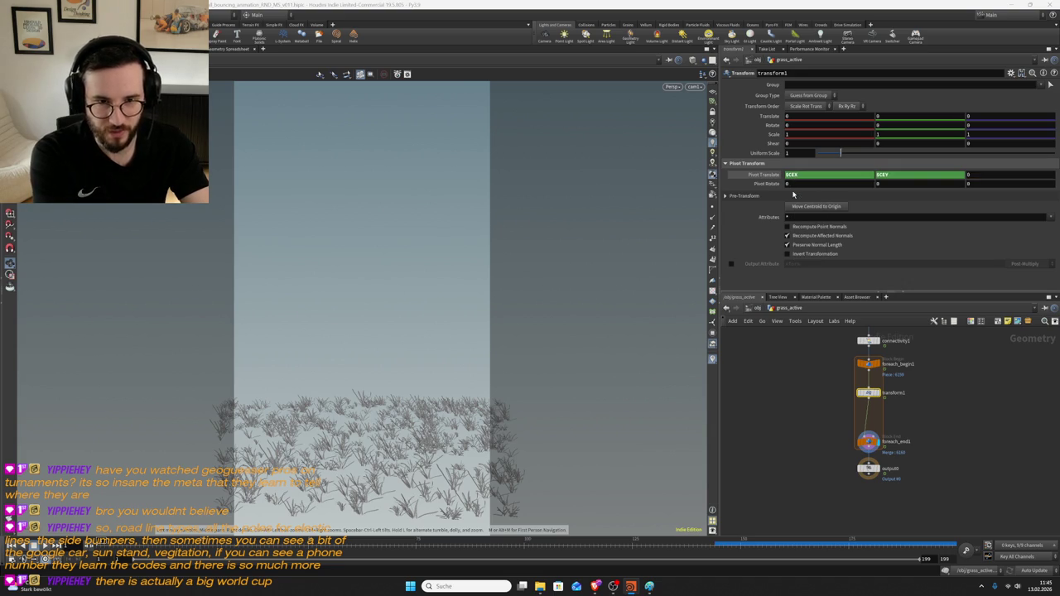
left_click(998, 176)
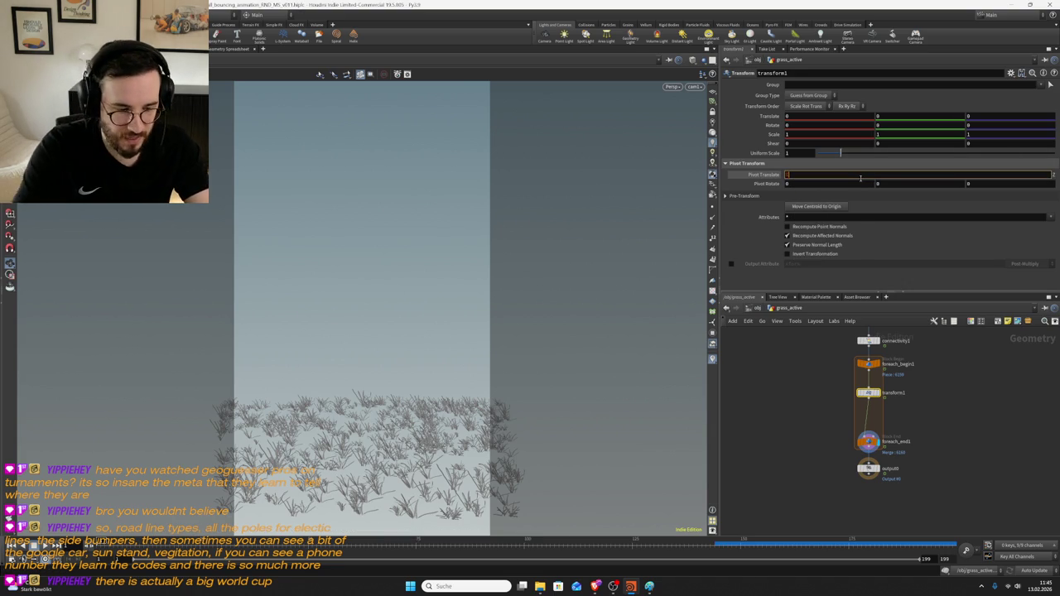
type("$CE")
key("Return")
type("0.5")
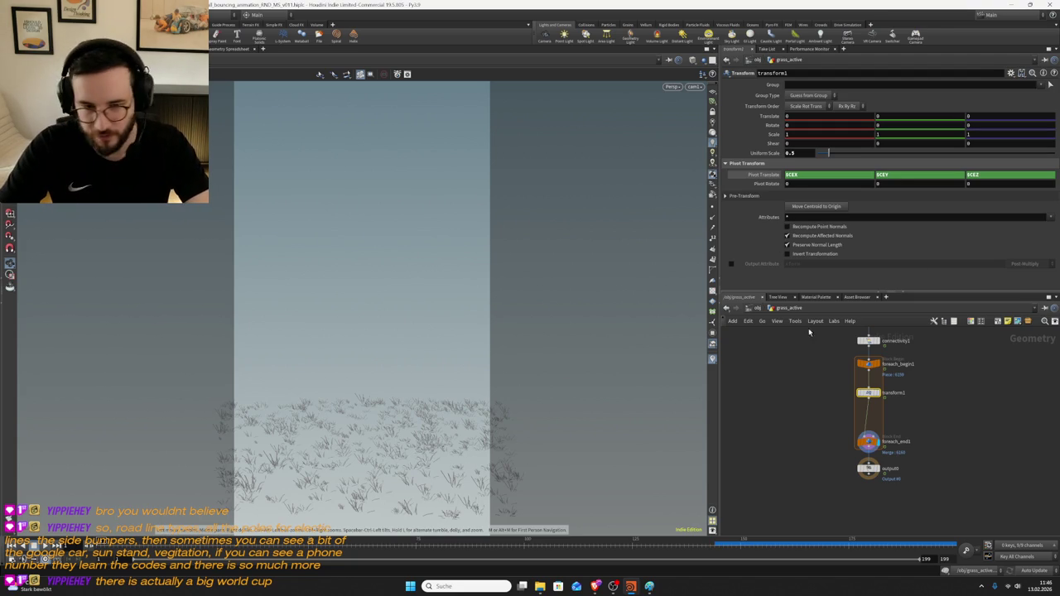
- Key transform1's uniform scale at 1, then 0 at a later frame, and go up to /obj
type("1")
key("Return")
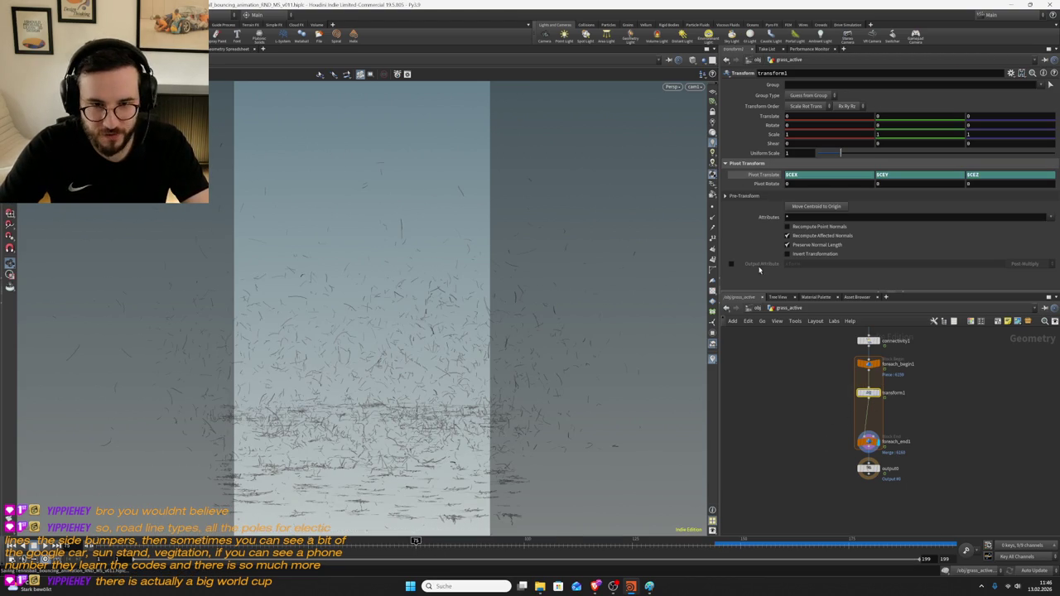
left_click(768, 153, "alt")
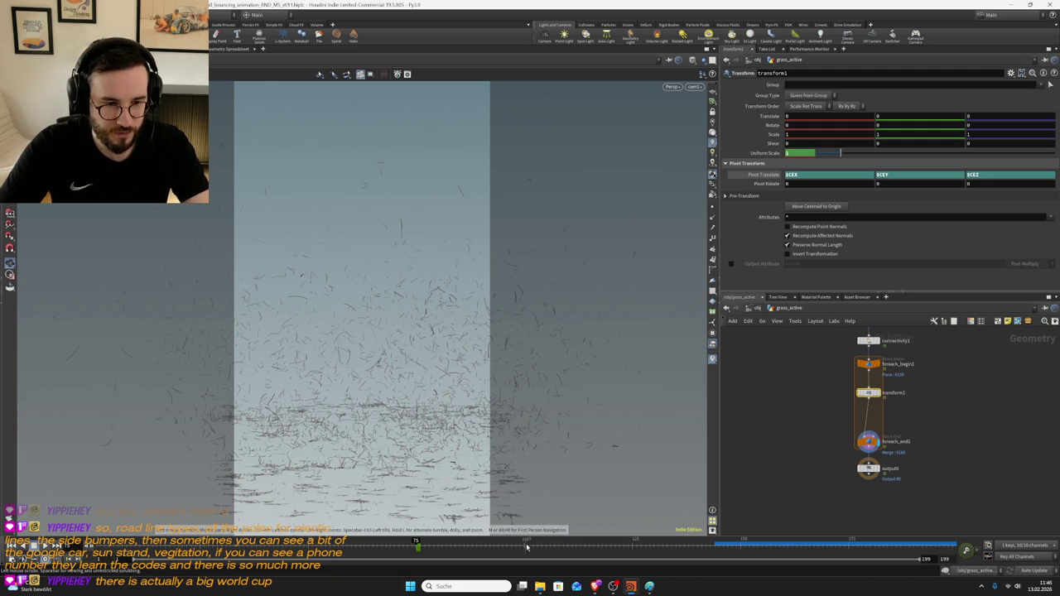
left_click(526, 547)
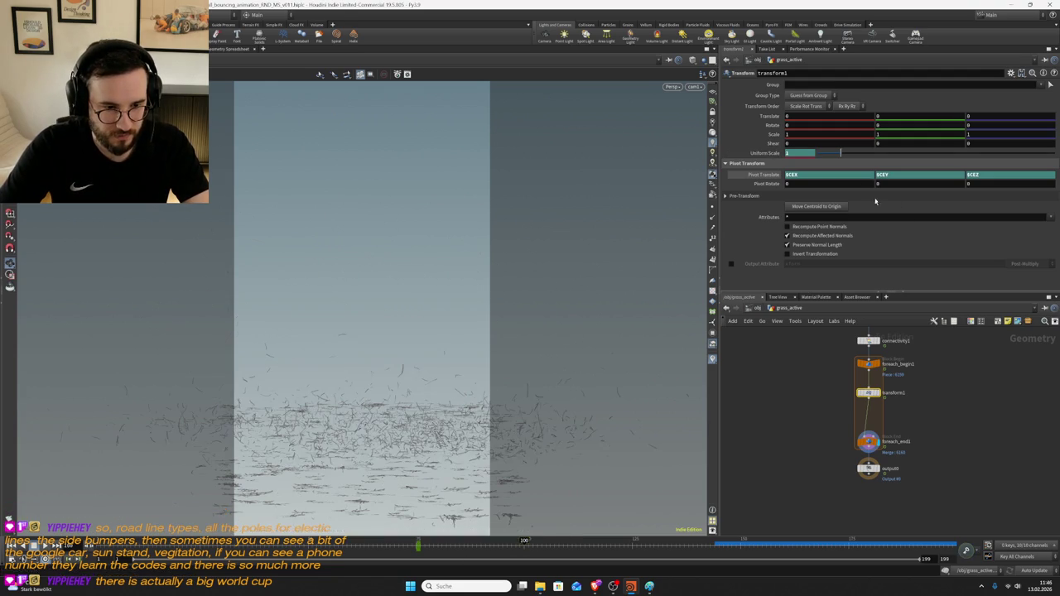
left_click_drag(840, 153, 786, 153)
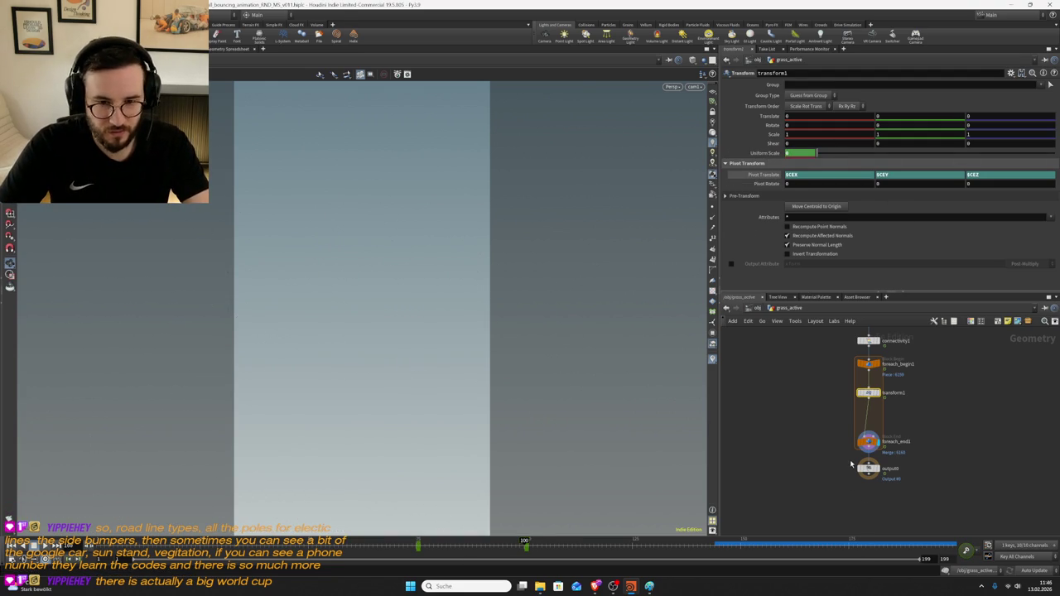
left_click(882, 472)
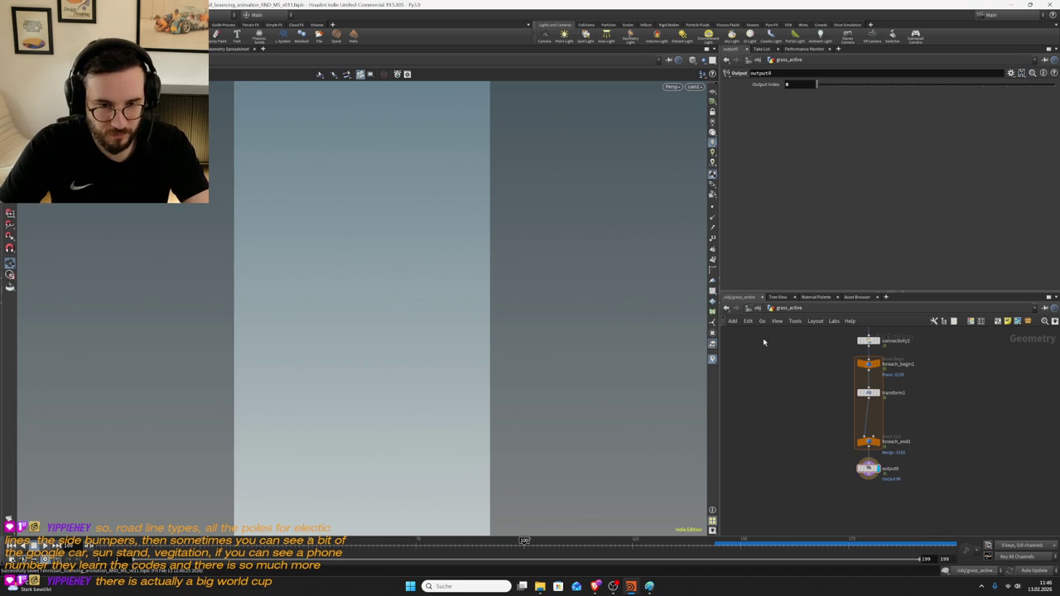
key("u")
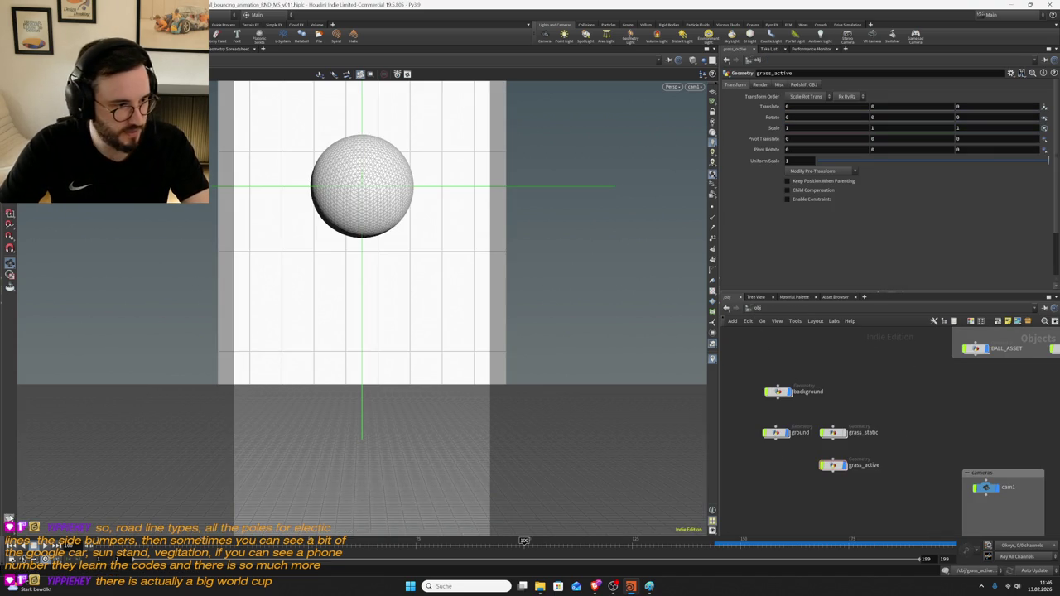
left_click(10, 520)
left_click(131, 568)
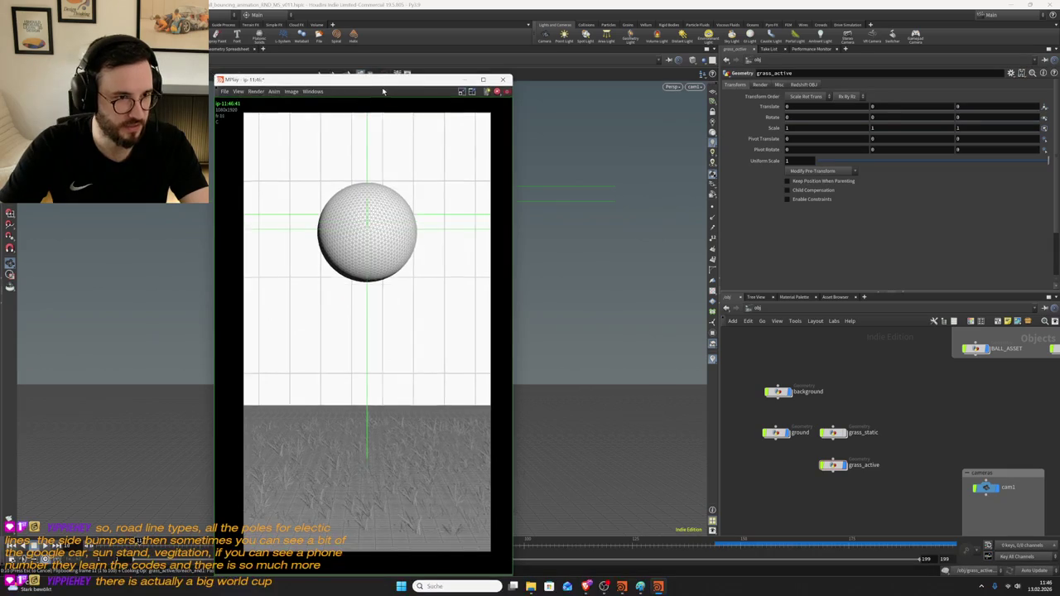
left_click_drag(384, 37, 415, 20)
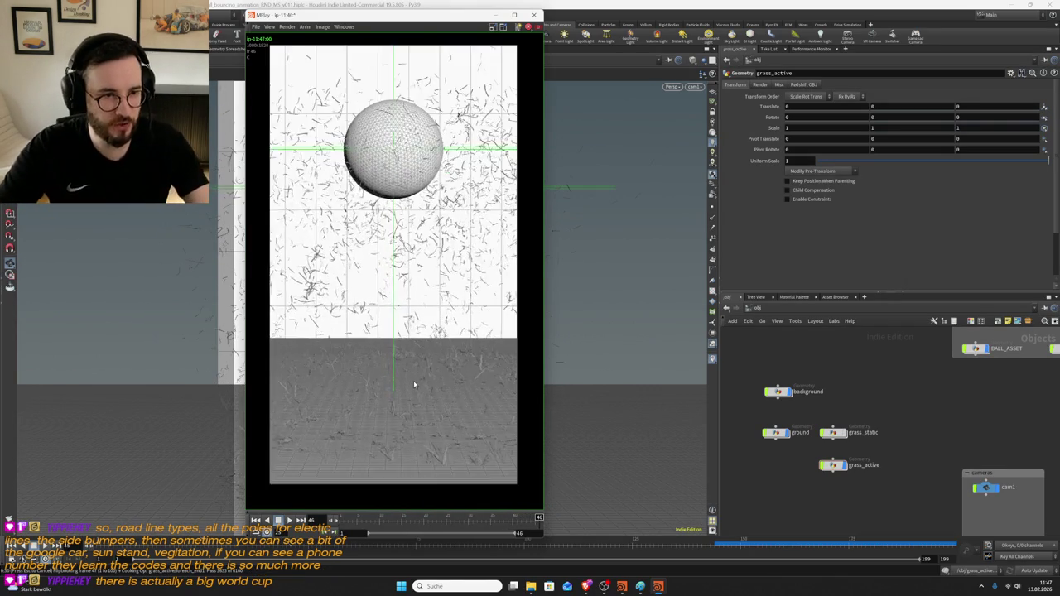
left_click(289, 520)
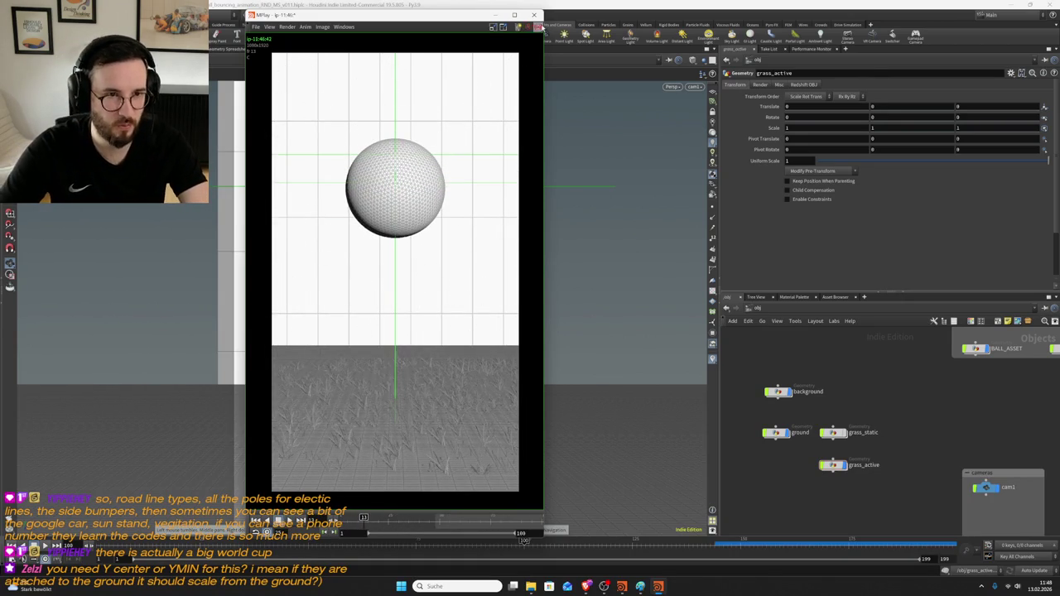
key("alt+F4")
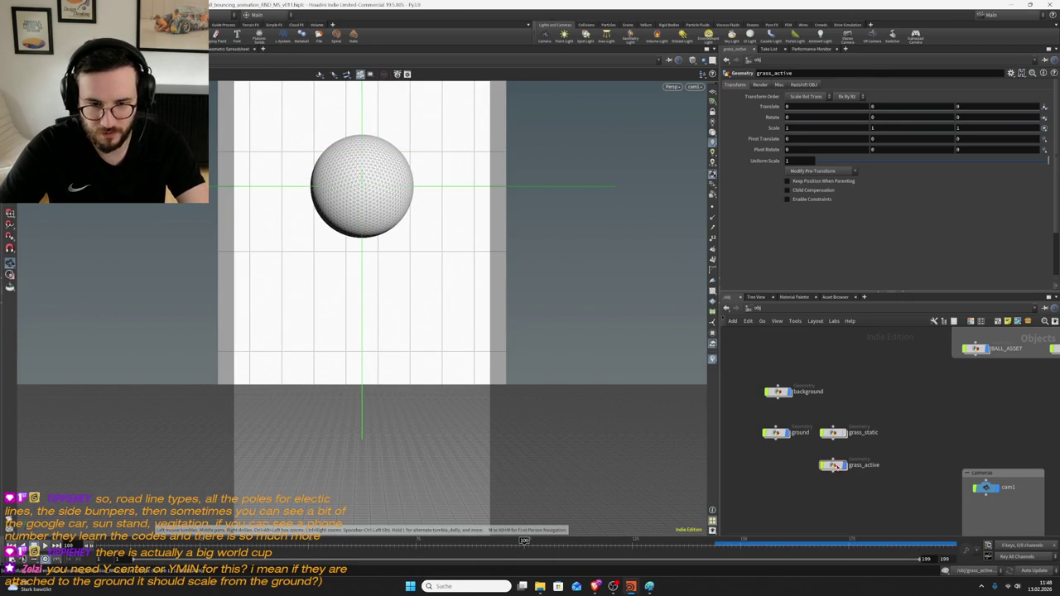
- In grass_active, try $YMIN for transform1's pivot Y, then revert to $CEY
double_click(836, 465)
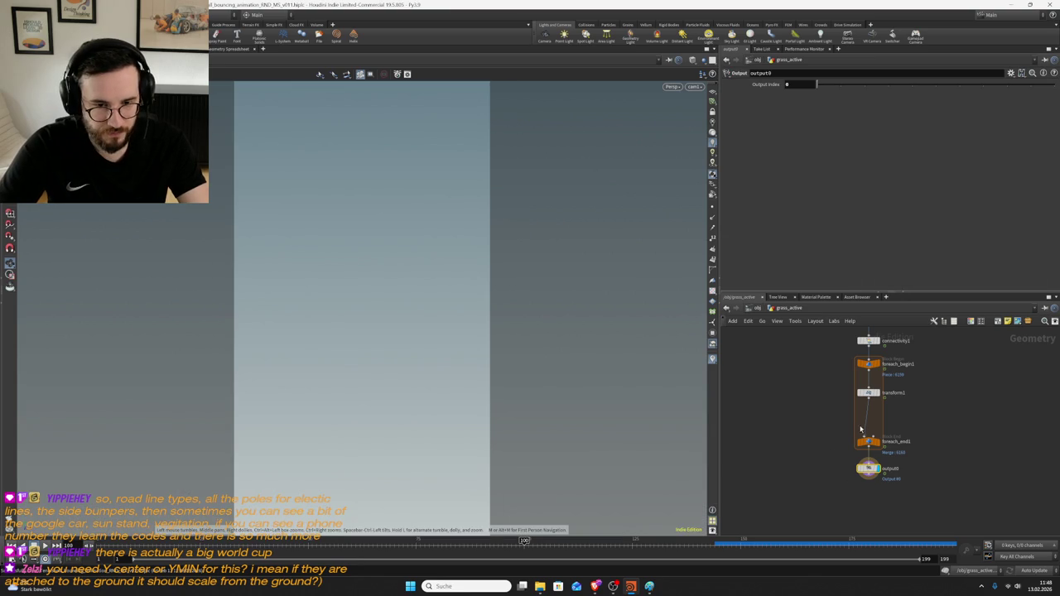
left_click(868, 392)
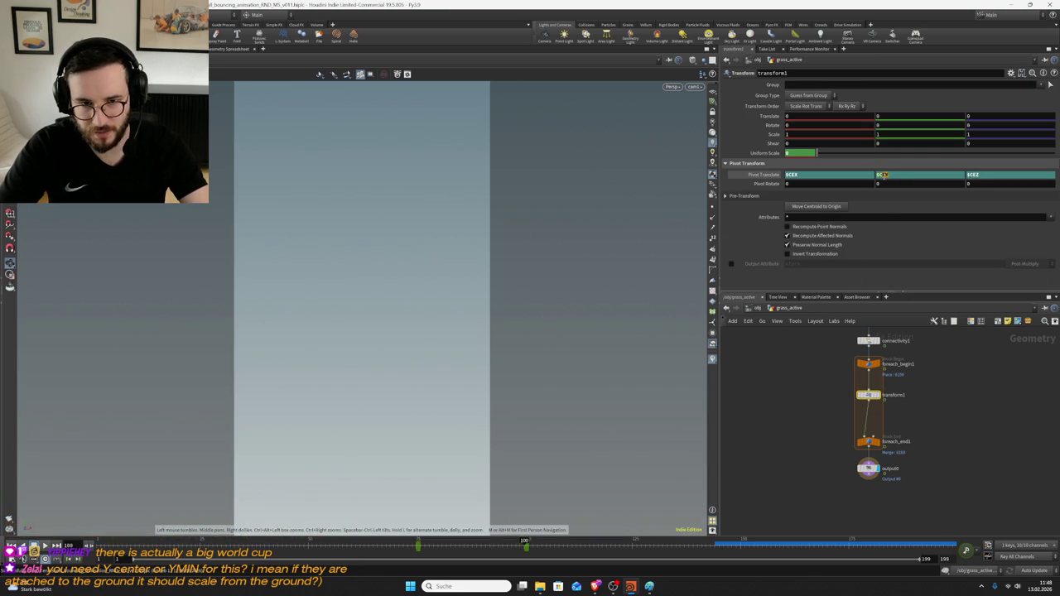
left_click(883, 176)
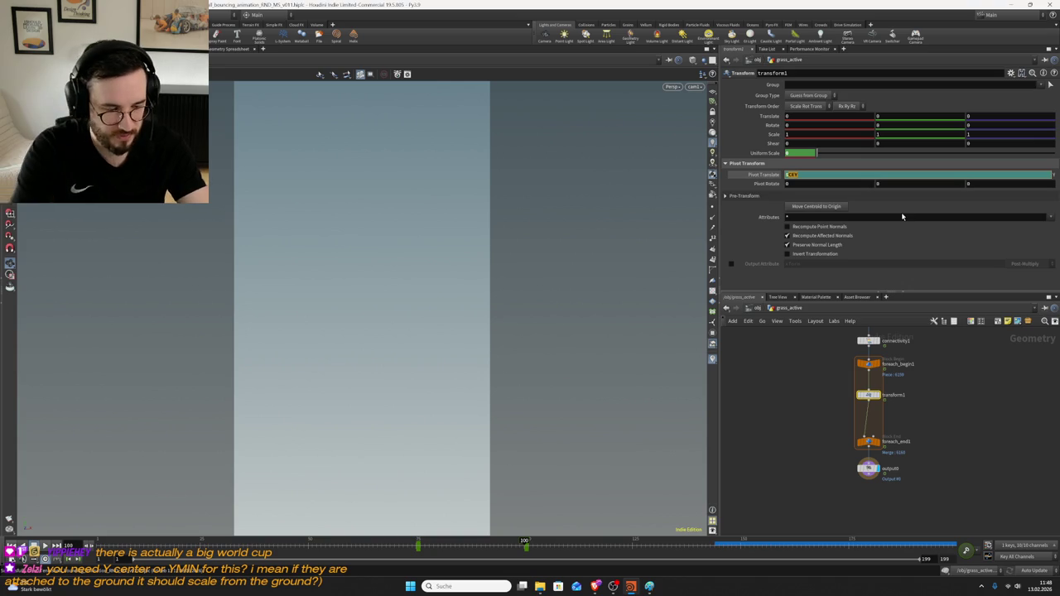
key("Caps_Lock")
type("$YM")
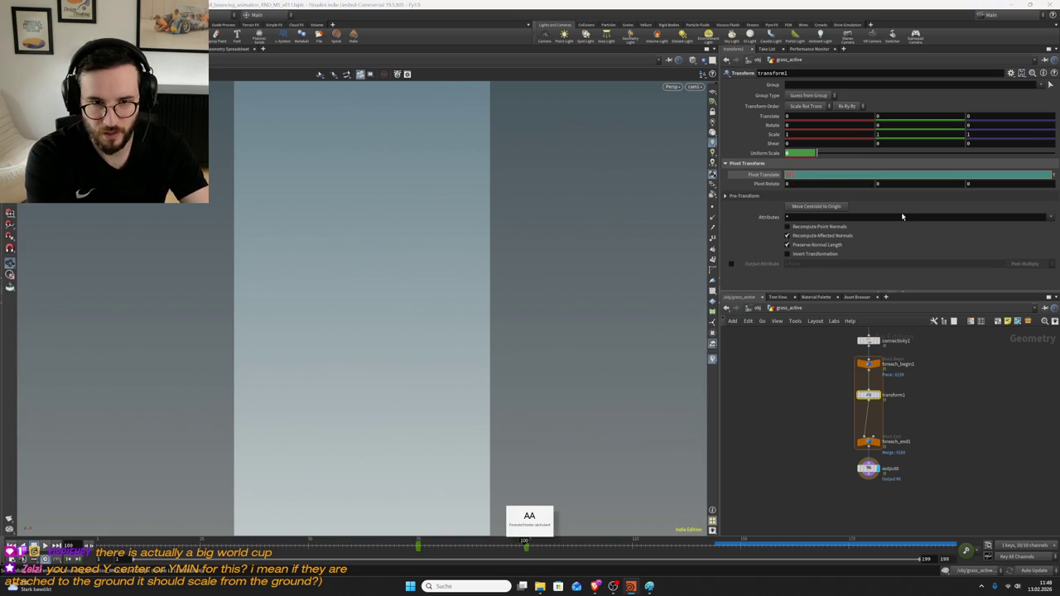
type("IN")
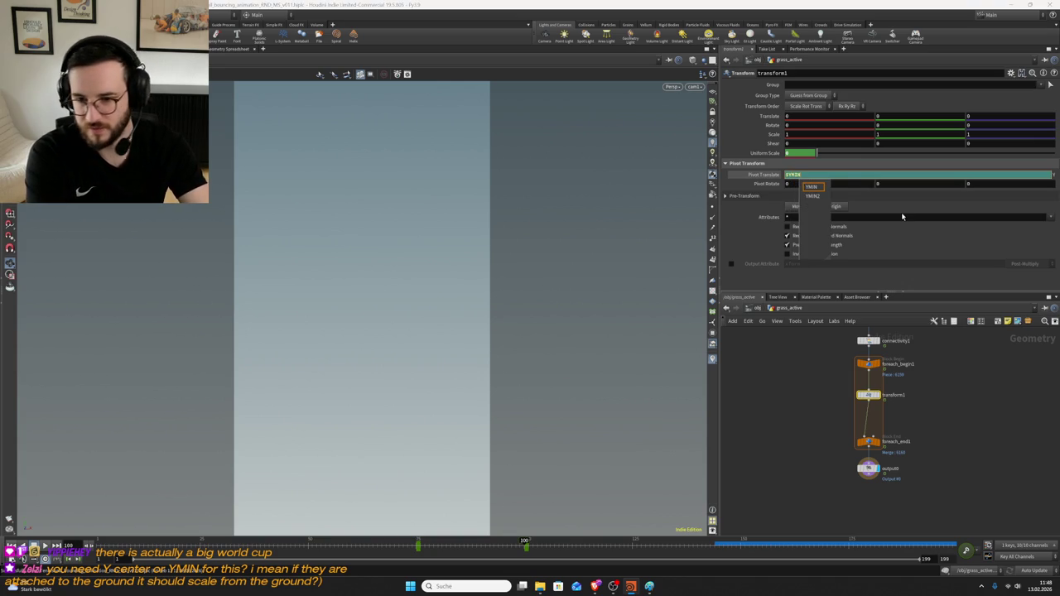
key("Return")
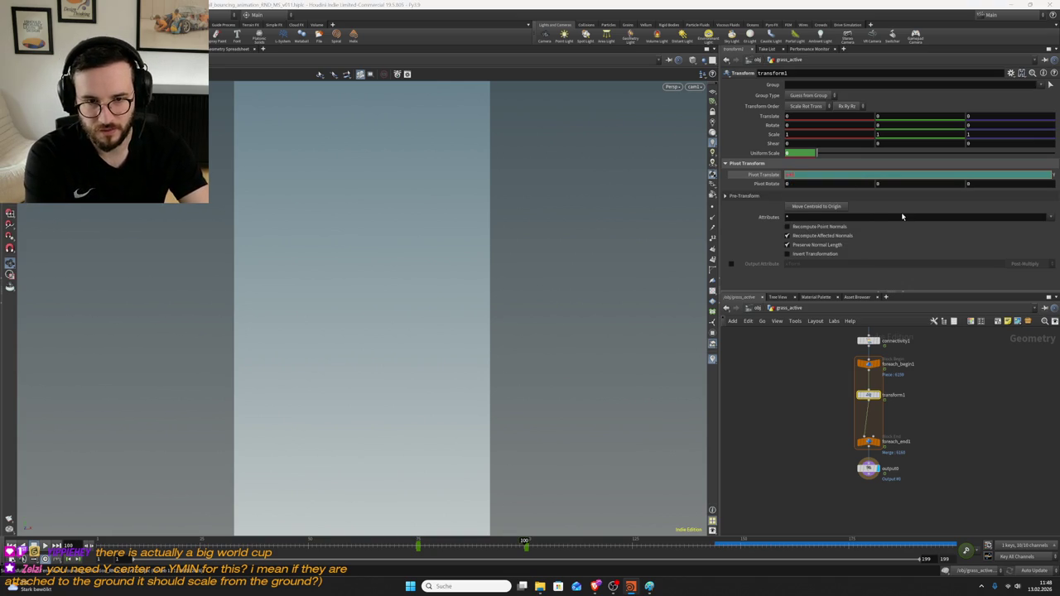
type("CE")
key("Return")
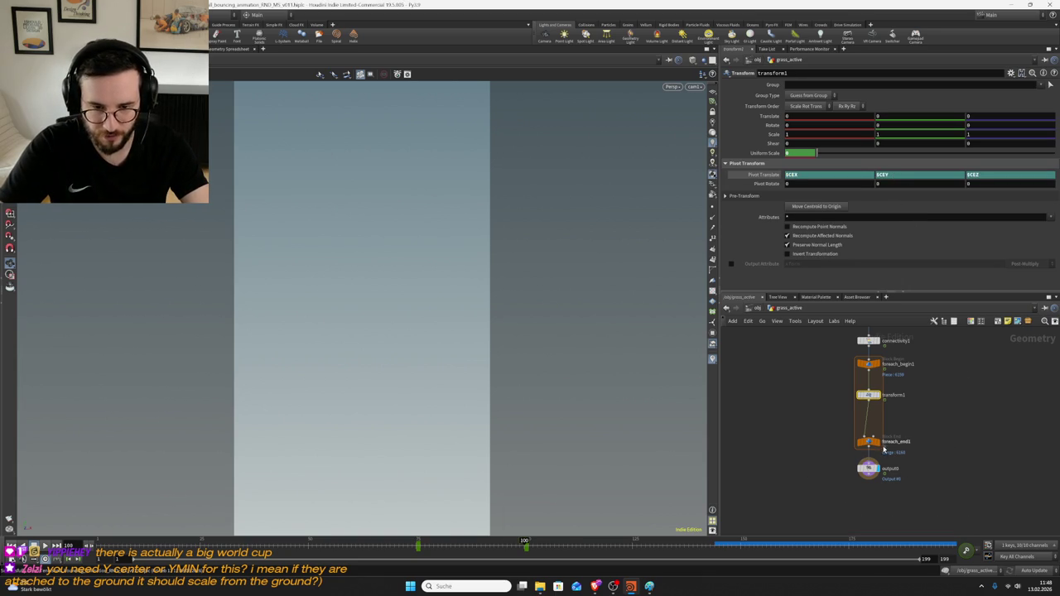
- Select grass_active's output node and return to the object-level network
left_click(867, 468)
middle_click_drag(923, 481, 926, 483)
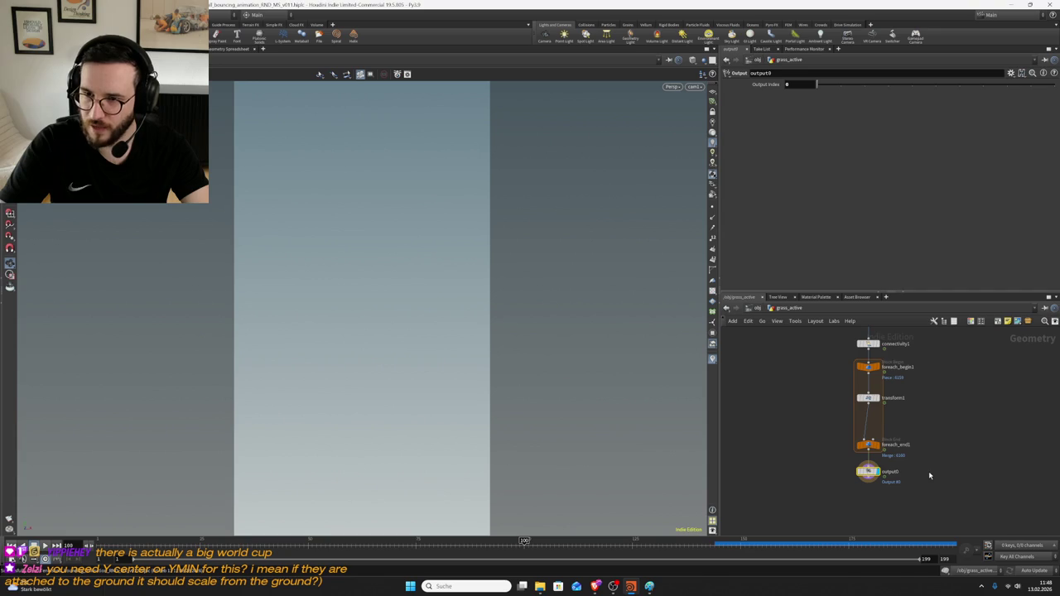
scroll(929, 447, "down", 2)
scroll(910, 464, "down", 2)
scroll(909, 460, "up", 1)
scroll(900, 469, "up", 2)
left_click(757, 308)
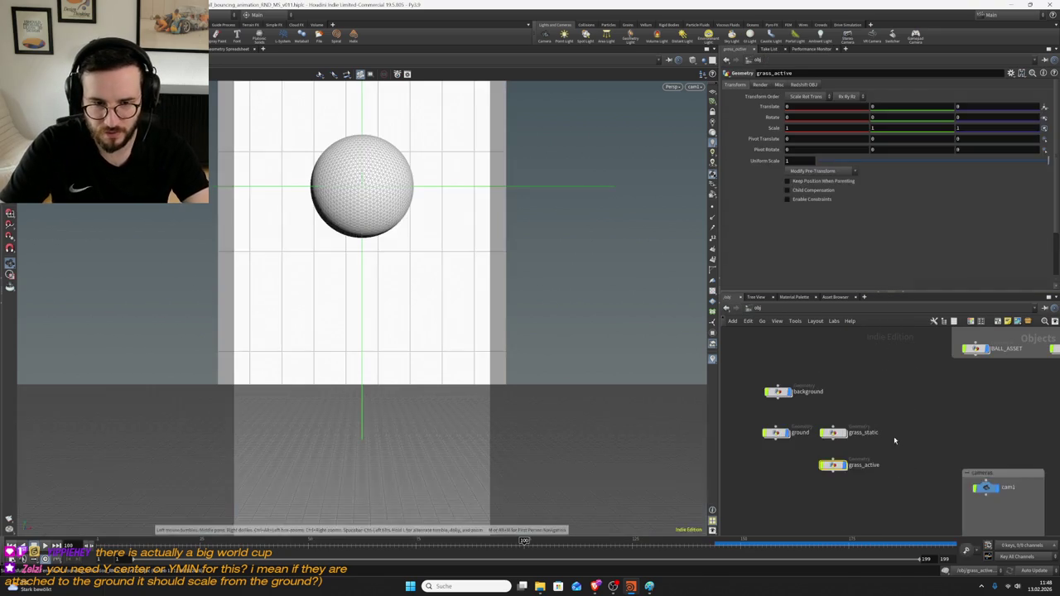
left_click(837, 436)
double_click(833, 431)
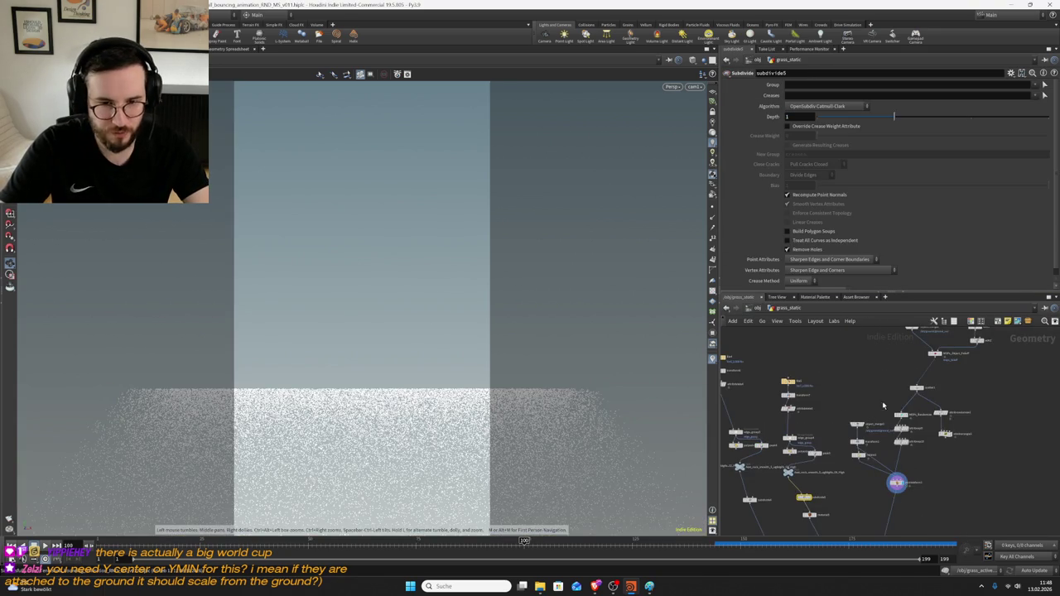
left_click_drag(879, 403, 918, 422)
left_click(910, 476)
scroll(917, 422, "up", 2)
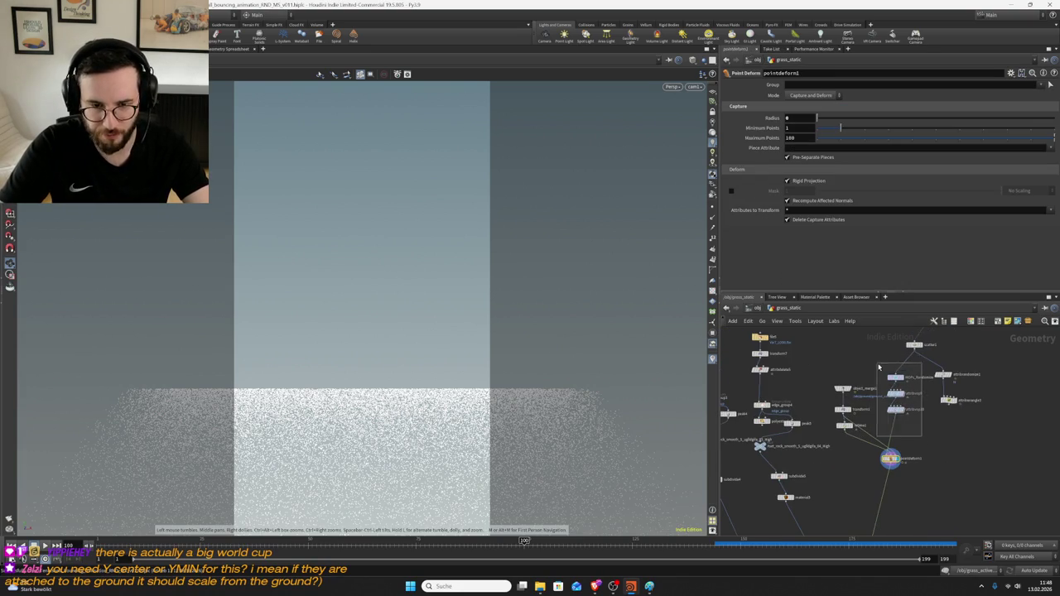
left_click_drag(878, 365, 918, 452)
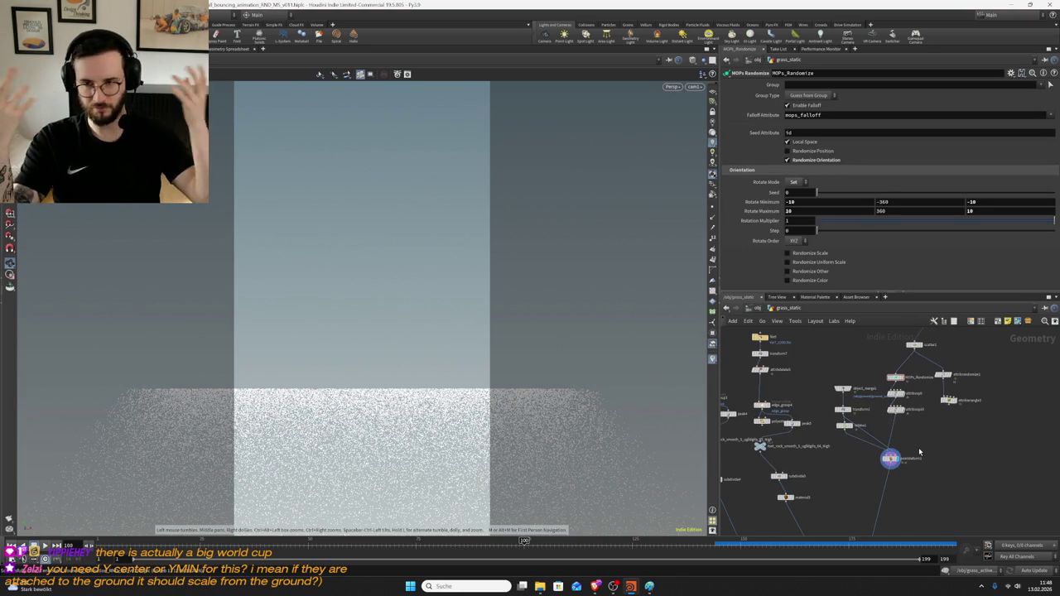
mouse_move(917, 446)
middle_mouse_down()
mouse_move(861, 361)
mouse_move(859, 404)
middle_mouse_up()
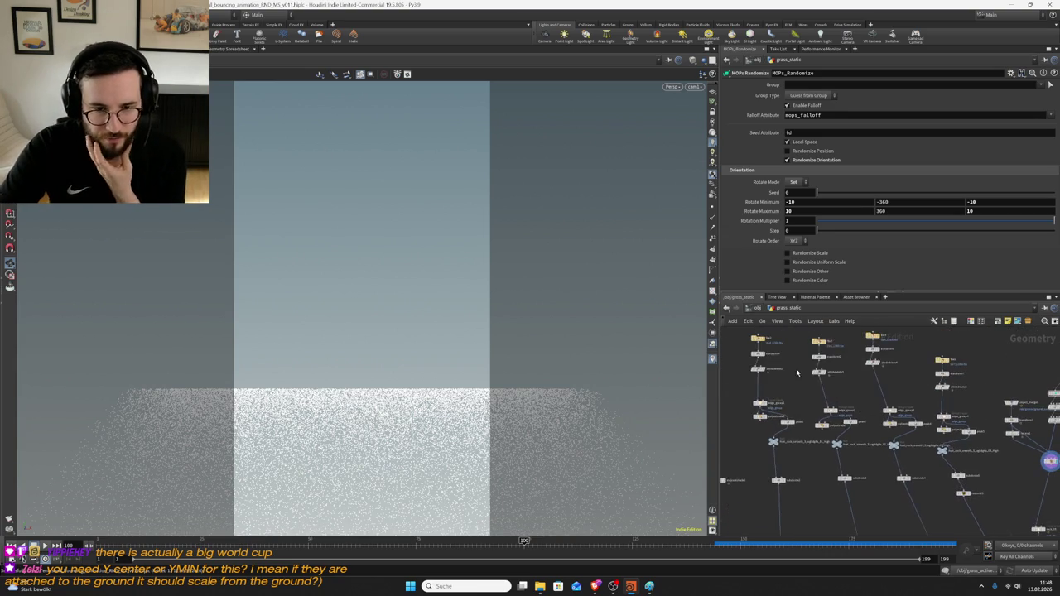
left_click(820, 372)
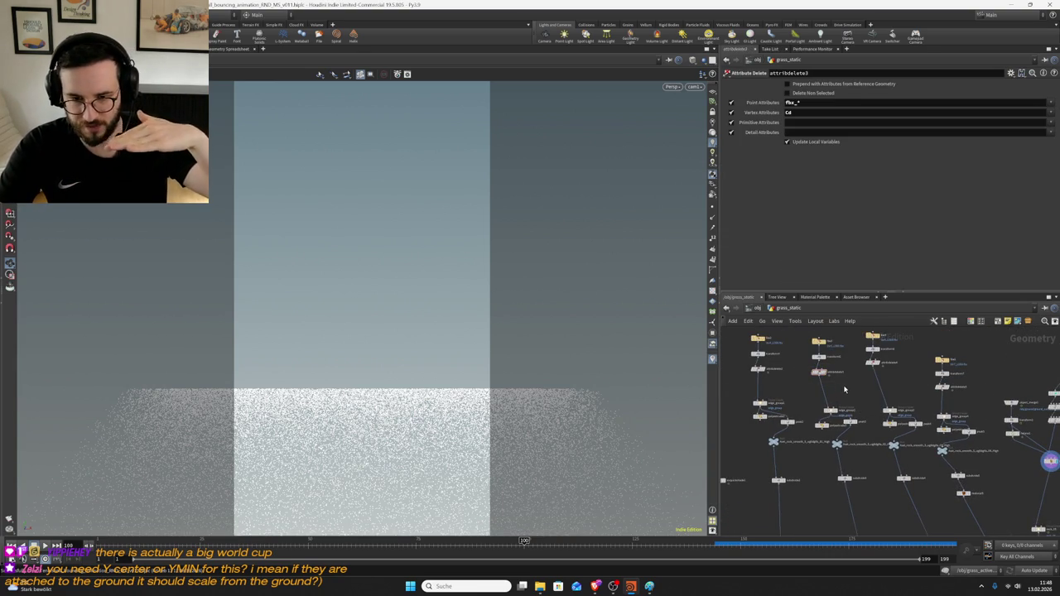
key("u")
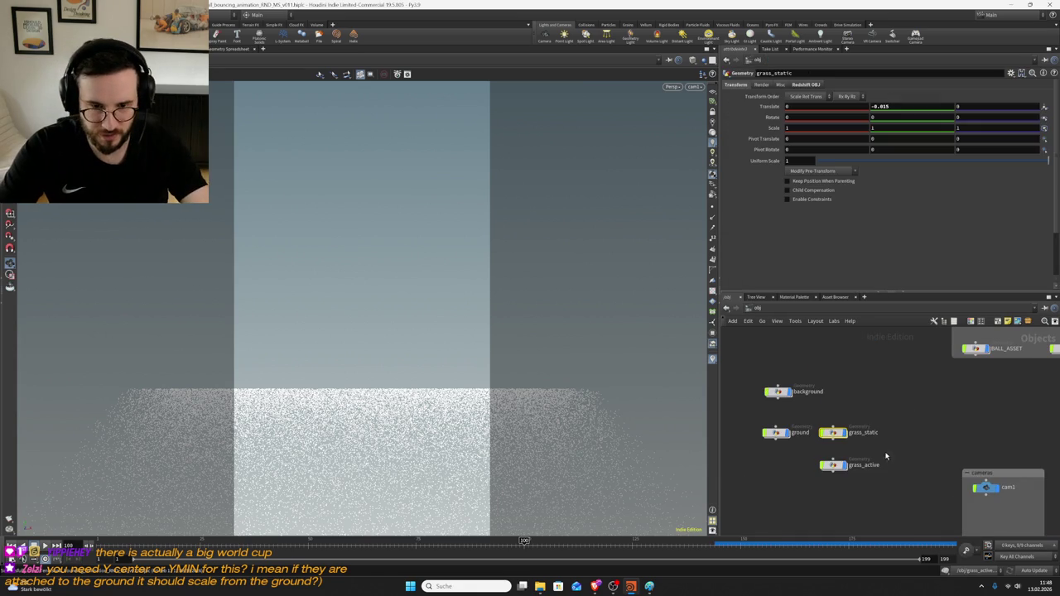
left_click(845, 432)
double_click(833, 465)
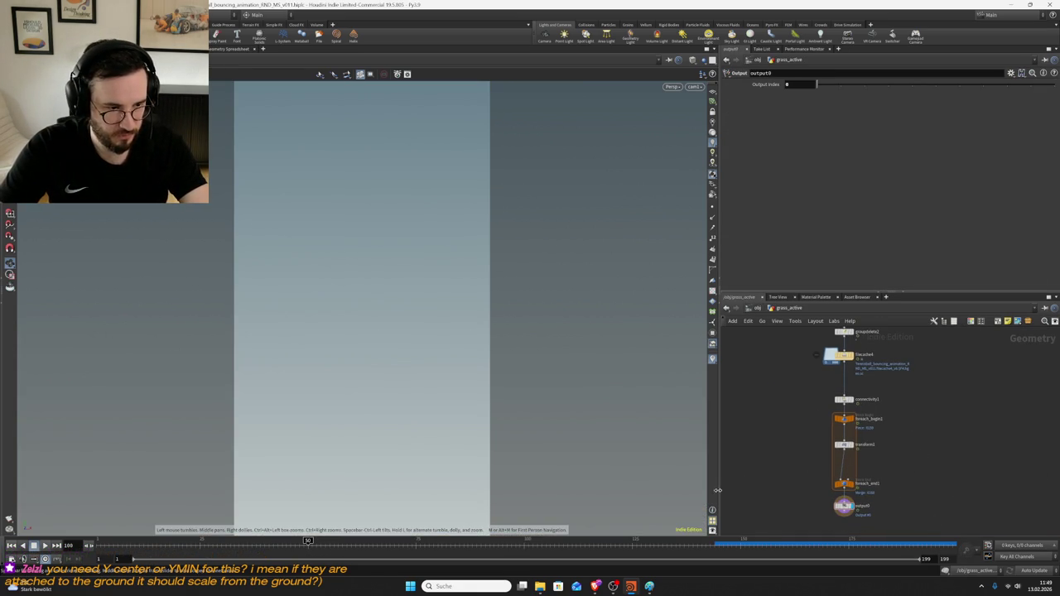
left_click(844, 445)
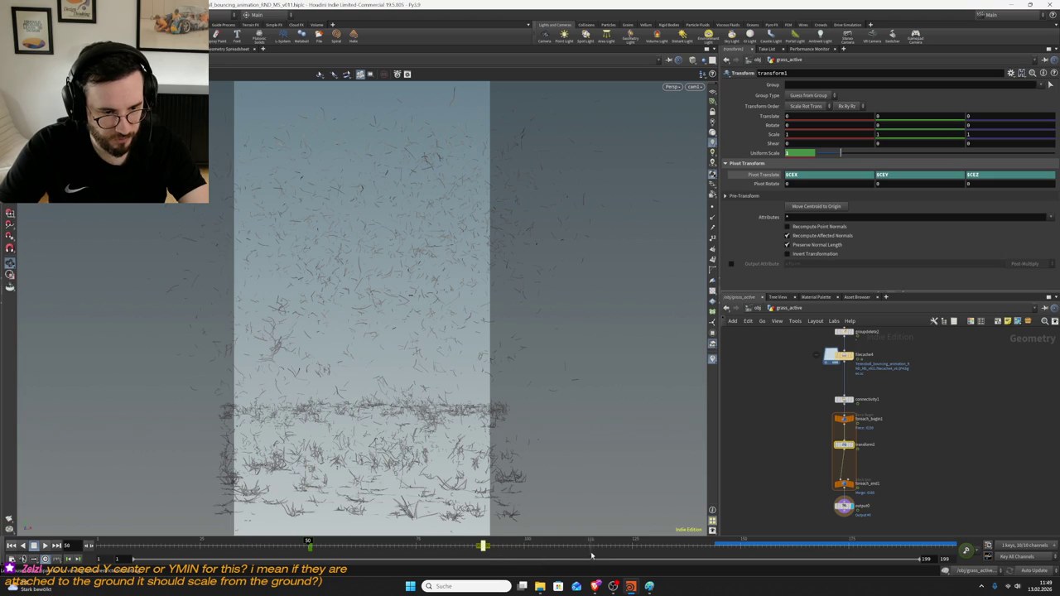
left_click(843, 505)
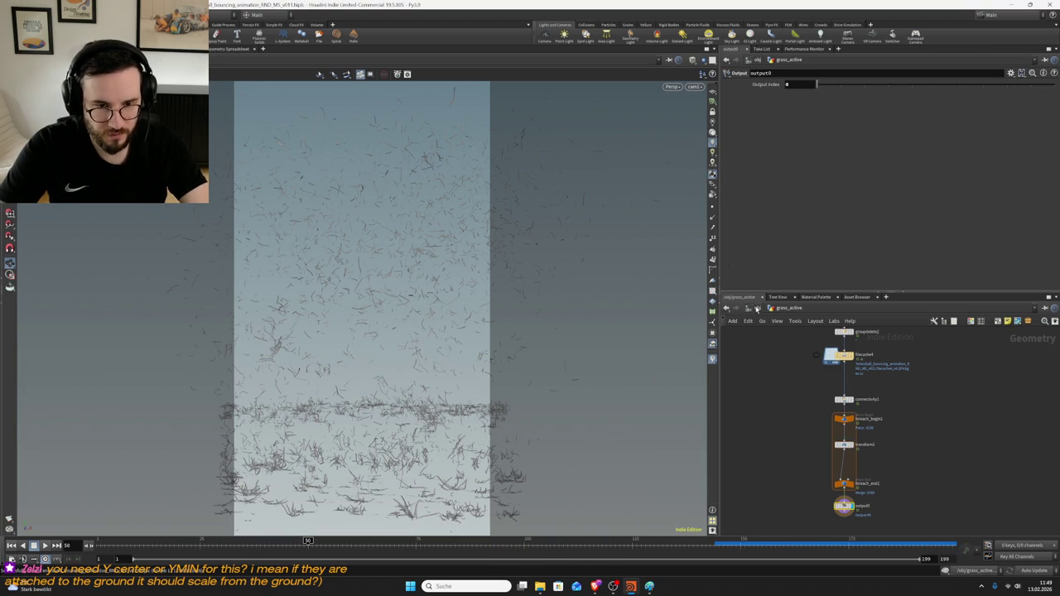
key("u")
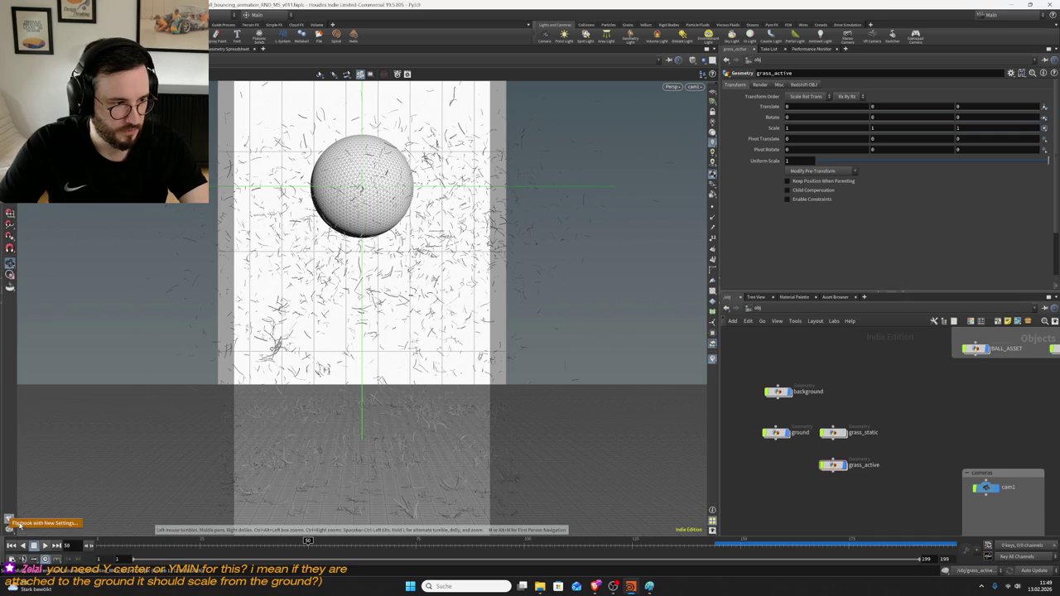
left_click(19, 526)
left_click(128, 566)
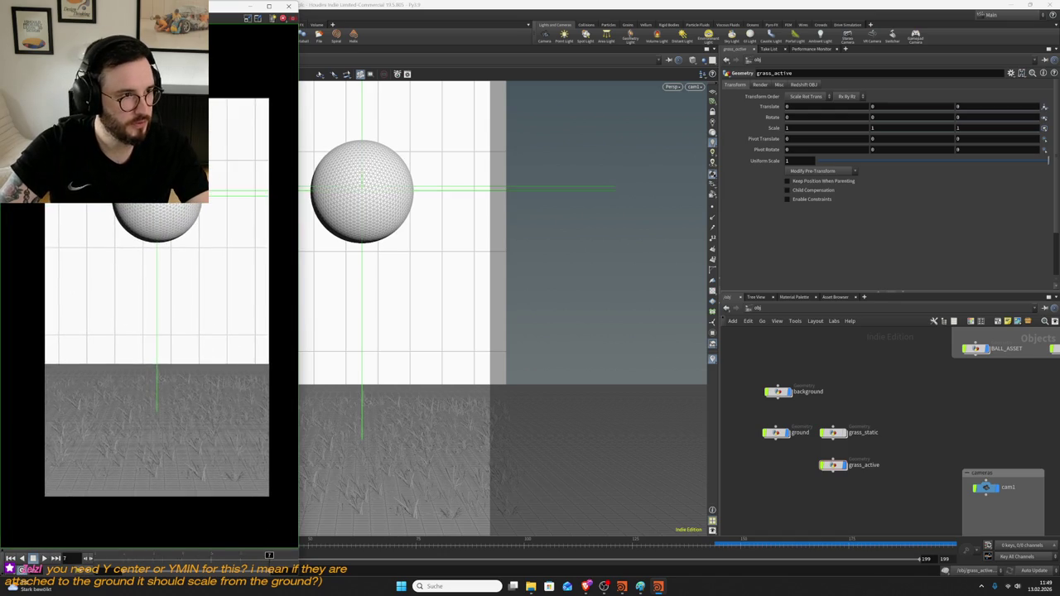
mouse_move(220, 16)
left_mouse_down()
mouse_move(258, 53)
mouse_move(308, 16)
left_mouse_up()
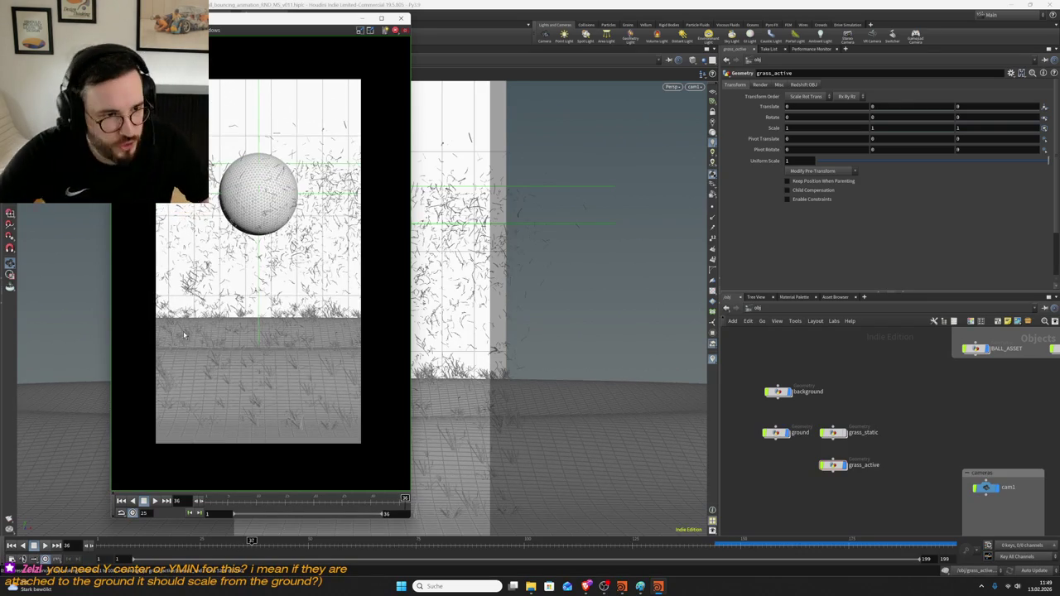
scroll(244, 339, "up", 1)
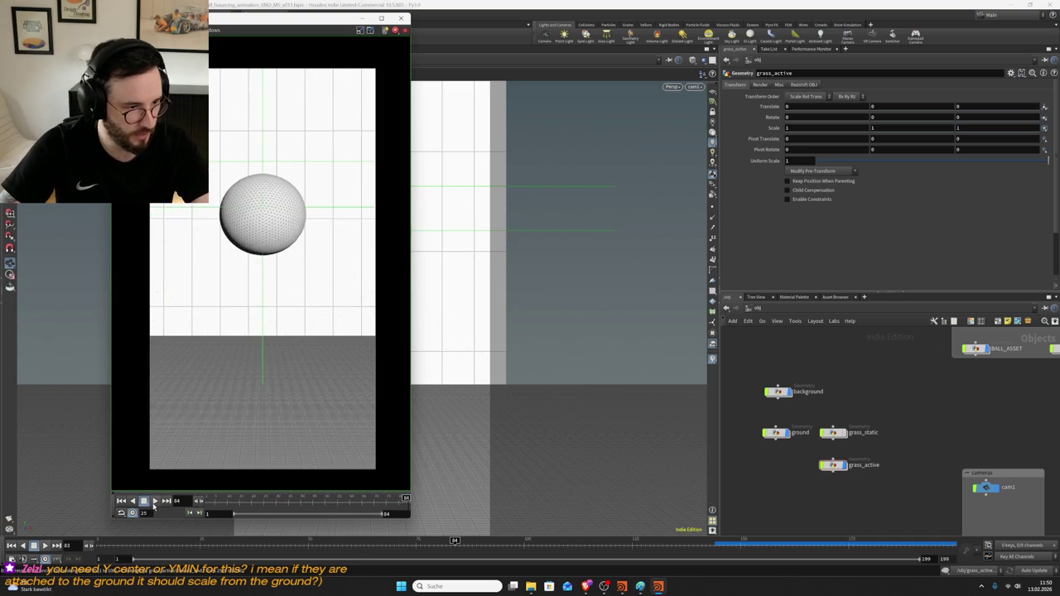
left_click(153, 501)
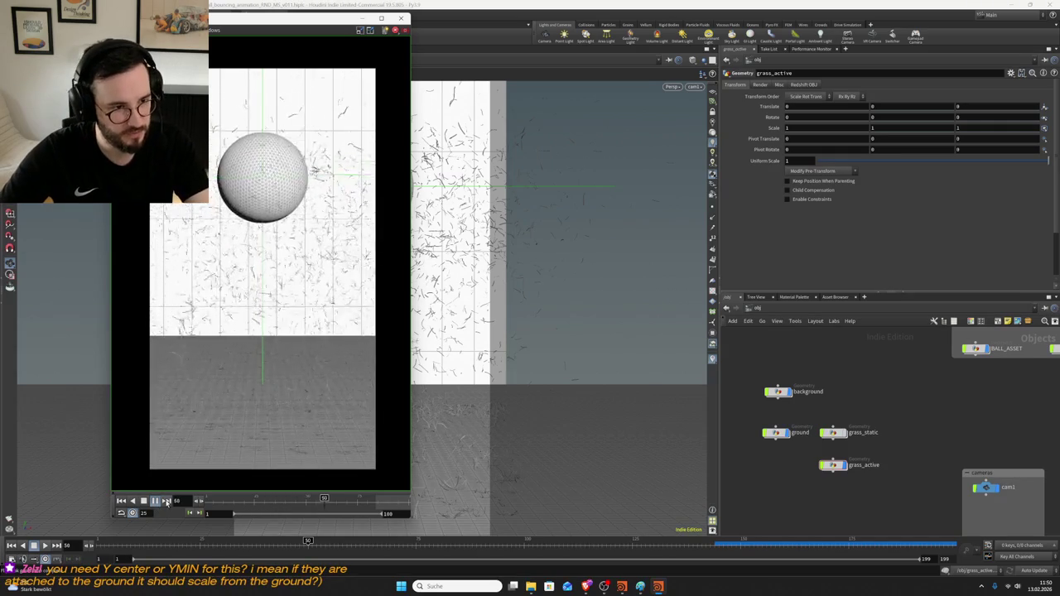
left_click(167, 500)
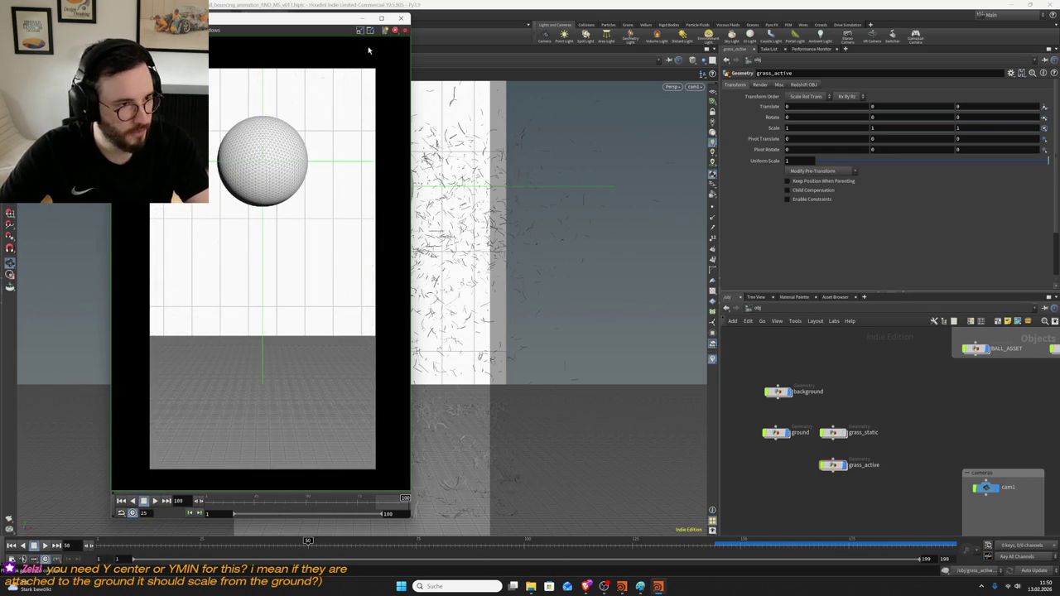
left_click(898, 455)
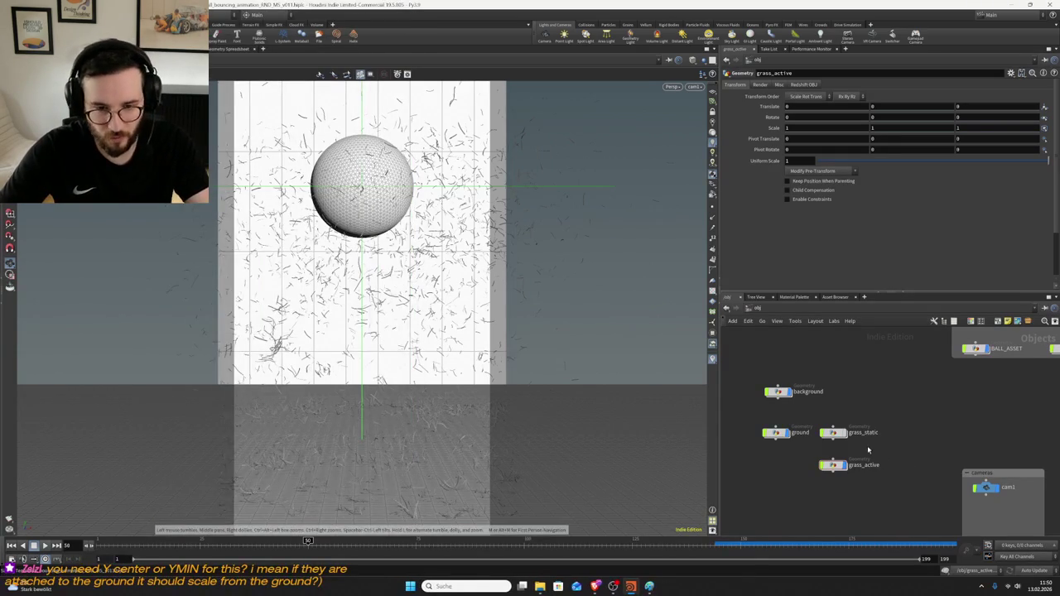
- Show grass_static again, then open its network and frame all nodes
left_click(832, 433)
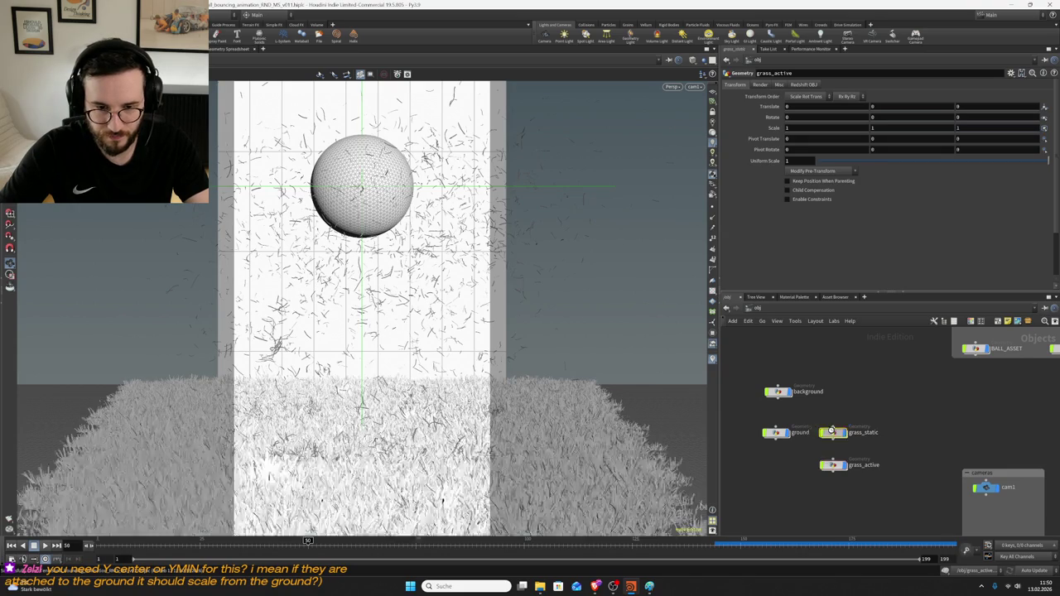
left_click(832, 432)
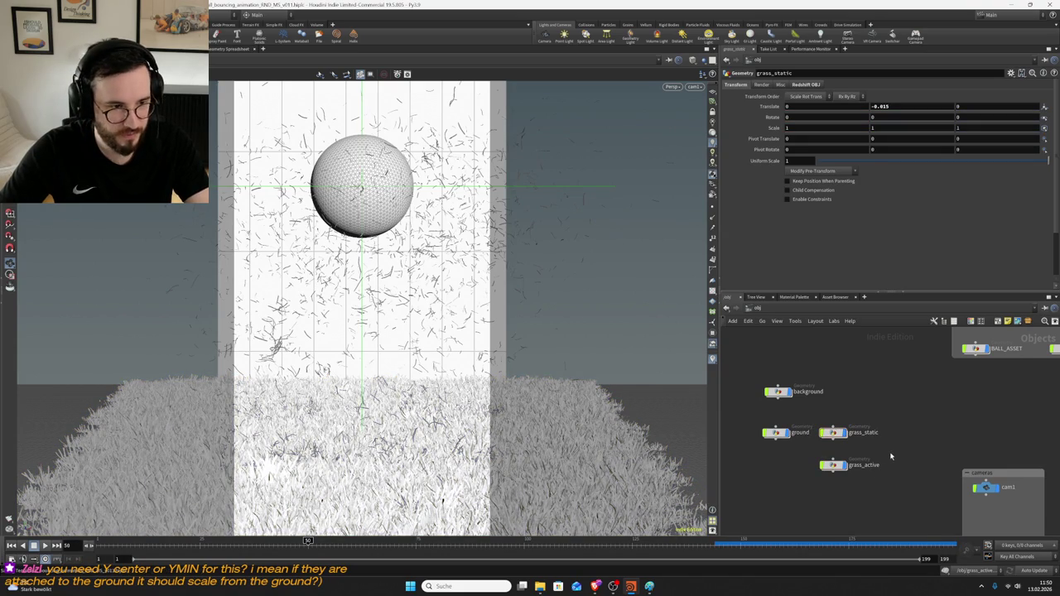
left_click(862, 466)
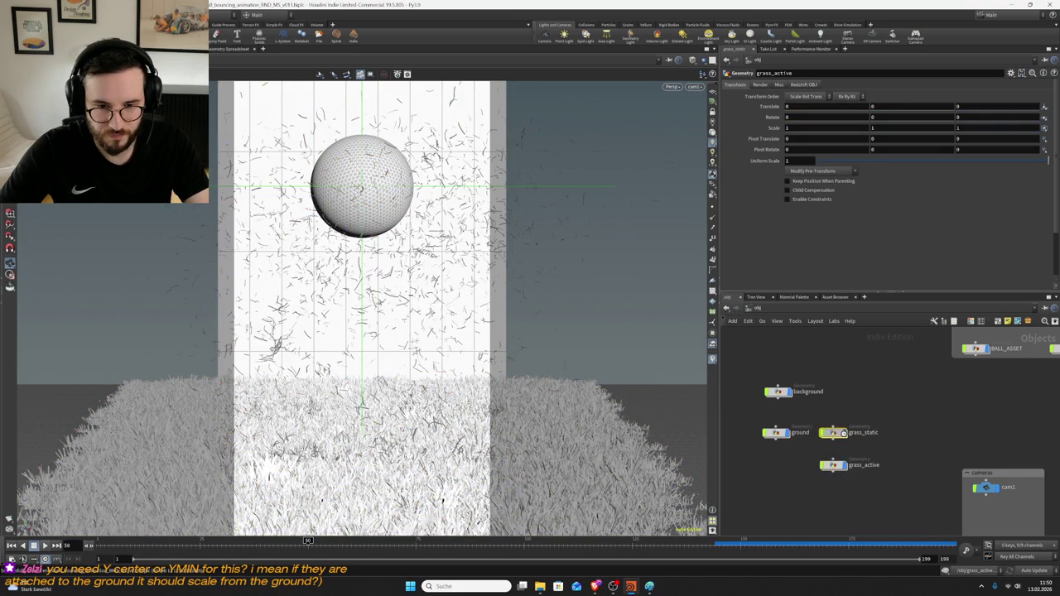
double_click(843, 432)
key("h")
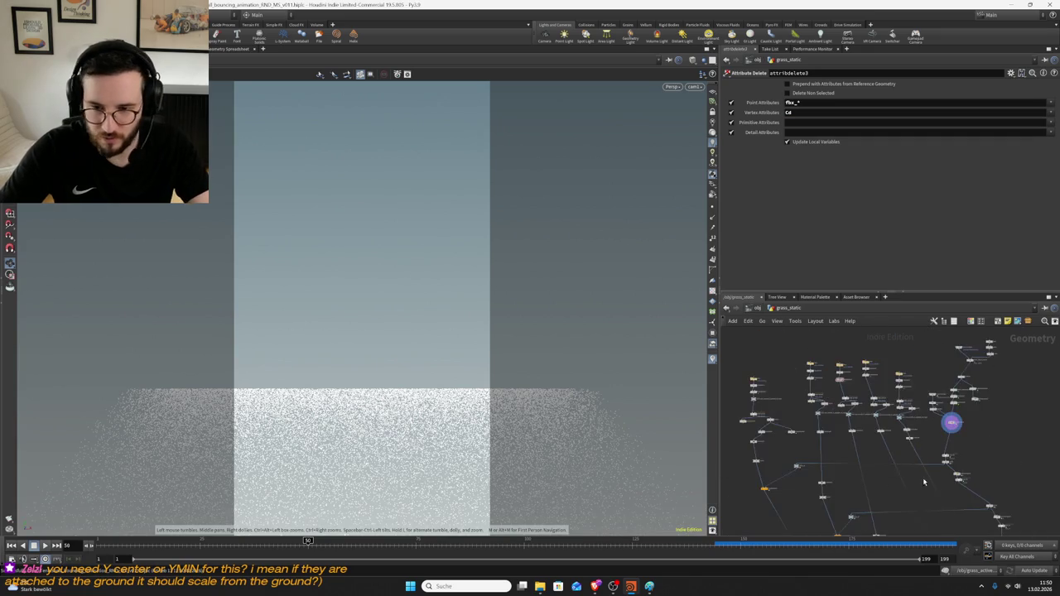
scroll(928, 403, "up", 2)
scroll(902, 418, "up", 2)
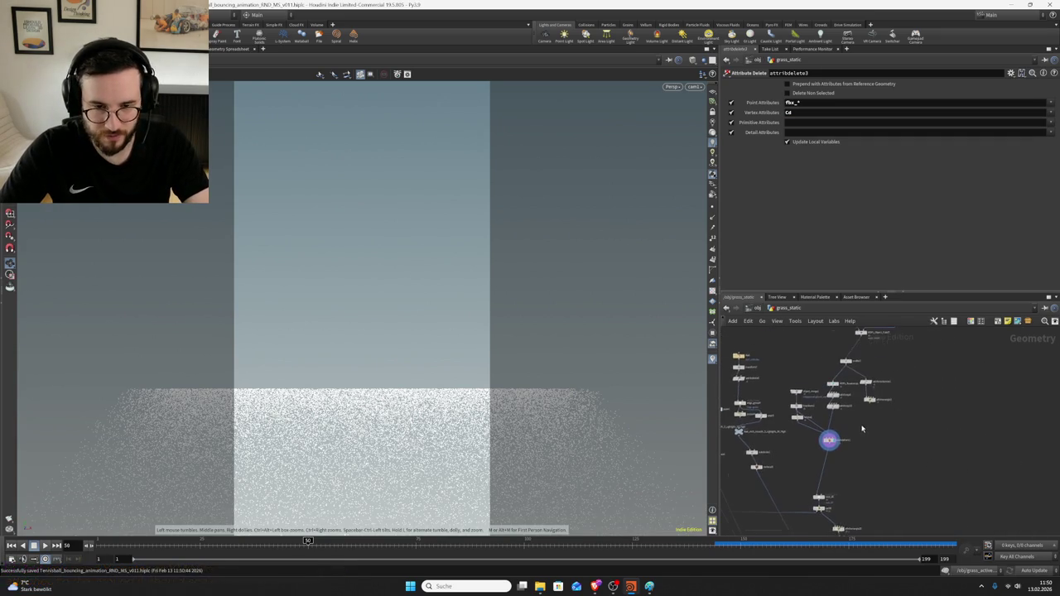
scroll(877, 436, "up", 2)
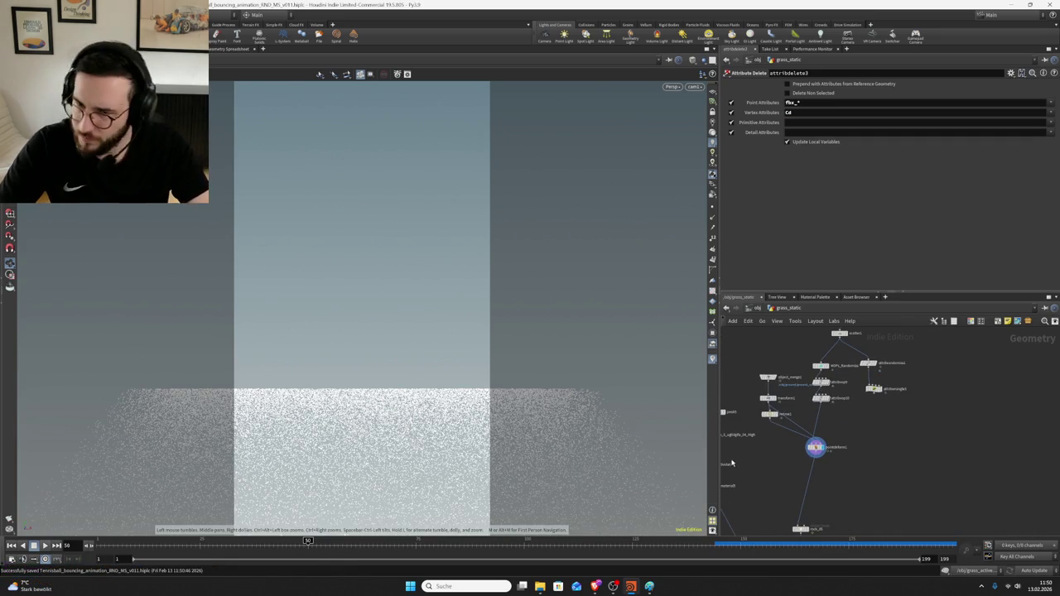
middle_click_drag(886, 425, 879, 475)
left_click_drag(956, 507, 828, 347)
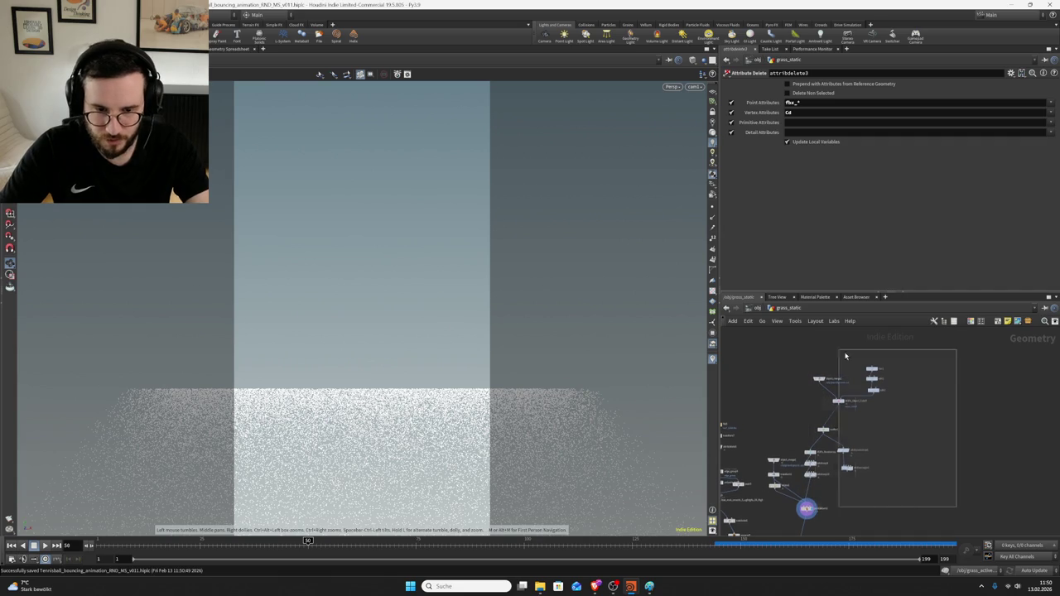
- Inspect the attribwrangle3, MOPs object falloff, scatter and pointdeform1 nodes
left_click(848, 468)
scroll(856, 502, "up", 2)
scroll(849, 463, "up", 1)
scroll(844, 423, "up", 1)
scroll(868, 390, "down", 3)
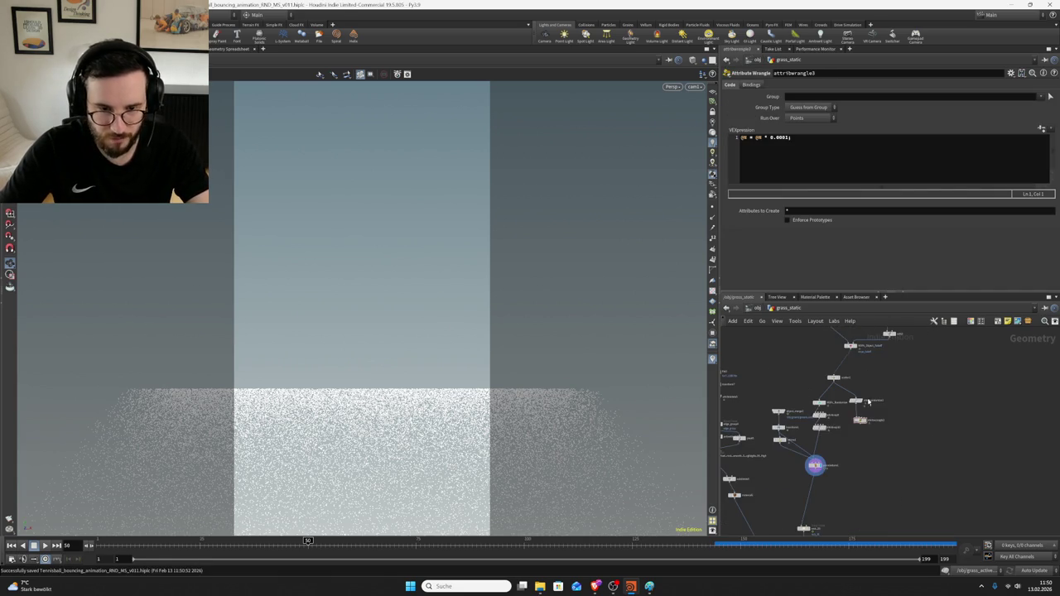
middle_click_drag(869, 391, 866, 425)
scroll(866, 425, "up", 1)
scroll(840, 362, "up", 1)
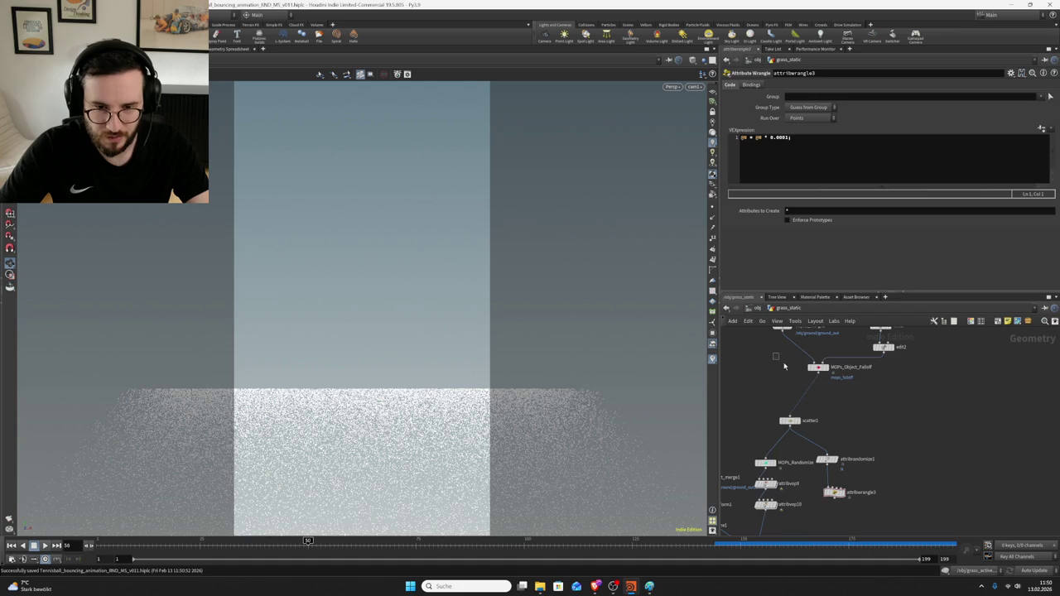
left_click(818, 367)
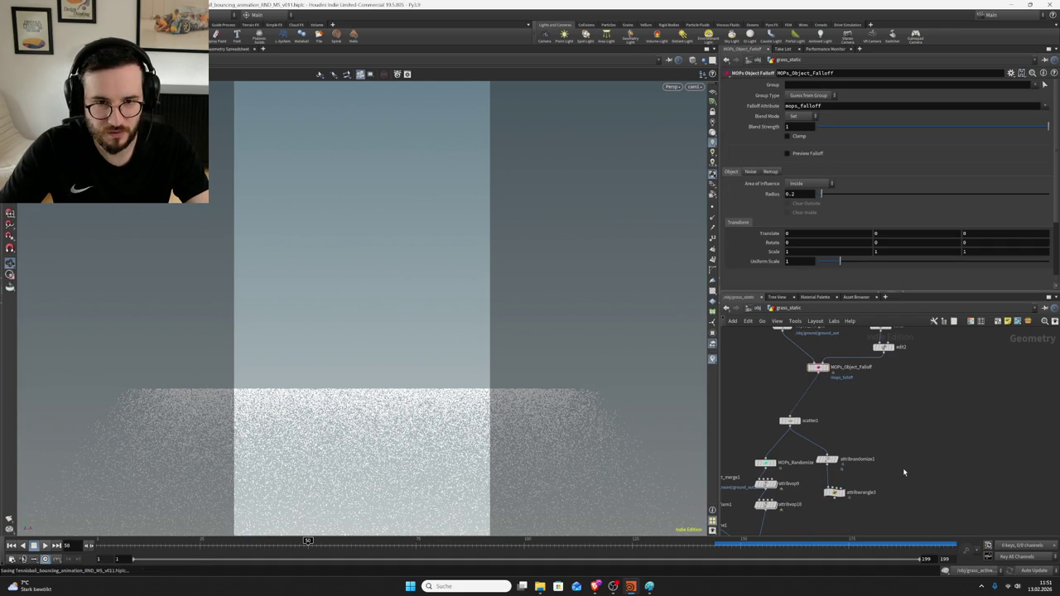
left_click(790, 420)
middle_click_drag(765, 530, 816, 410)
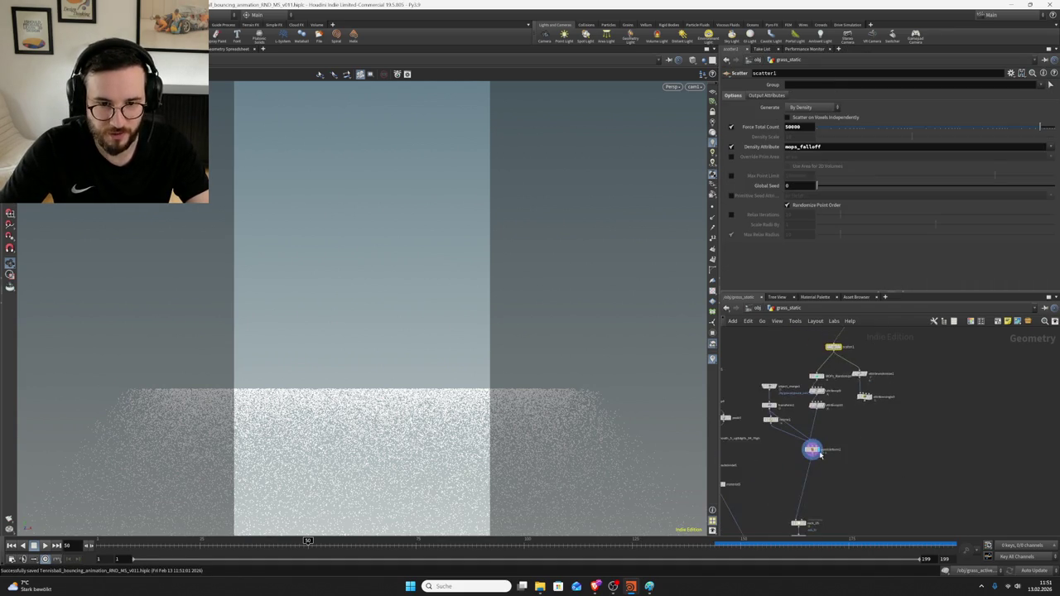
left_click(809, 447)
middle_click_drag(840, 459, 869, 365)
scroll(840, 431, "down", 2)
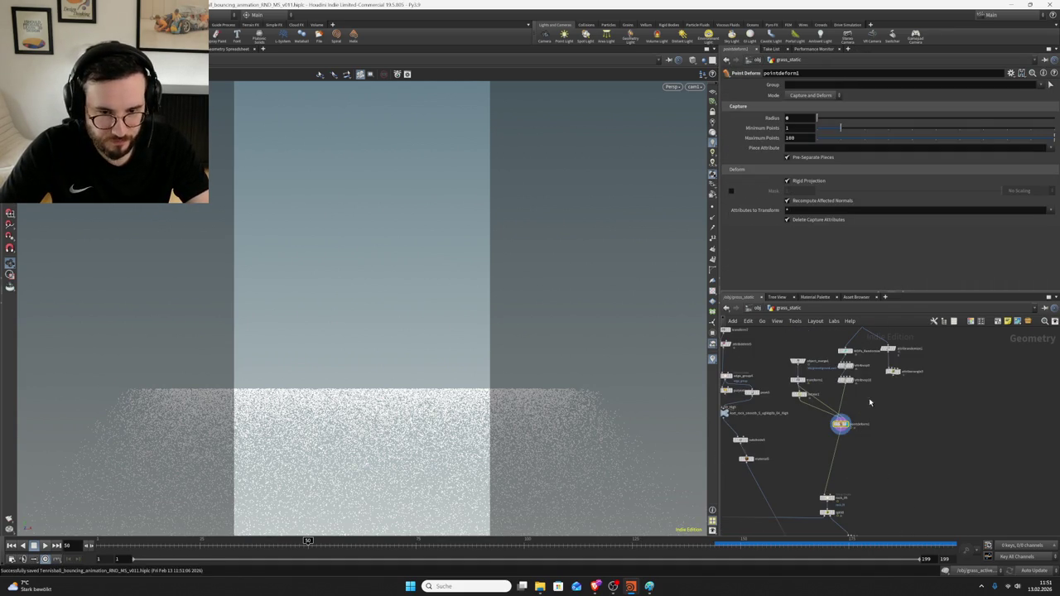
- Auto-layout the grass_static nodes, save the scene, and bring up the node-adding menu
key("l")
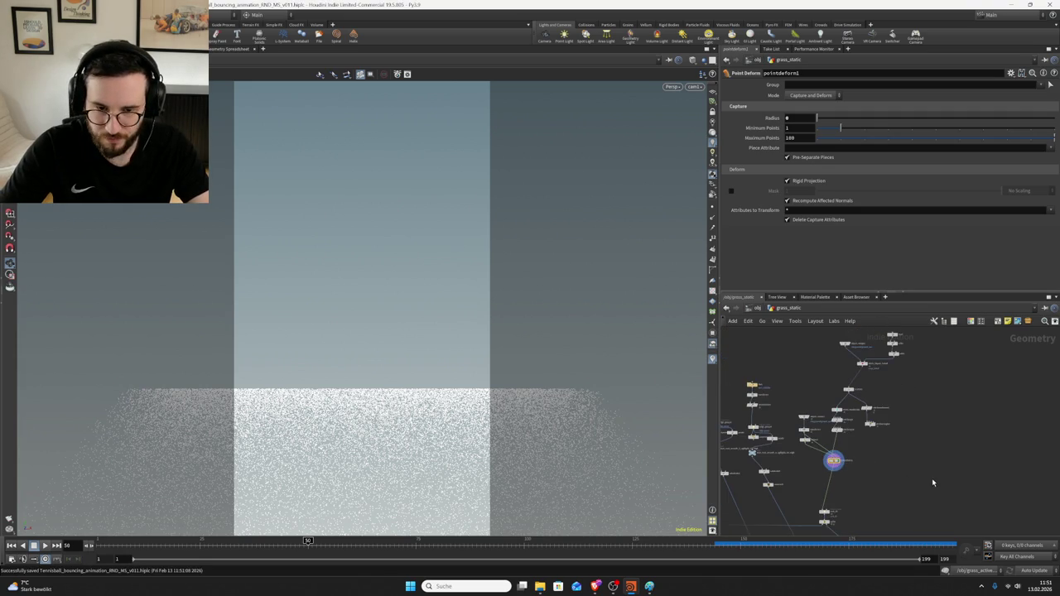
left_click(807, 330)
middle_click_drag(834, 462, 838, 434)
left_click(861, 447)
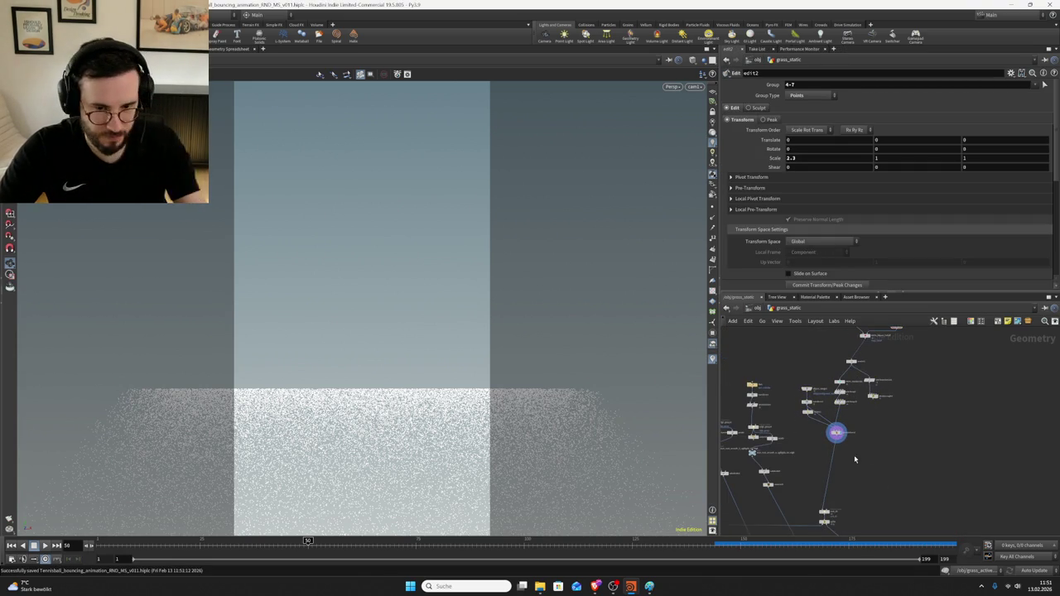
key("ctrl+s")
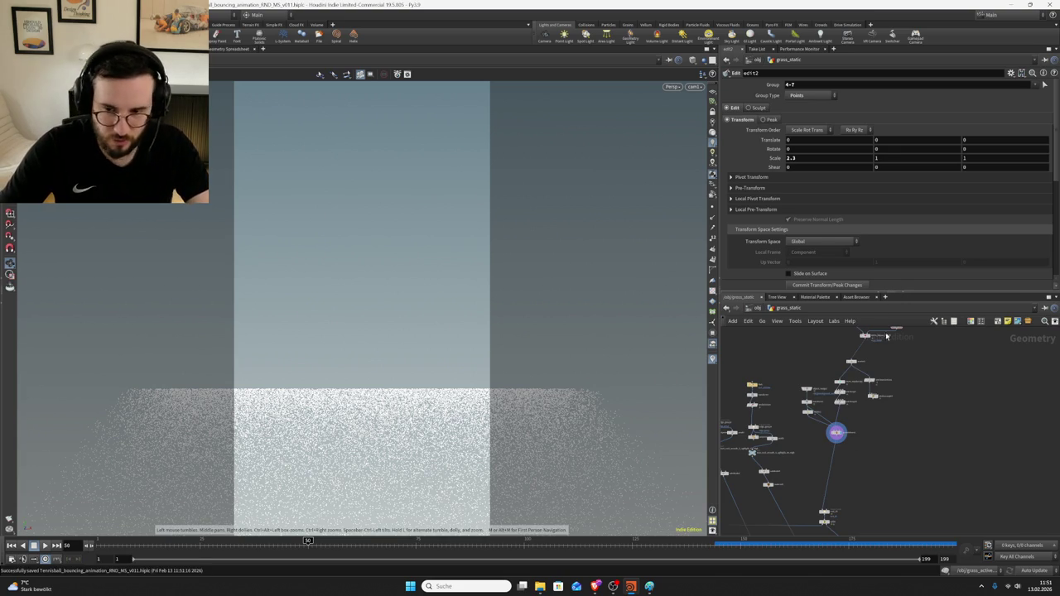
key("Tab")
- Add a MOPs Object Falloff node wired after pointdeform1
type("mops")
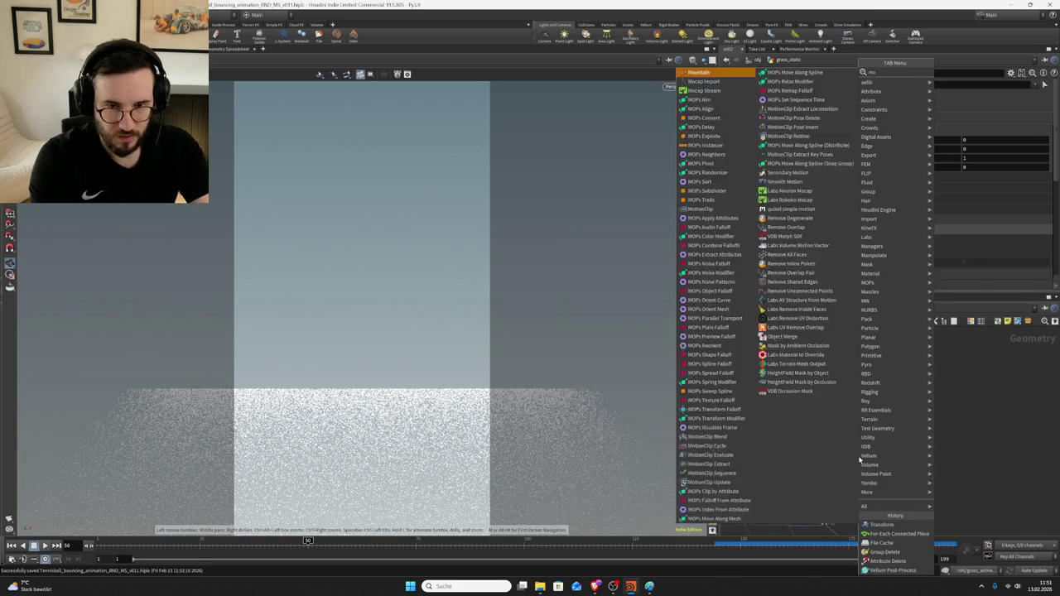
type(" ob")
key("Return")
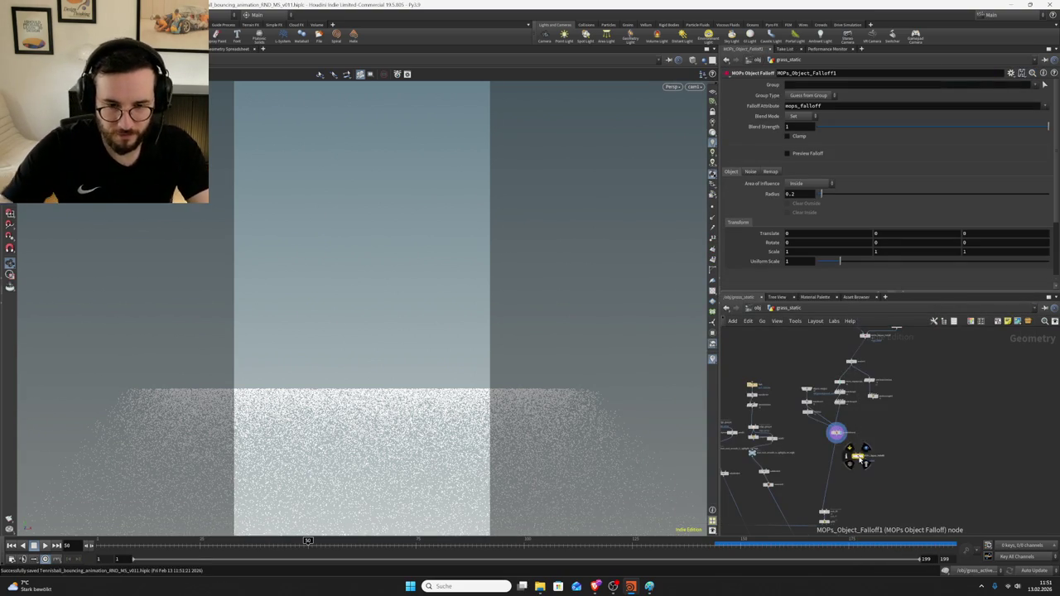
scroll(853, 455, "up", 2)
left_click(859, 452)
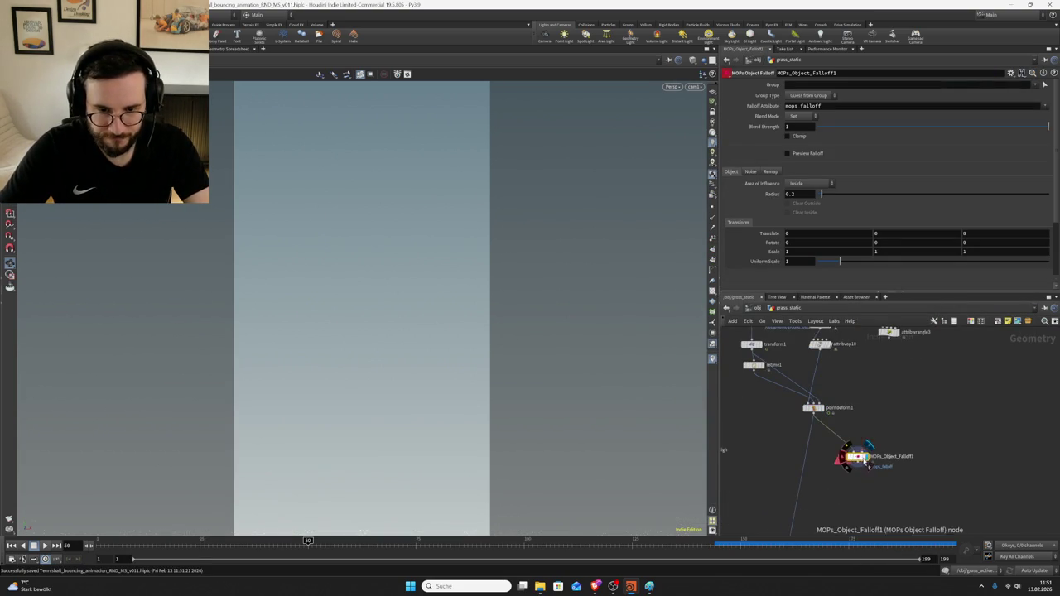
- Feed a sphere into the falloff as its object, centred at Y -0.5 with uniform scale 0.1
key("Tab")
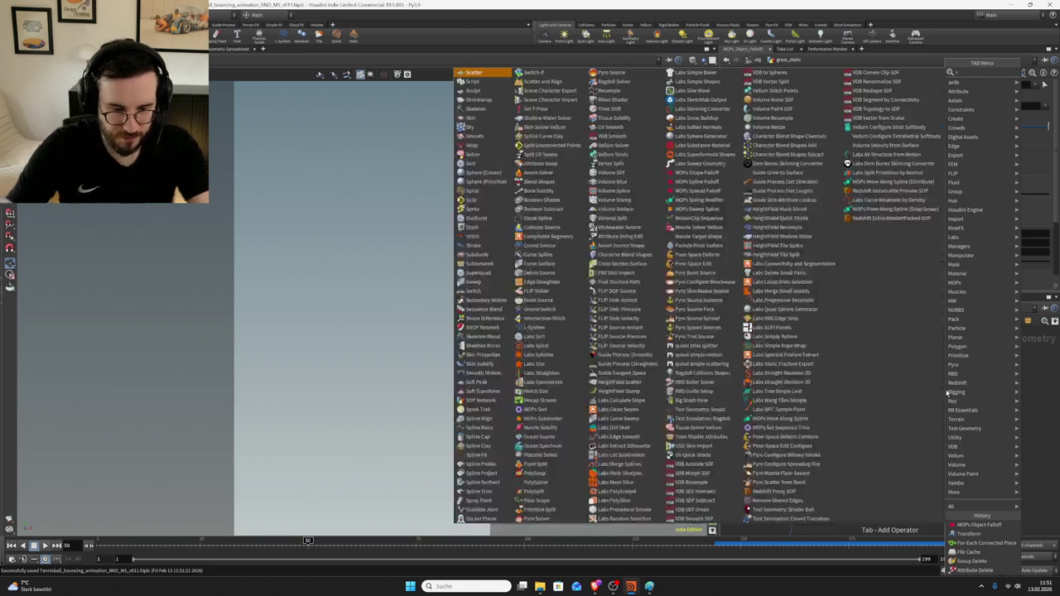
key("Escape")
left_click(946, 393)
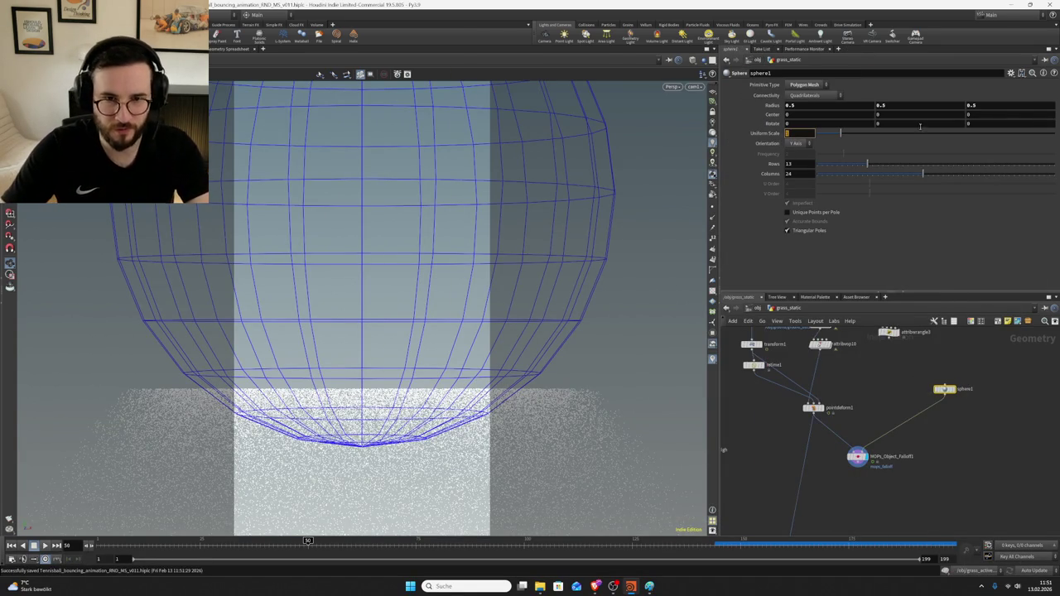
left_click(880, 115)
type("-0.5")
key("Return")
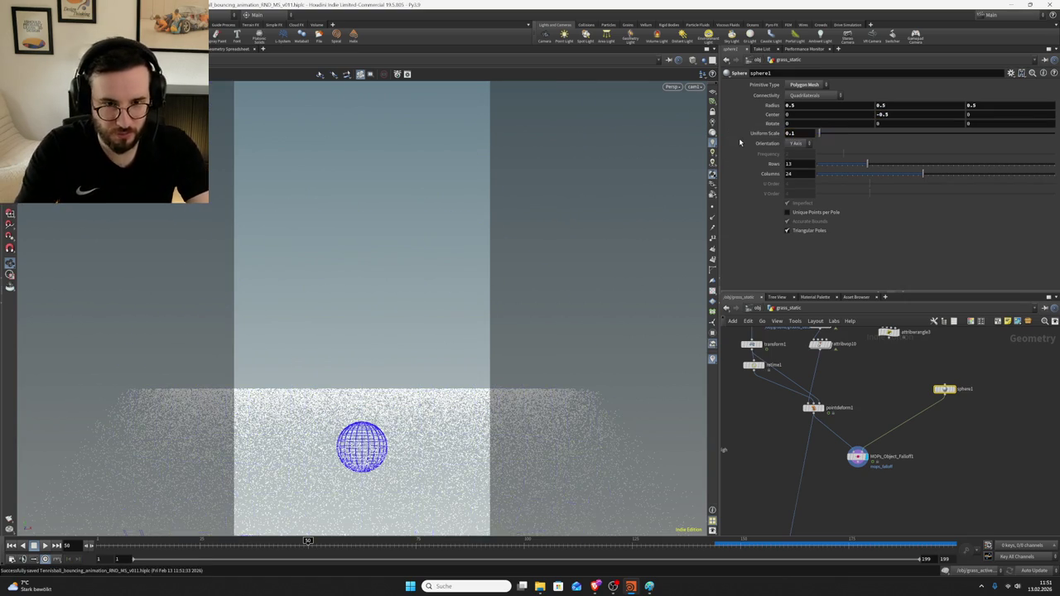
mouse_move(467, 513)
left_mouse_down()
mouse_move(407, 419)
mouse_move(469, 316)
mouse_move(497, 215)
left_mouse_up()
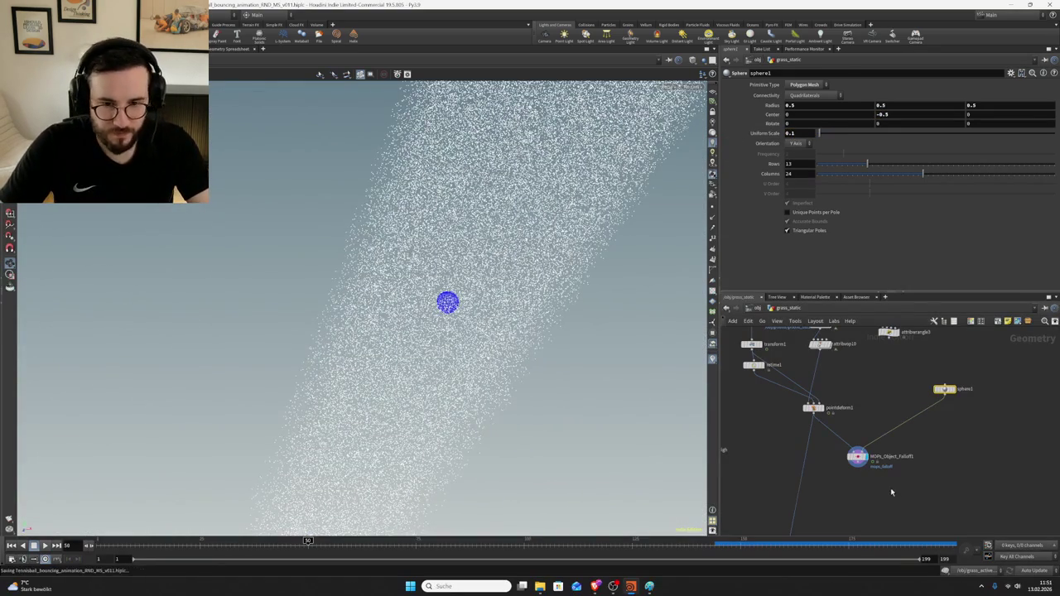
left_click(858, 456)
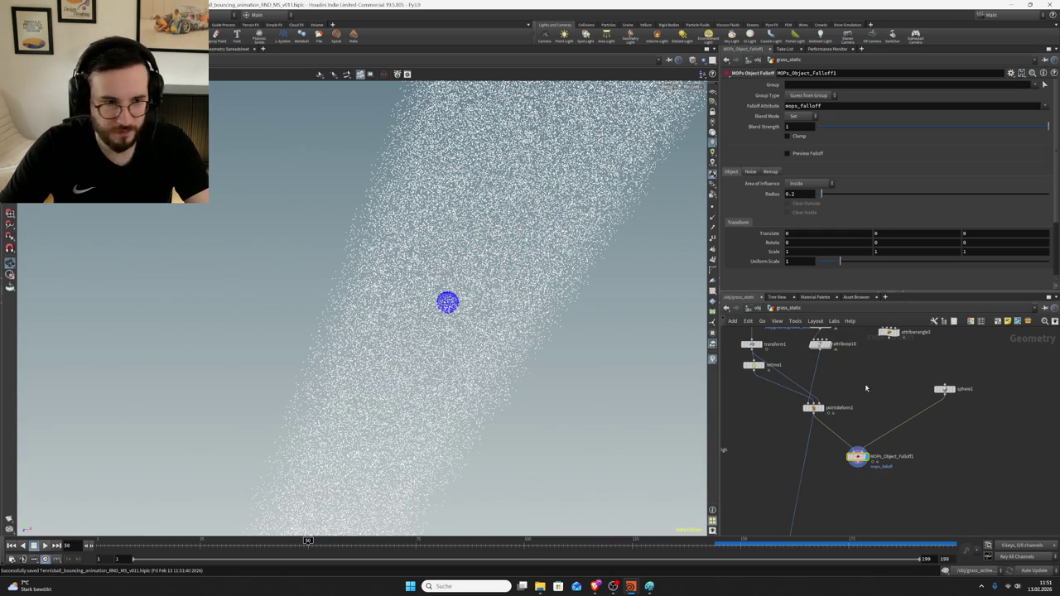
- Display the falloff result and orbit so the point strip runs horizontally
middle_click(859, 457)
mouse_move(469, 289)
left_mouse_down()
mouse_move(533, 294)
mouse_move(501, 284)
left_mouse_up()
scroll(414, 293, "up", 3)
left_click_drag(413, 293, 446, 319)
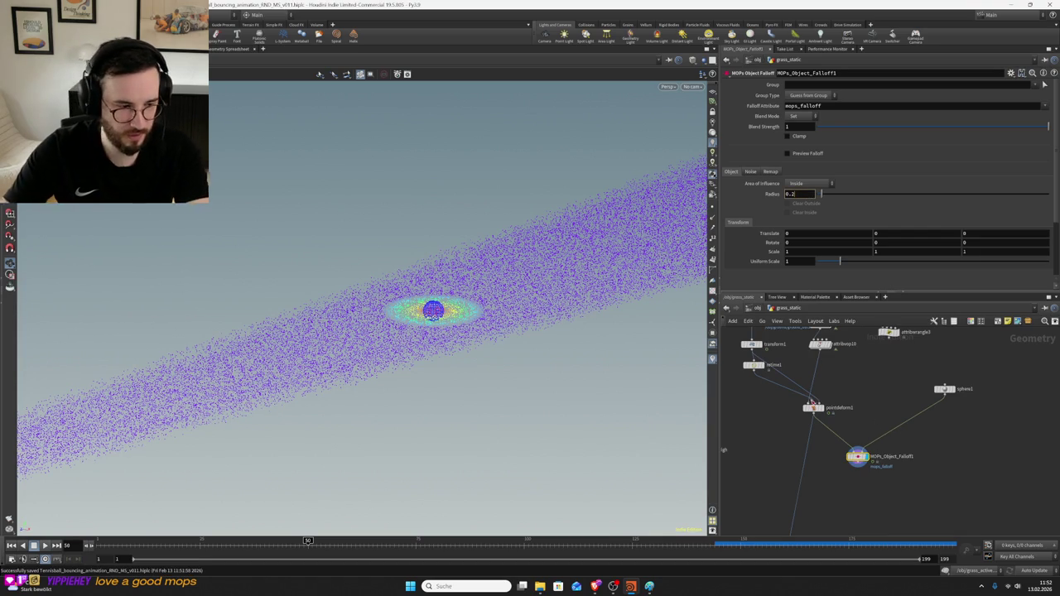
- At frame 75, set the falloff remap ramp to run from 1 down to 0
left_click(416, 546)
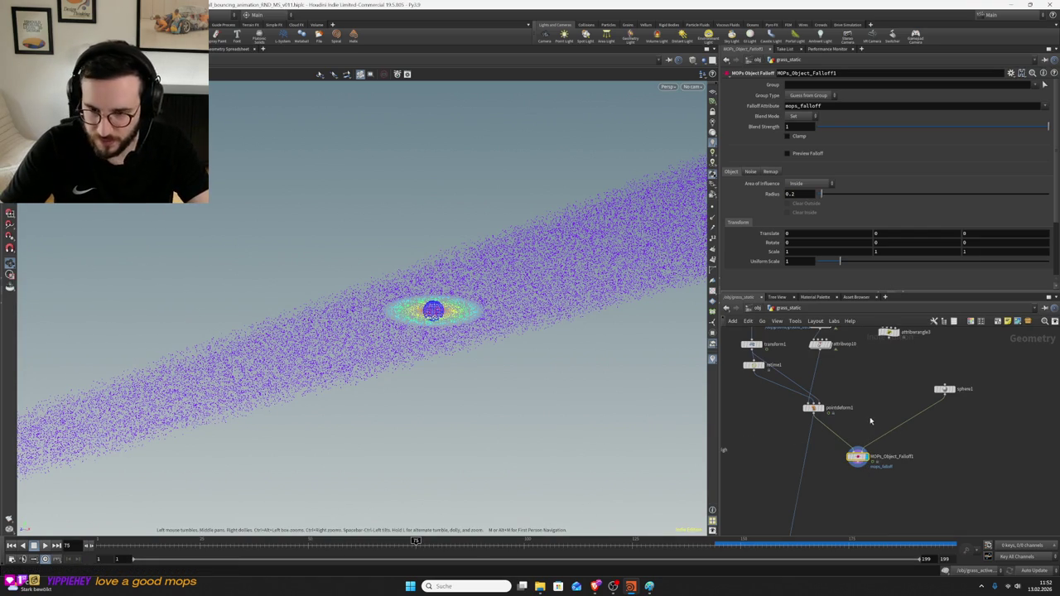
left_click_drag(853, 469, 860, 469)
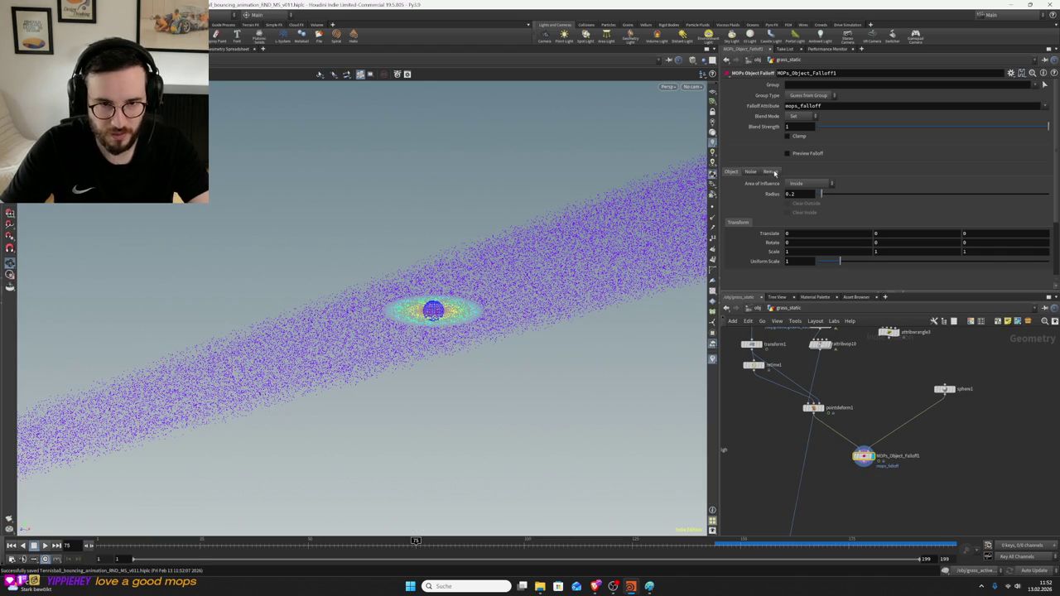
left_click(770, 171)
scroll(801, 215, "down", 2)
scroll(803, 240, "down", 2)
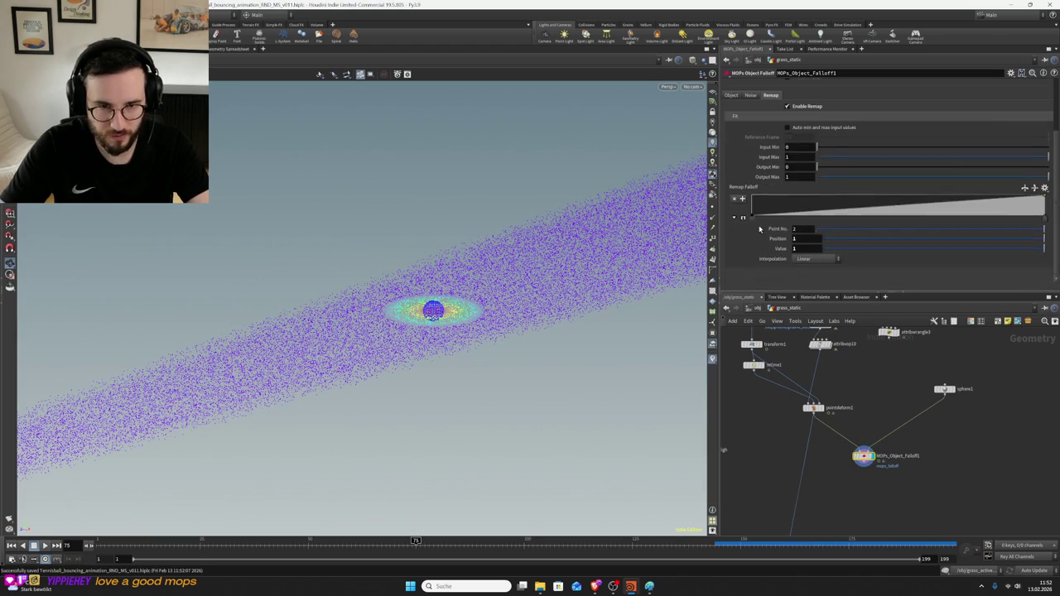
key("Return")
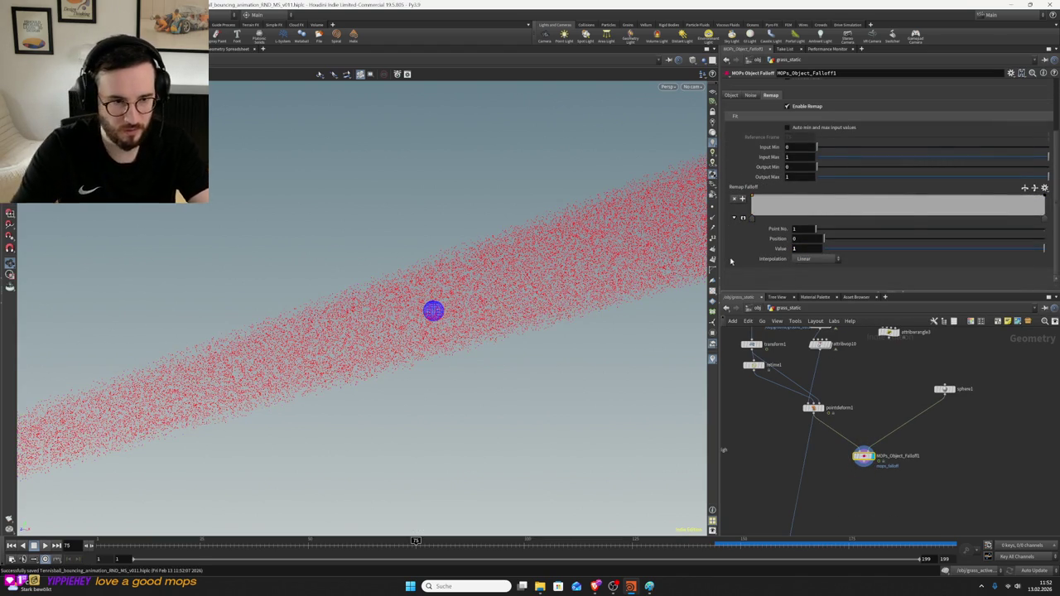
left_click(1044, 220)
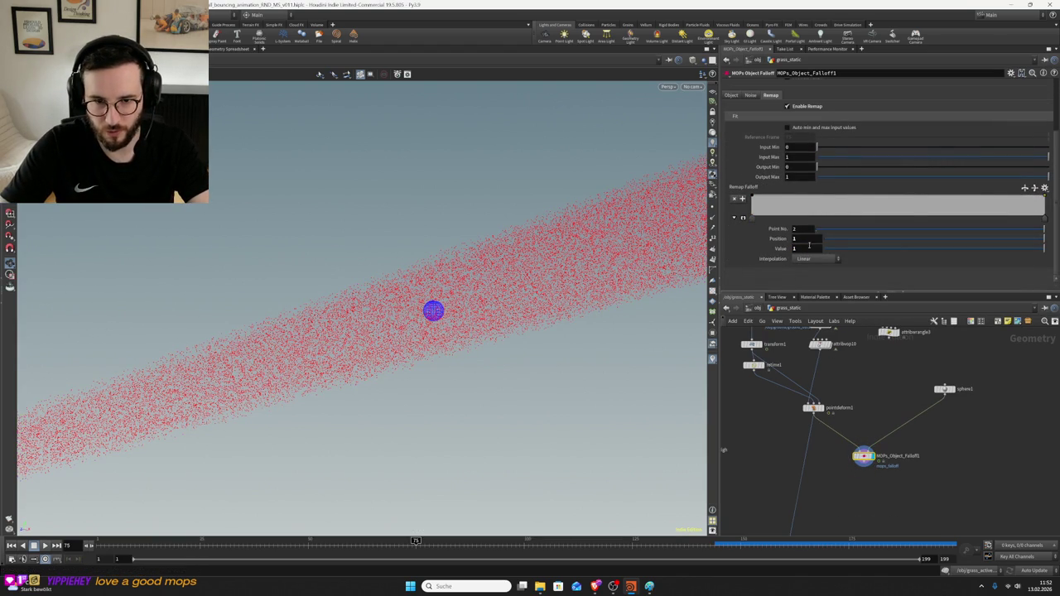
key("Return")
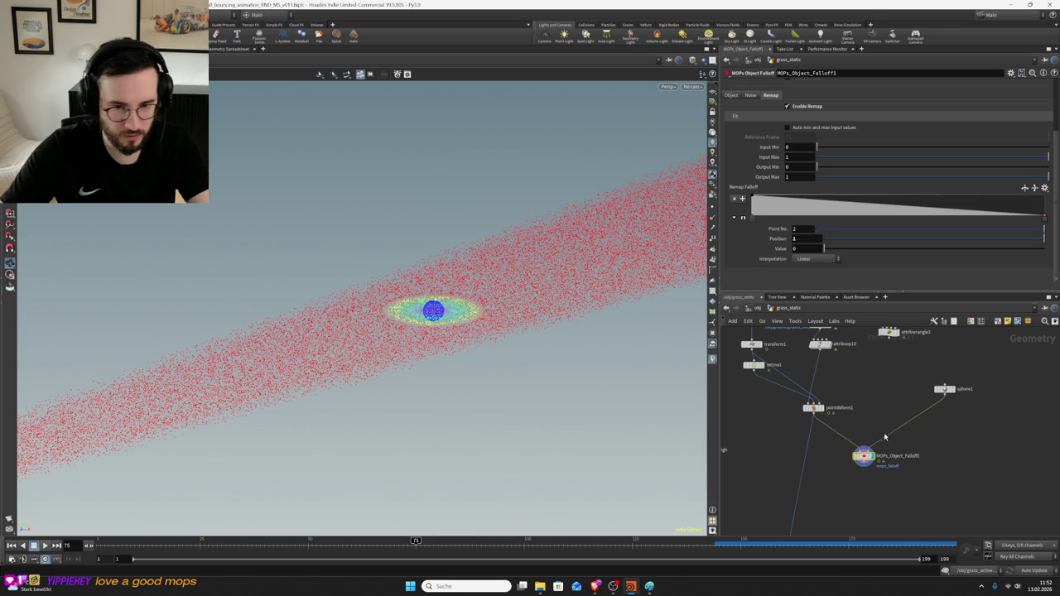
- Orbit around the falloff ring, check the sphere's settings and save the scene
left_click_drag(348, 356, 442, 394)
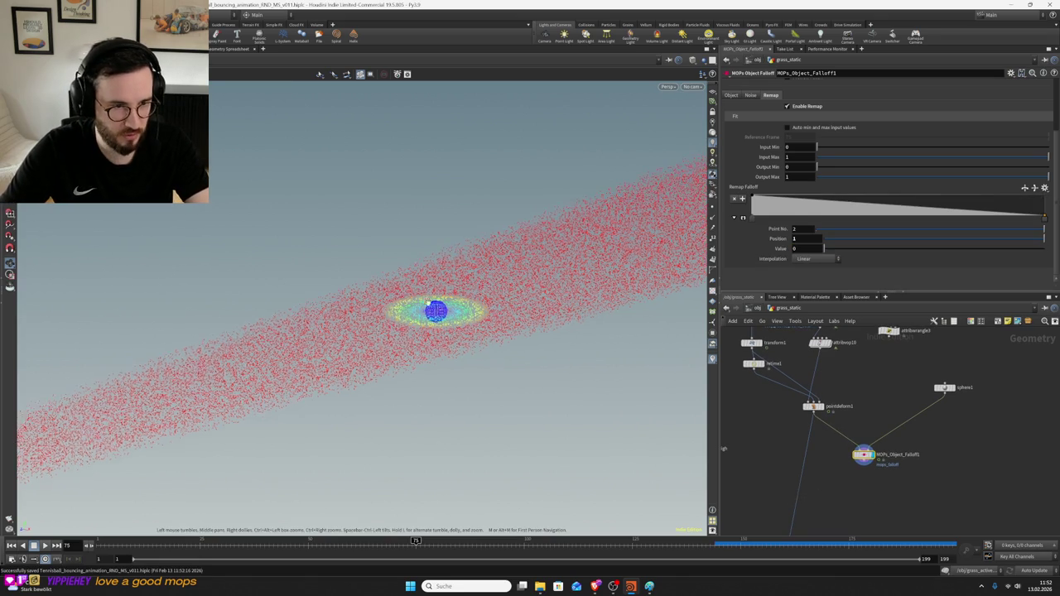
scroll(442, 394, "up", 5)
key("ctrl+s")
left_click(943, 387)
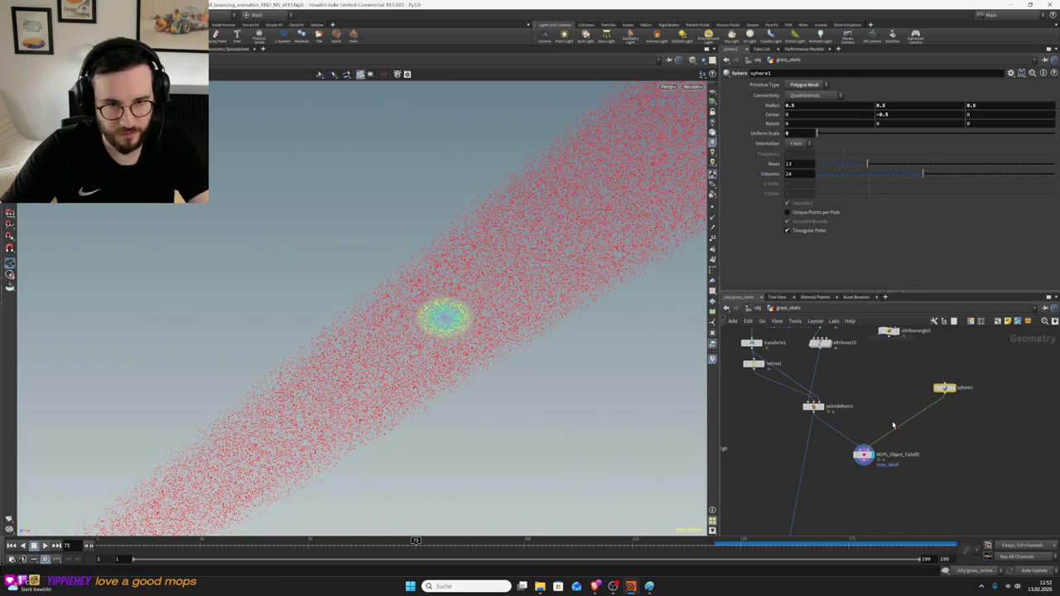
left_click(864, 454)
mouse_move(886, 420)
middle_mouse_down()
mouse_move(870, 343)
mouse_move(857, 365)
middle_mouse_up()
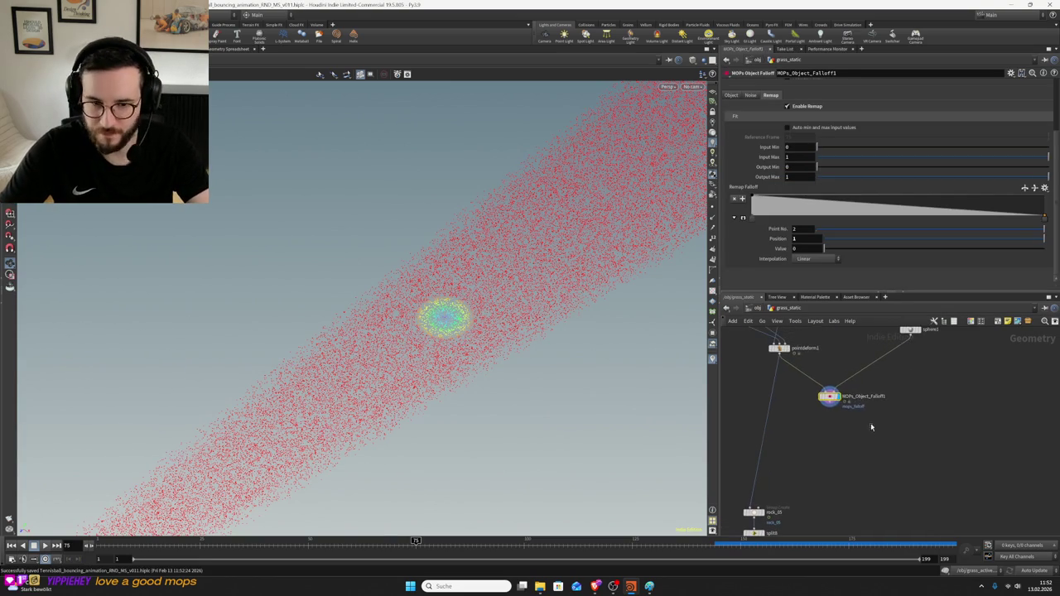
mouse_move(632, 431)
left_mouse_down()
mouse_move(506, 245)
mouse_move(485, 275)
mouse_move(502, 303)
left_mouse_up()
key("ctrl+s")
scroll(752, 217, "up", 2)
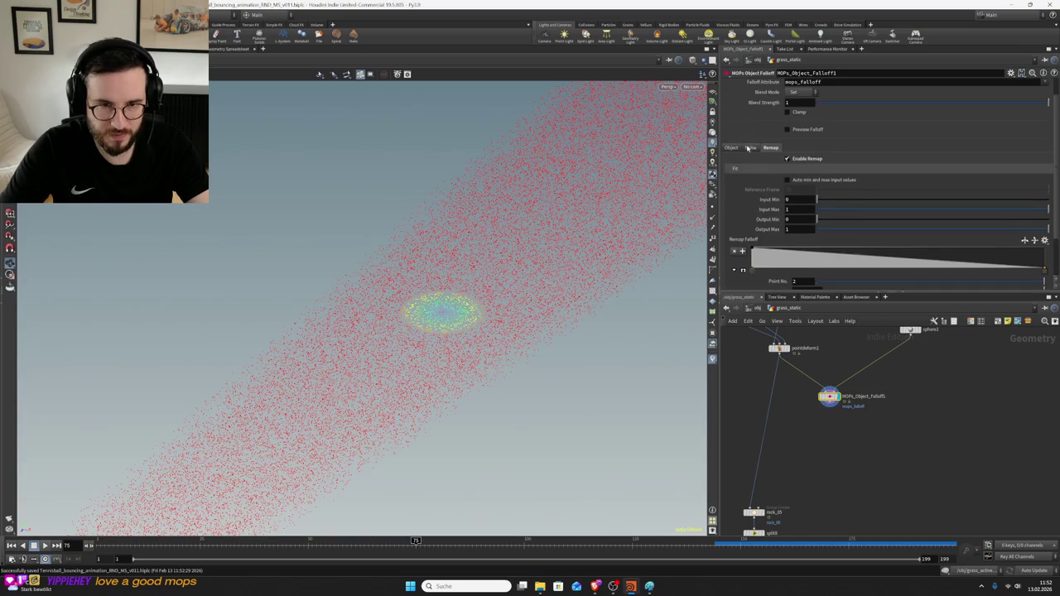
- Keyframe the falloff radius at 0 on frame 75 and 1 on frame 100
left_click(750, 148)
left_click(732, 147)
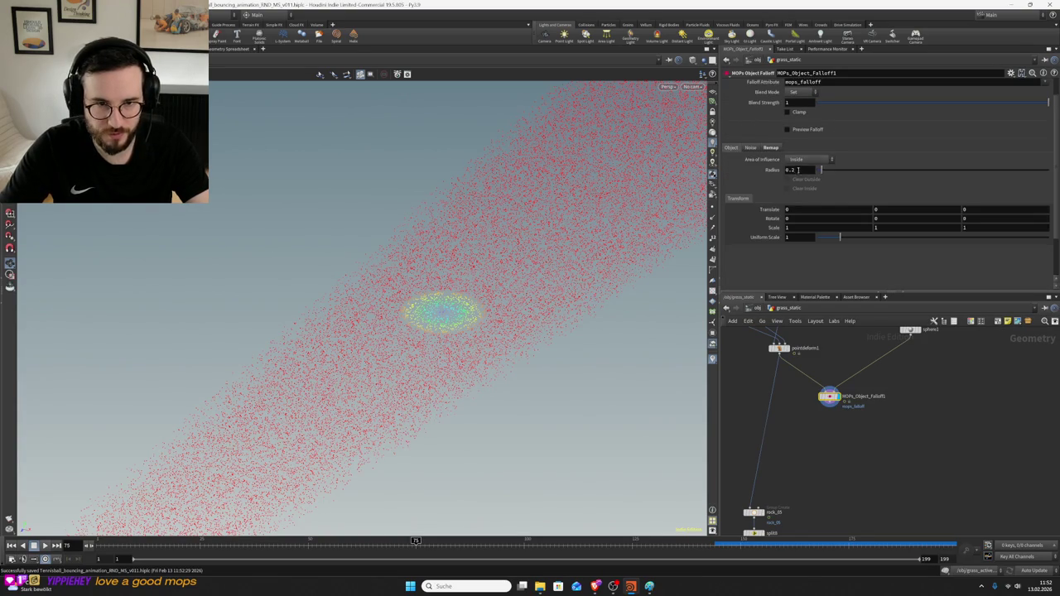
key("Return")
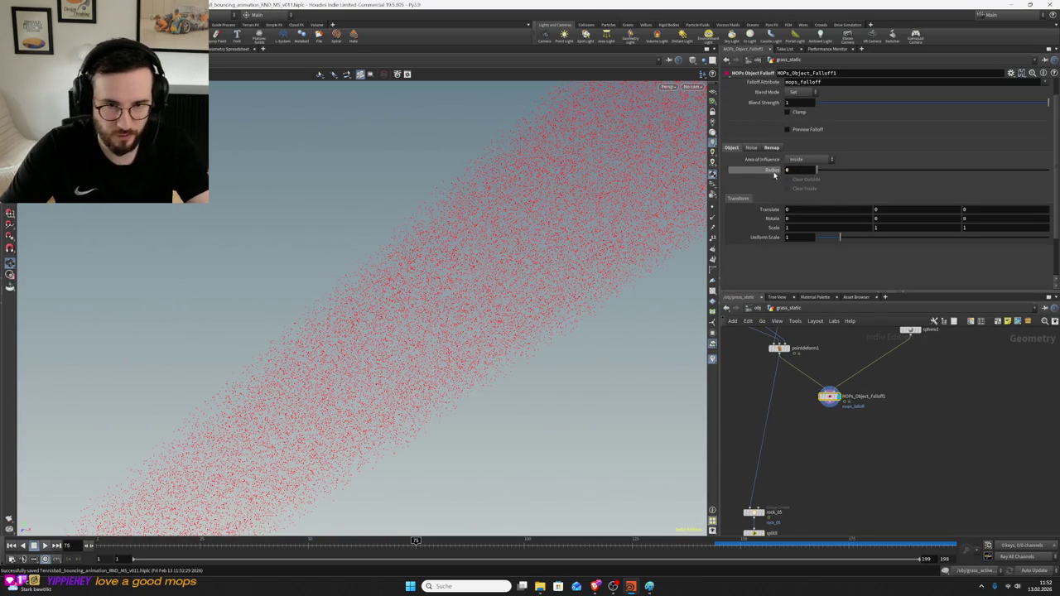
left_click(771, 171, "alt")
left_click(525, 543)
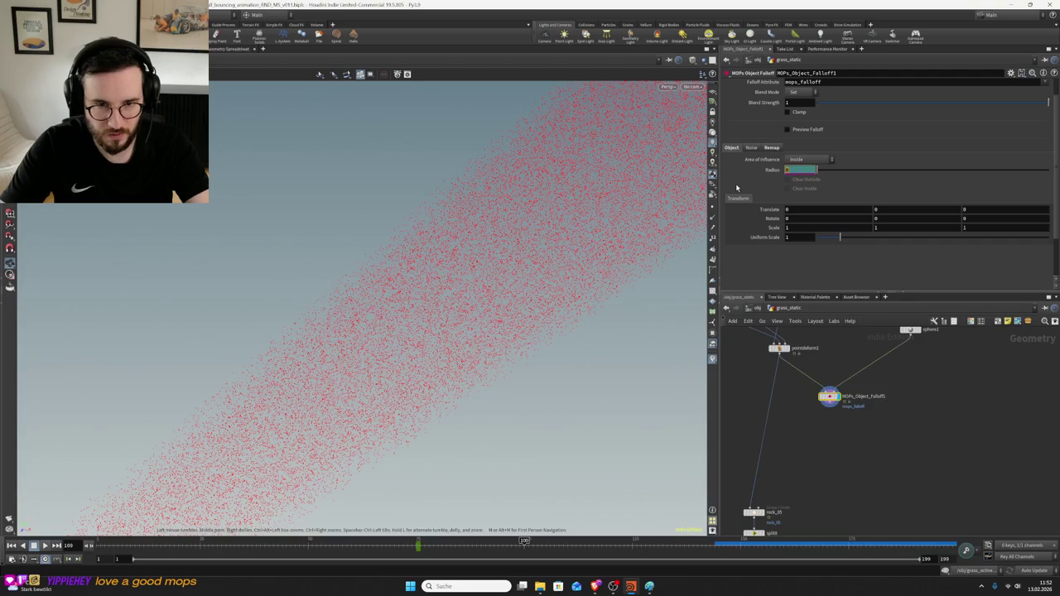
key("Return")
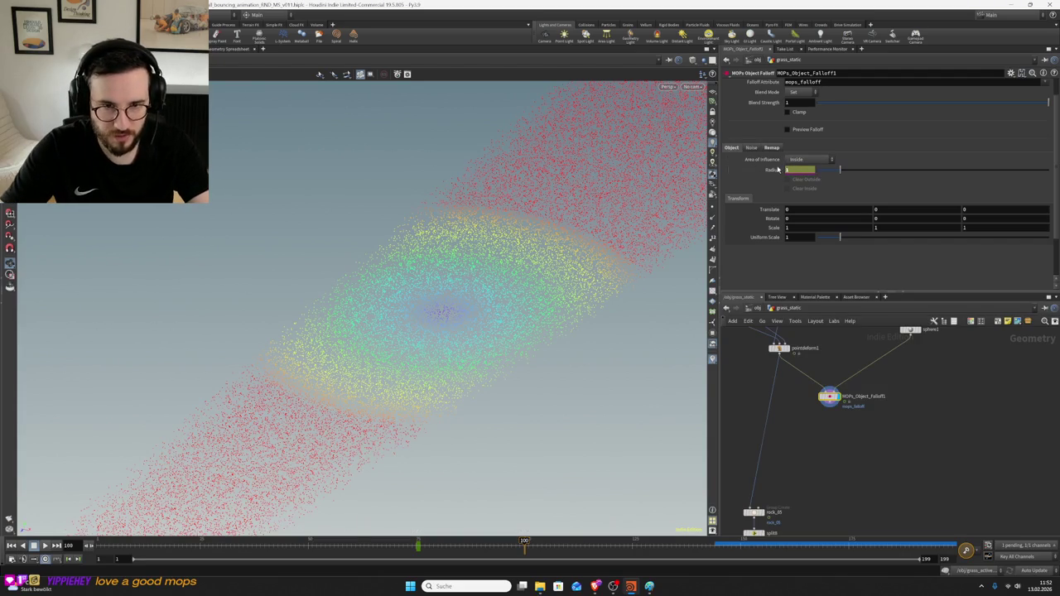
- Select the sphere node and return to frame 75
middle_click_drag(925, 367, 913, 396)
left_click(899, 358)
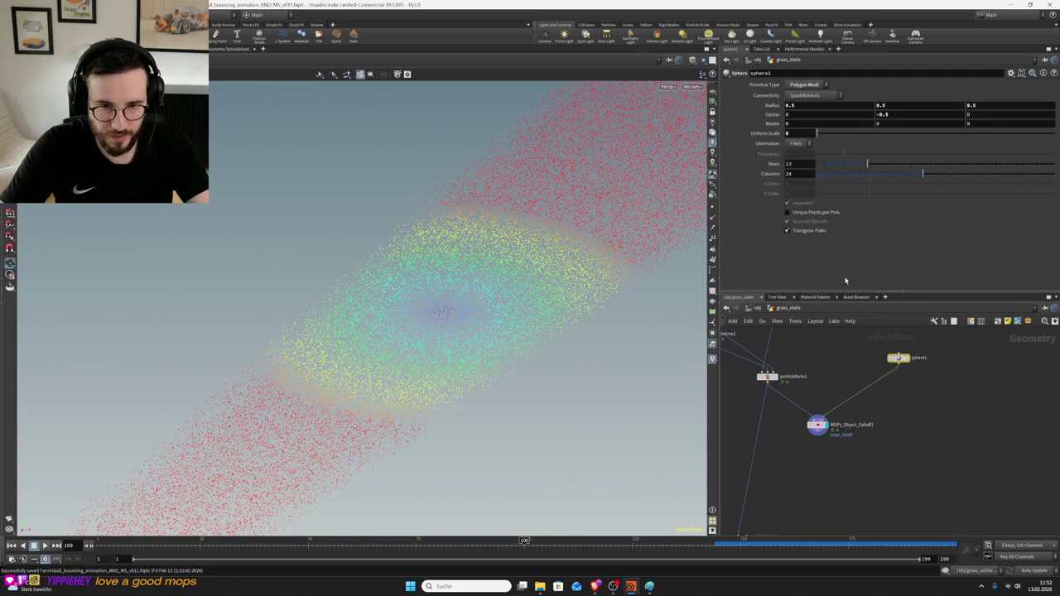
left_click(416, 547)
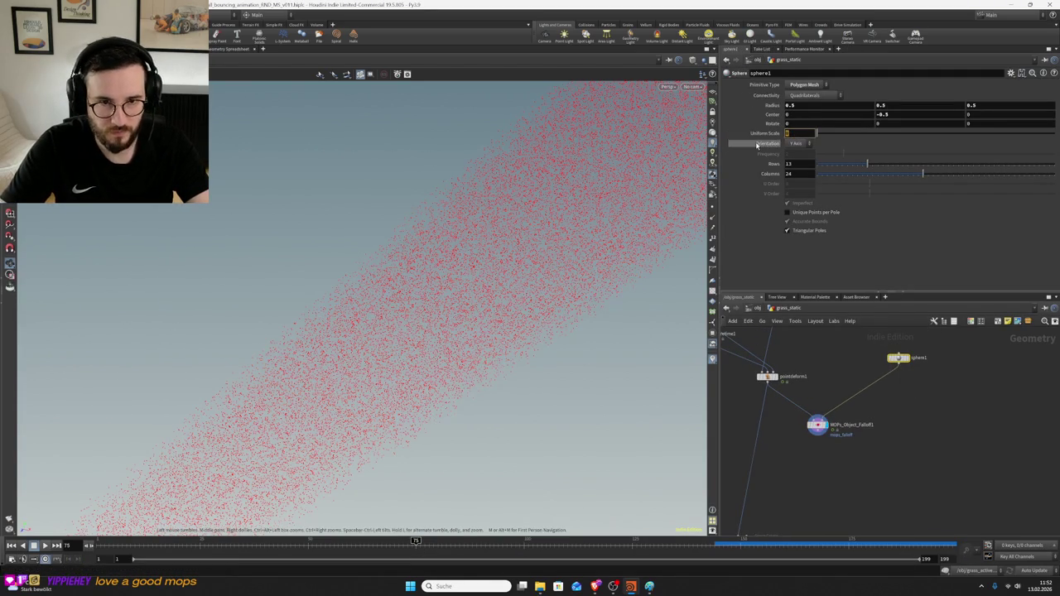
- Key sphere1's uniform scale at 0 on frame 75 and about 2.7 on frame 100, saving the scene
left_click(763, 133, "alt")
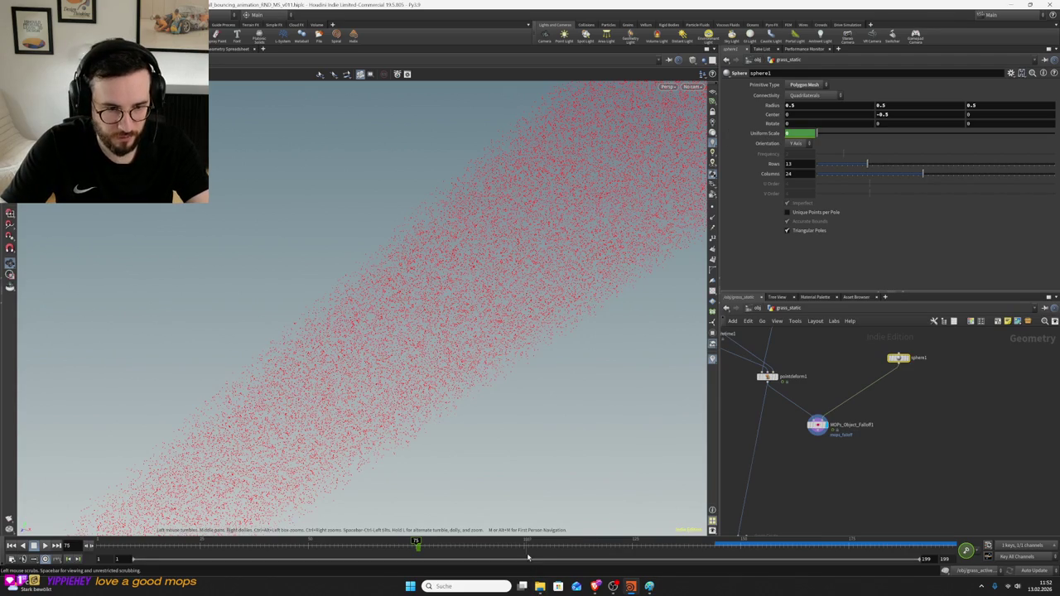
left_click(524, 553)
left_click_drag(586, 333, 534, 320)
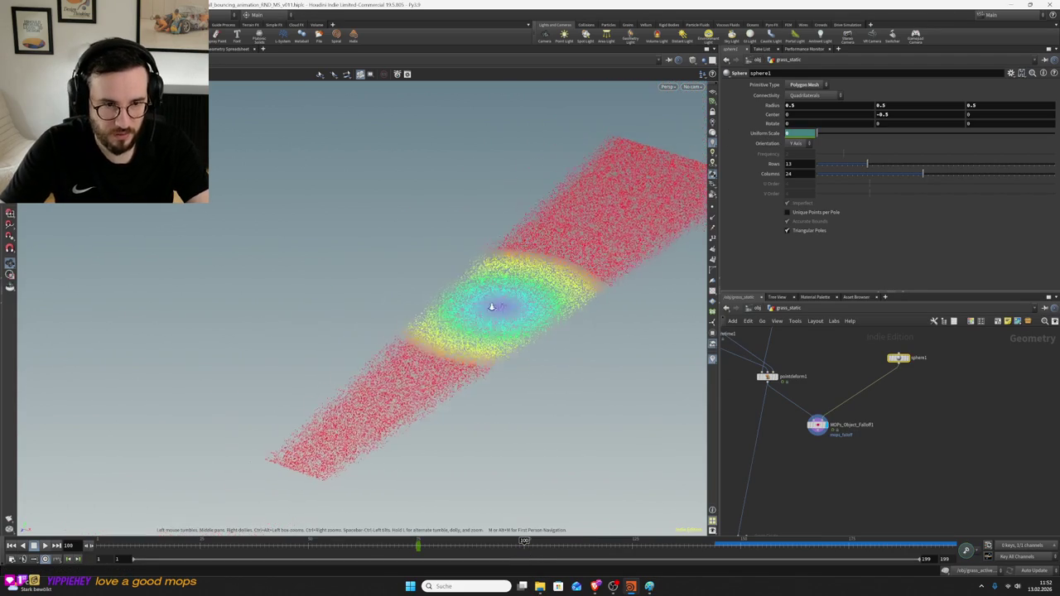
key("ctrl+s")
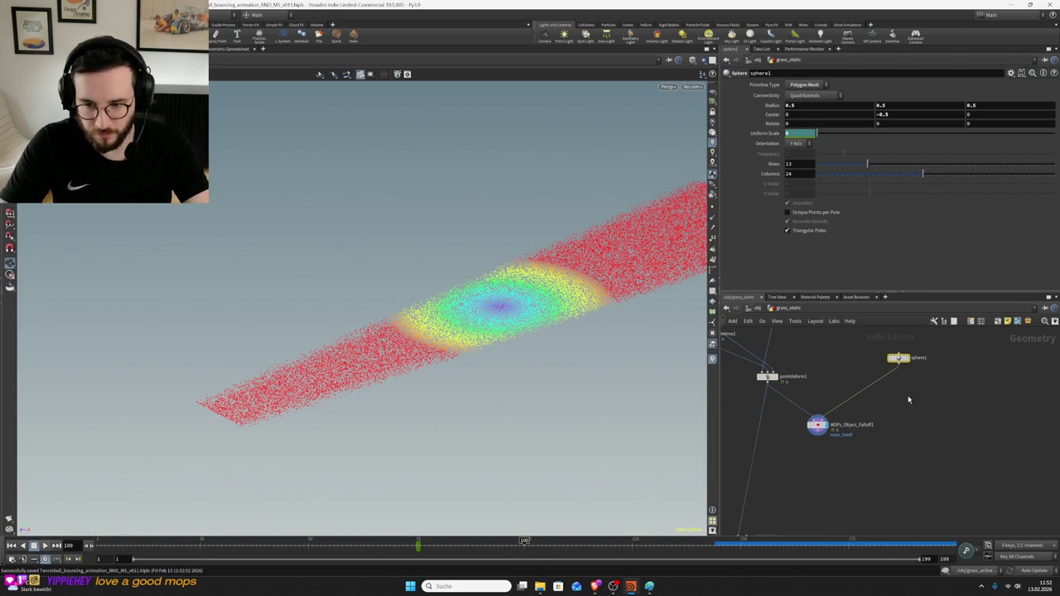
left_click_drag(829, 137, 885, 135)
scroll(568, 268, "down", 5)
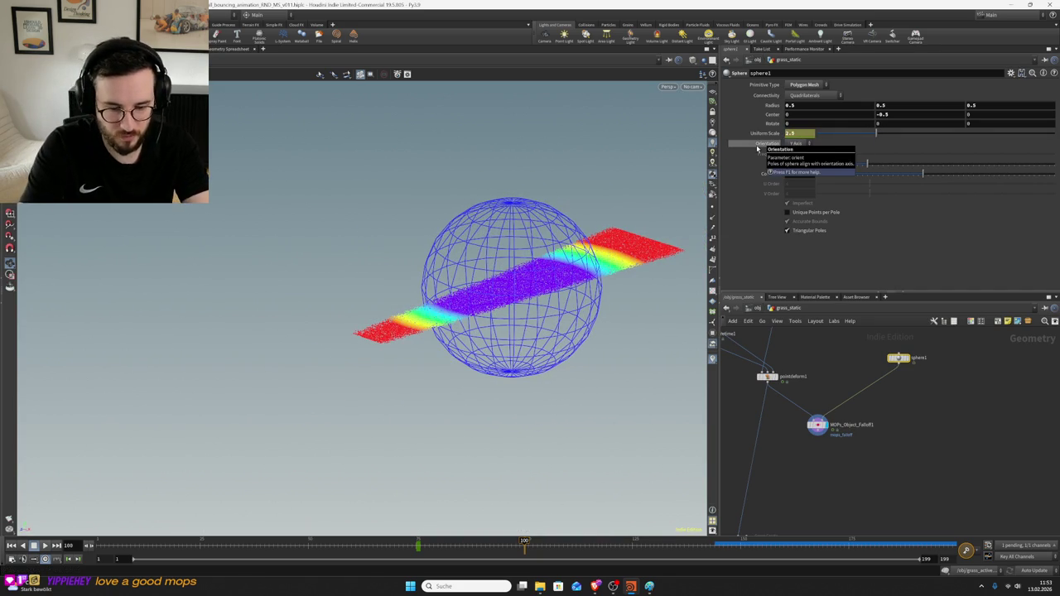
left_click(767, 133, "alt")
mouse_move(608, 262)
left_mouse_down()
mouse_move(620, 239)
mouse_move(638, 242)
left_mouse_up()
left_click(817, 425)
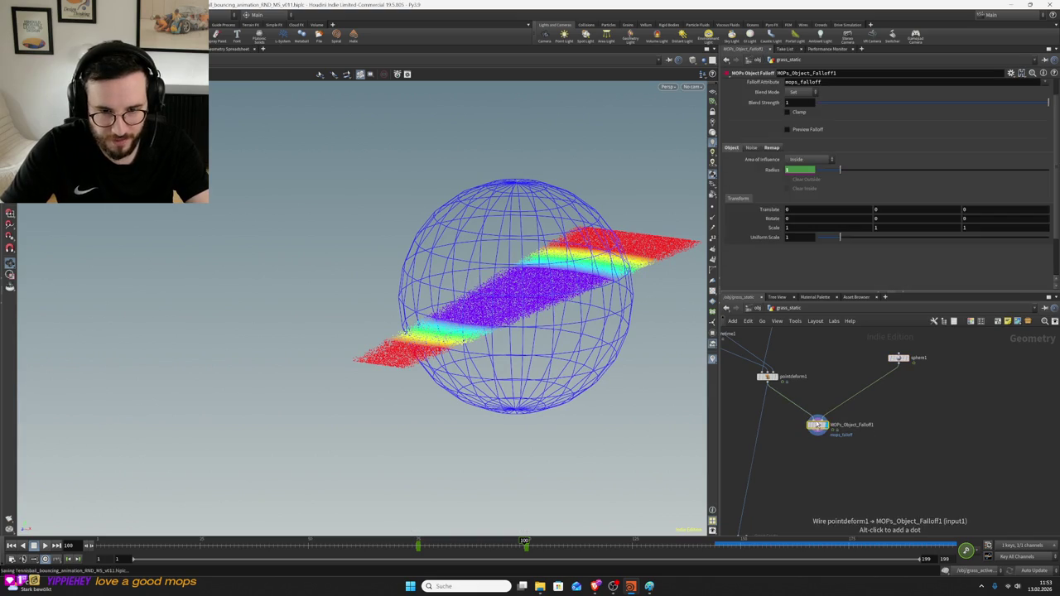
- Set the MOPs Object Falloff's attribute name to scalemult
mouse_move(596, 394)
left_mouse_down()
mouse_move(605, 352)
mouse_move(704, 431)
left_mouse_up()
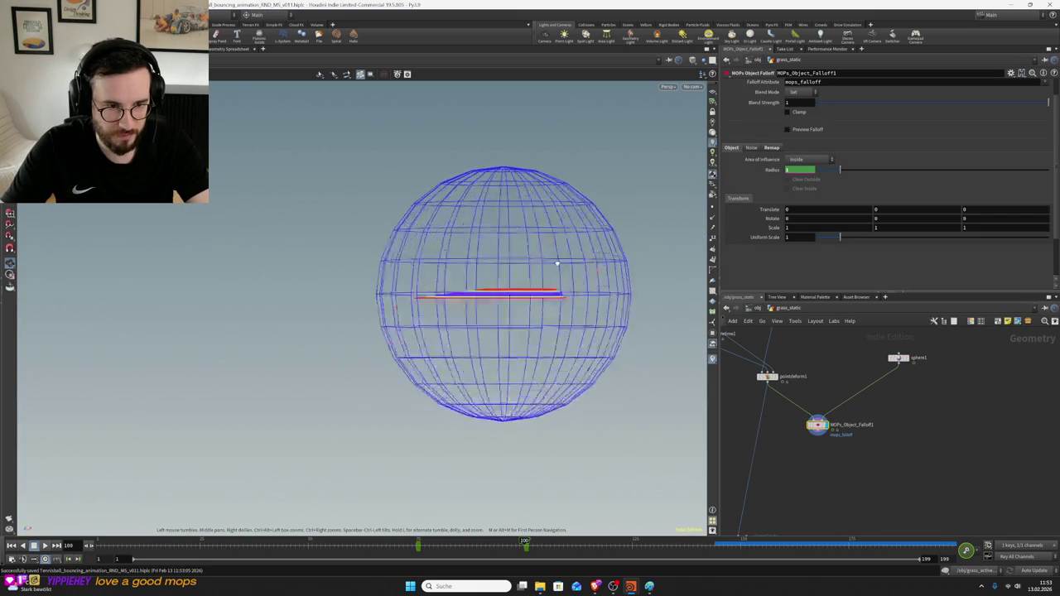
scroll(812, 414, "down", 3)
scroll(819, 427, "up", 2)
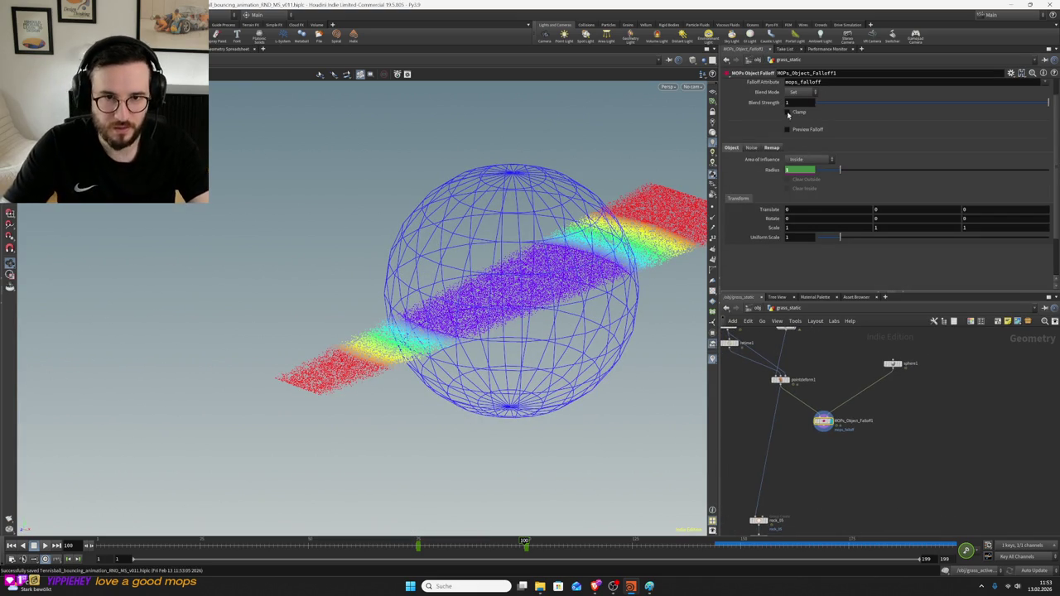
scroll(816, 100, "up", 2)
type("scalemult")
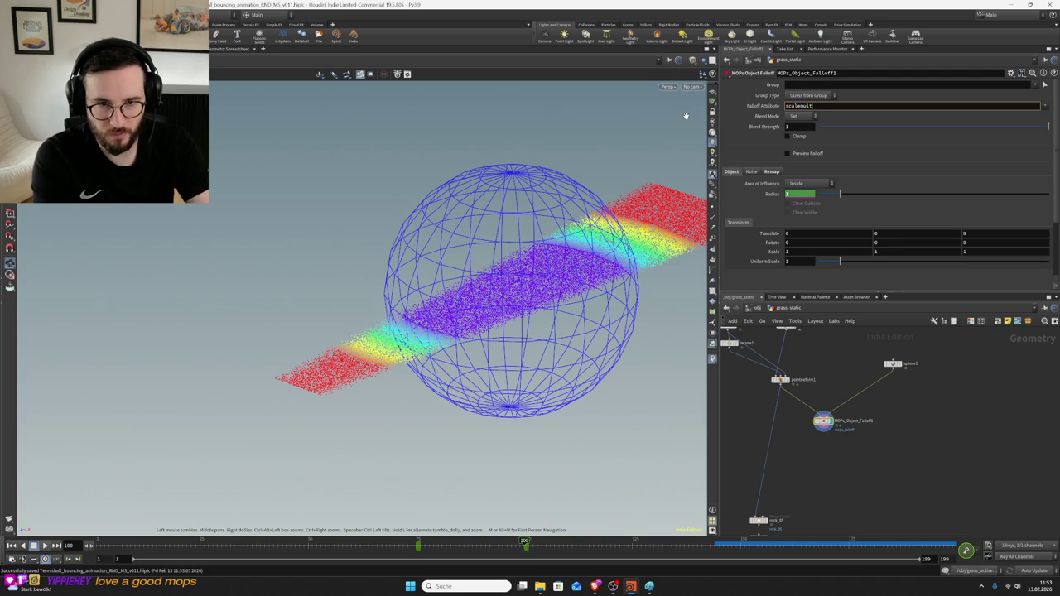
key("Return")
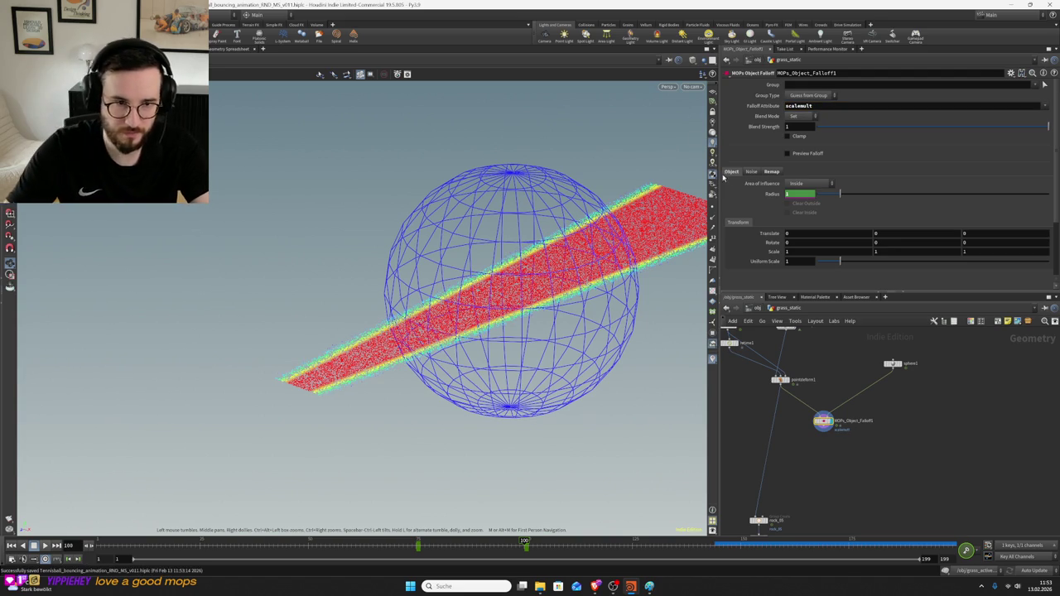
- Inspect the falloff attributes, rearrange the nodes and view the output0 grass result
middle_click(823, 424)
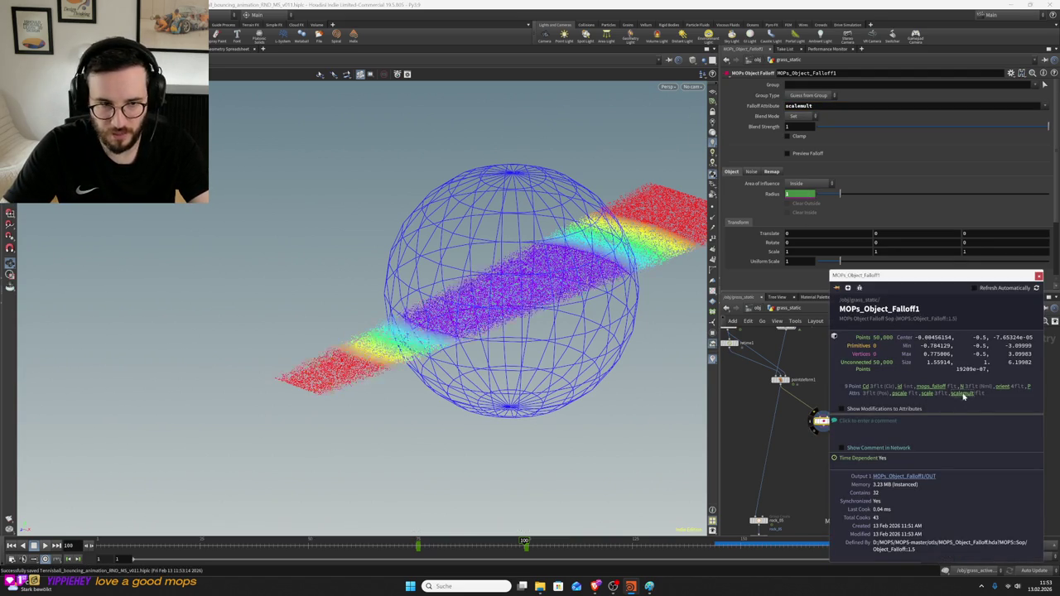
left_click_drag(837, 426, 807, 374)
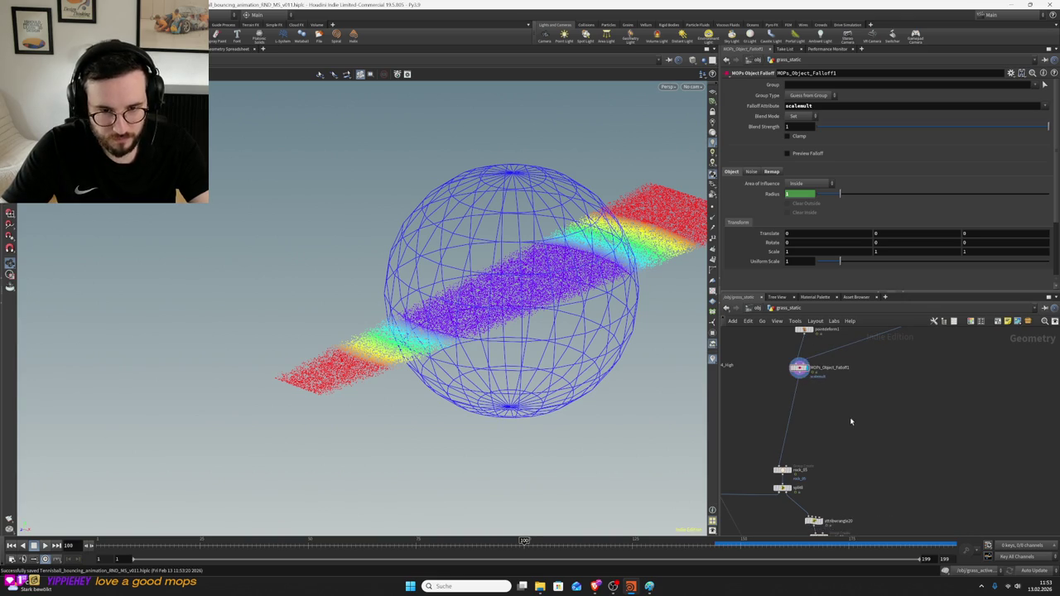
mouse_move(794, 485)
middle_mouse_down()
mouse_move(897, 466)
mouse_move(866, 445)
middle_mouse_up()
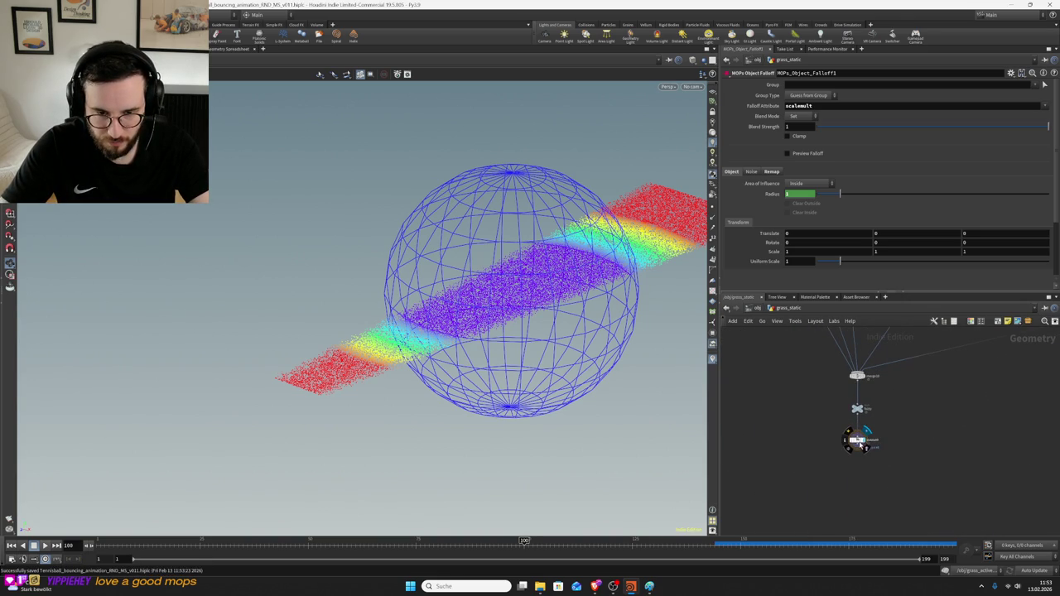
left_click(857, 440)
scroll(902, 377, "down", 5)
scroll(902, 378, "up", 3)
scroll(919, 402, "up", 3)
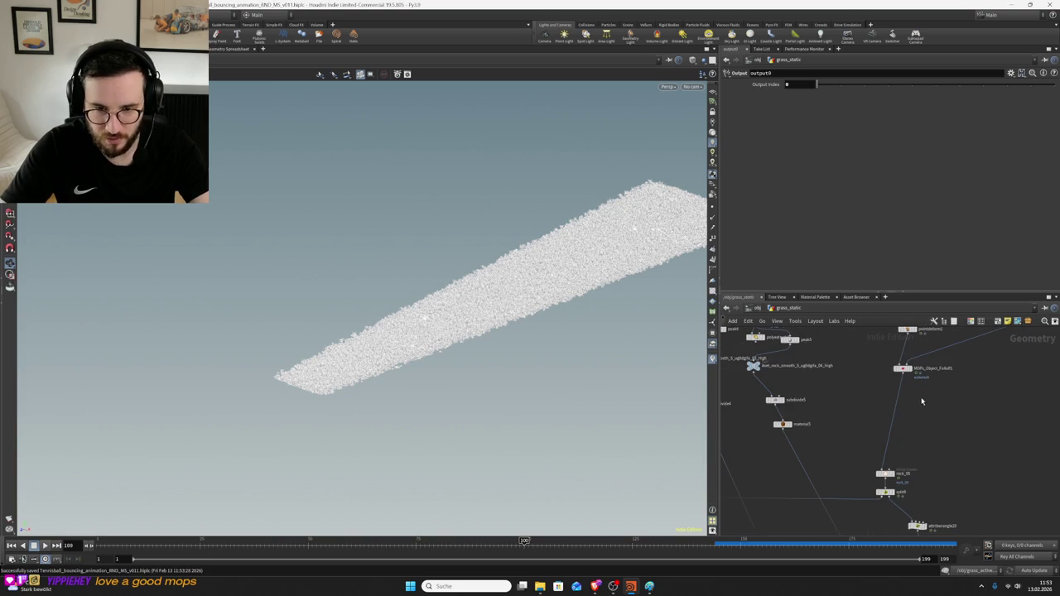
- Add an Attribute Wrangle node into the network after the falloff
key("Tab")
type("attribute w")
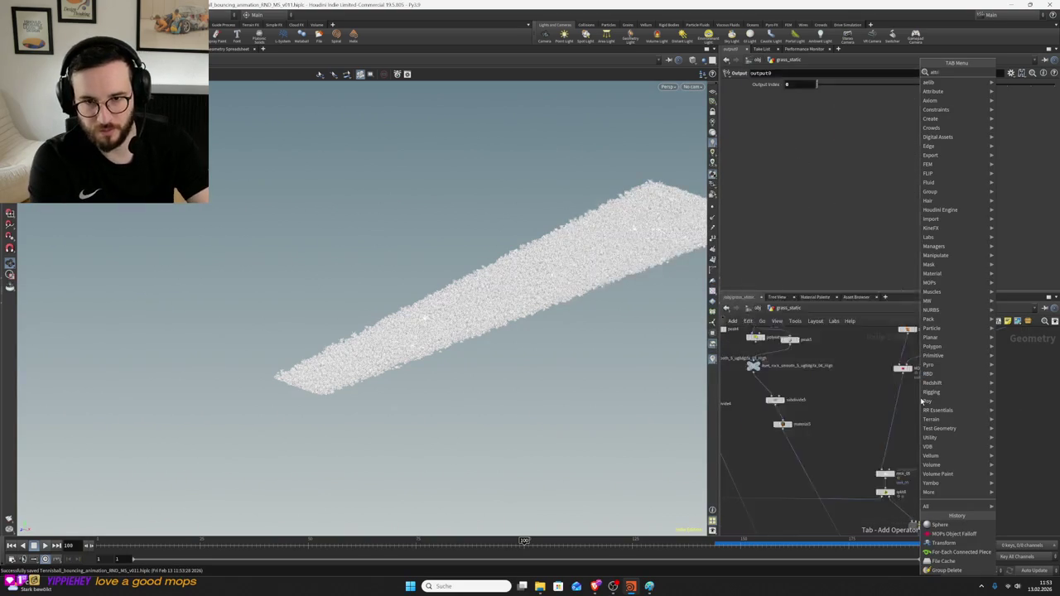
key("Return")
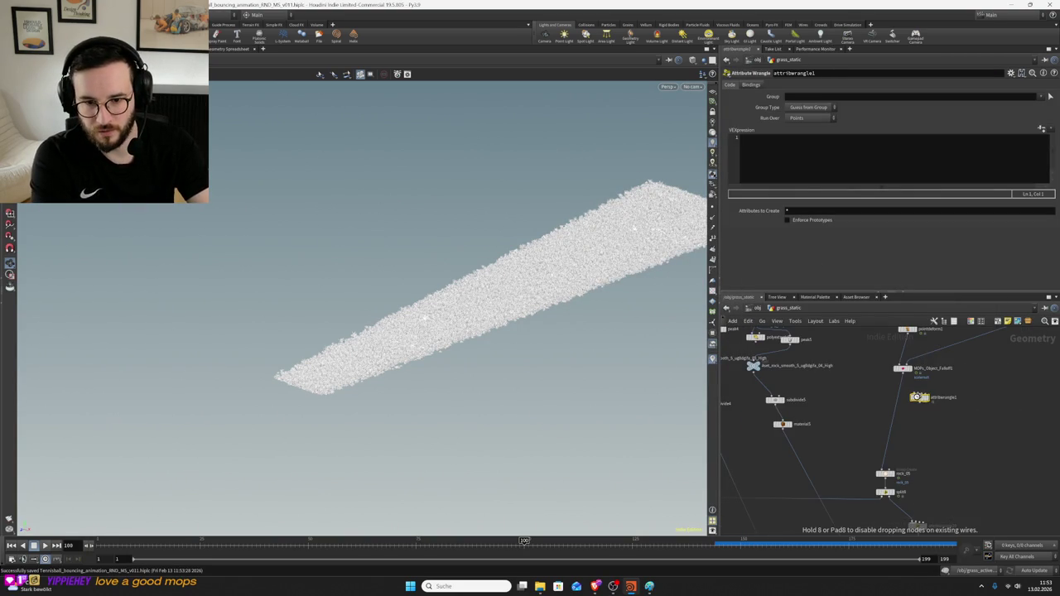
scroll(914, 396, "up", 2)
left_click(892, 381)
left_click(810, 167)
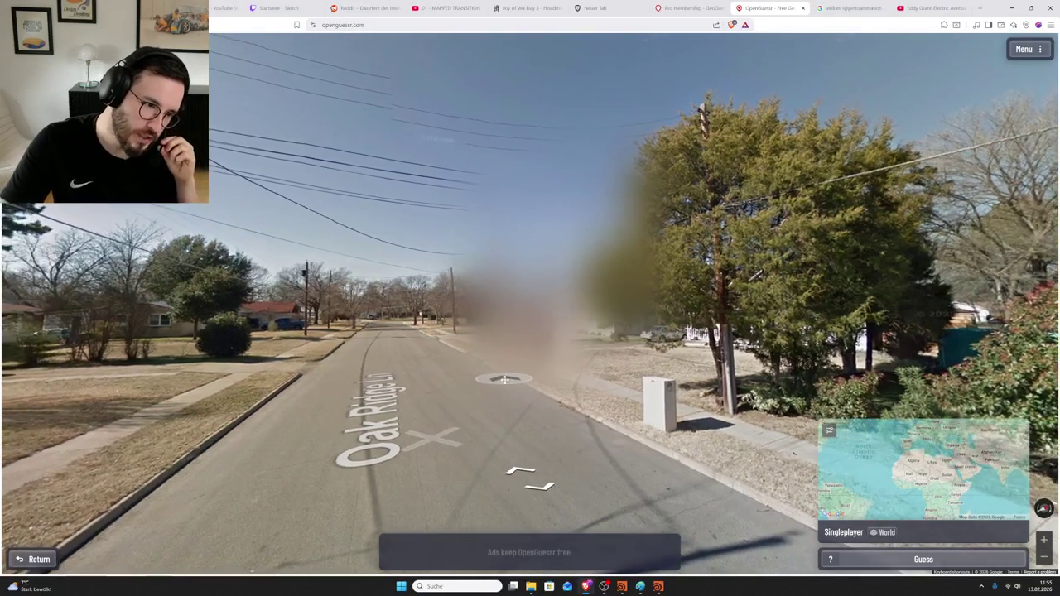
- Advance along Oak Ridge Ln to the corner lot facing the house and driveway
left_click(496, 369)
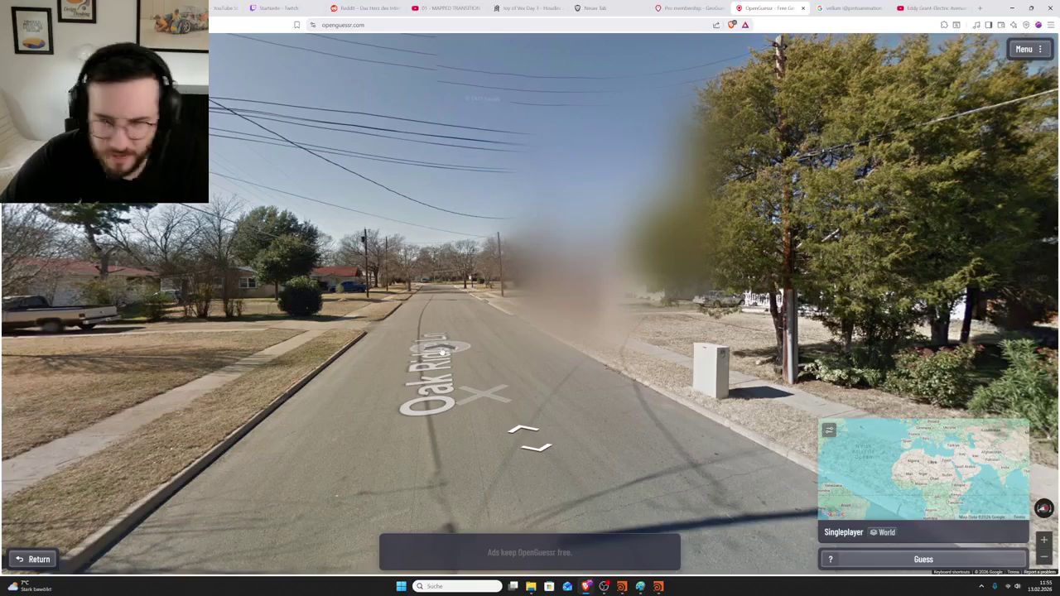
left_click(496, 336)
left_click(518, 328)
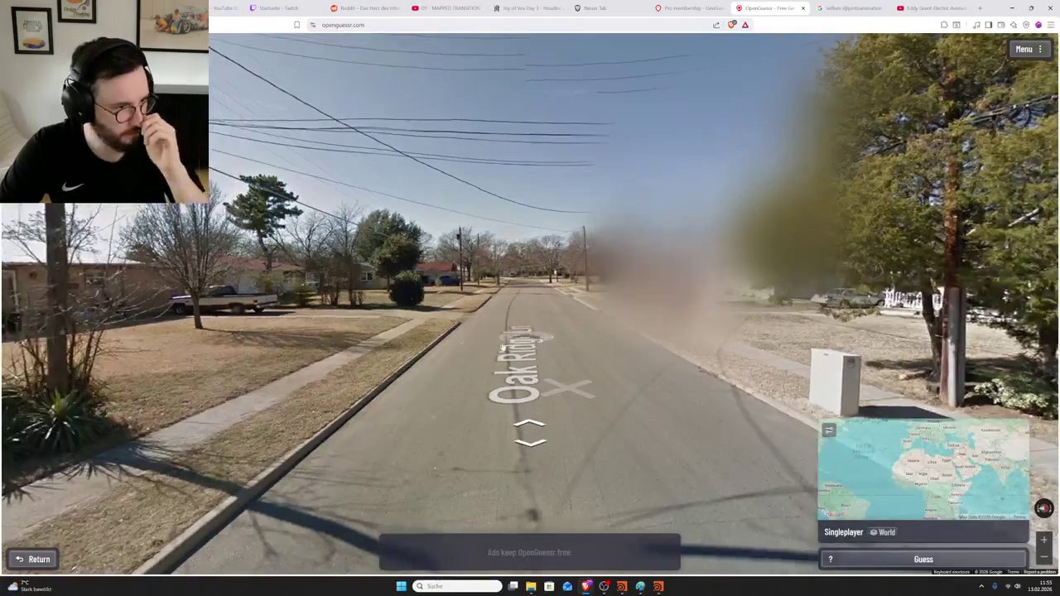
left_click(349, 349)
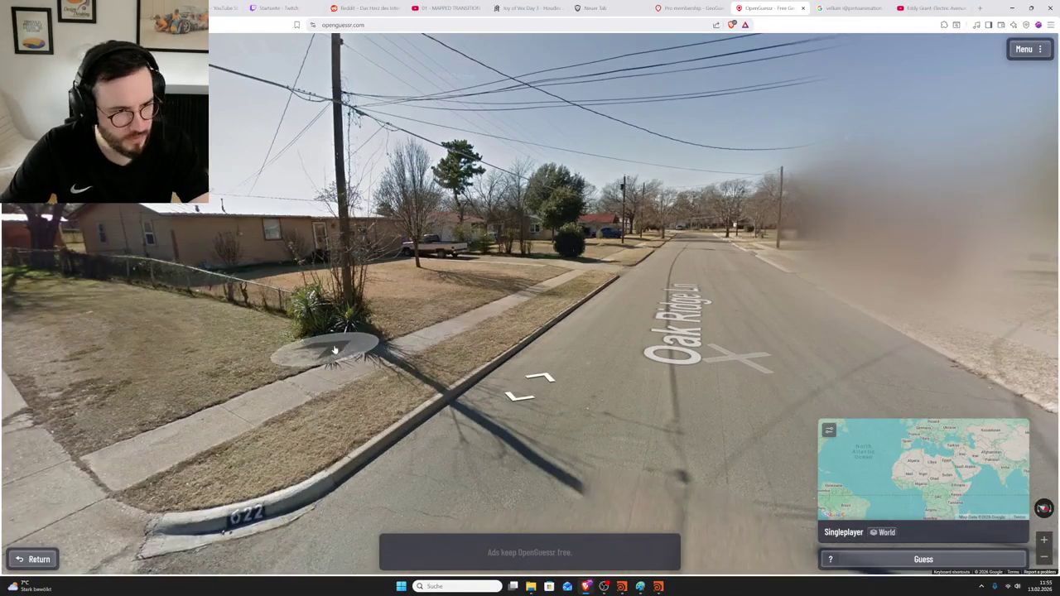
left_click(320, 350)
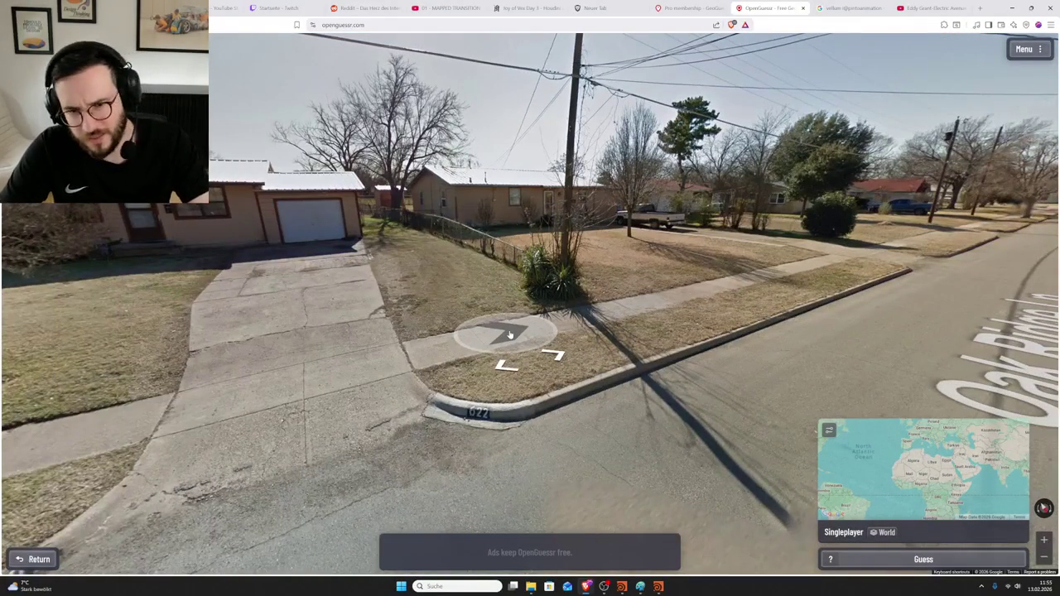
left_click(536, 327)
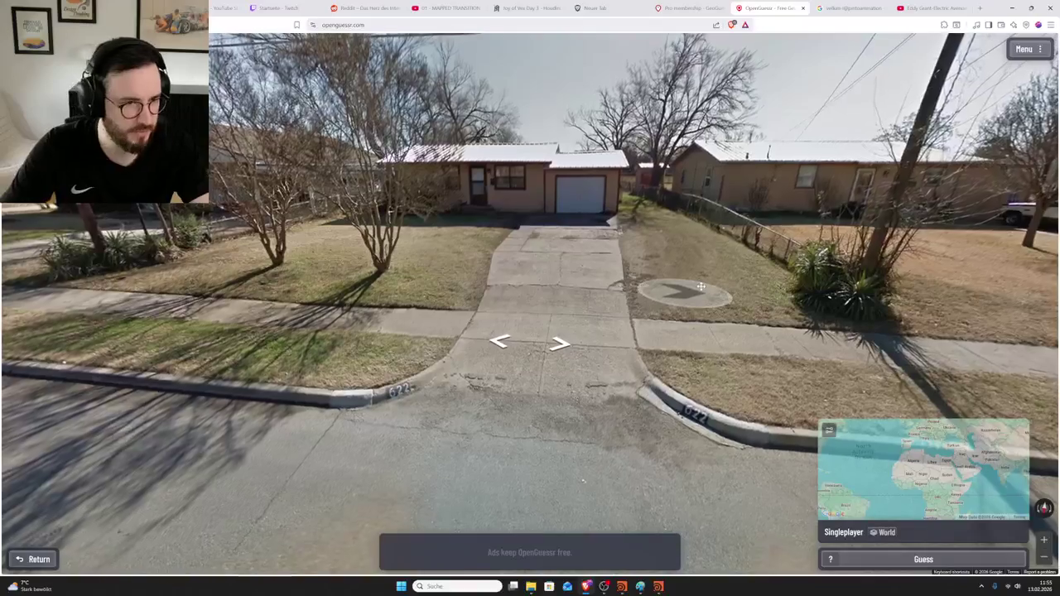
- Look back and forth between the house, curb, hedges and red cars on Oak Ridge Ln
key("Left")
key("Left")
key("Left")
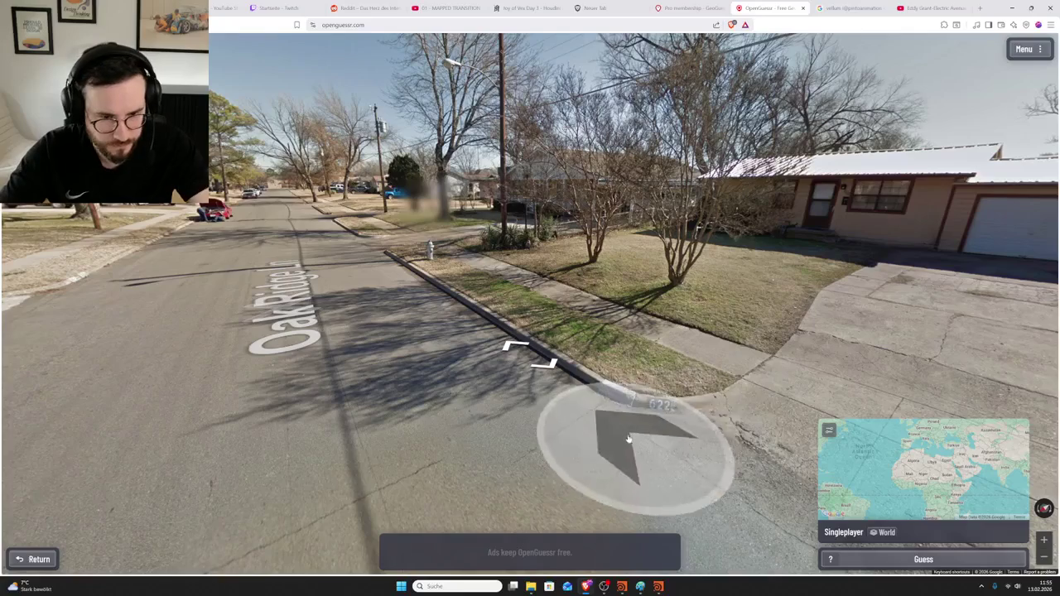
key("Right")
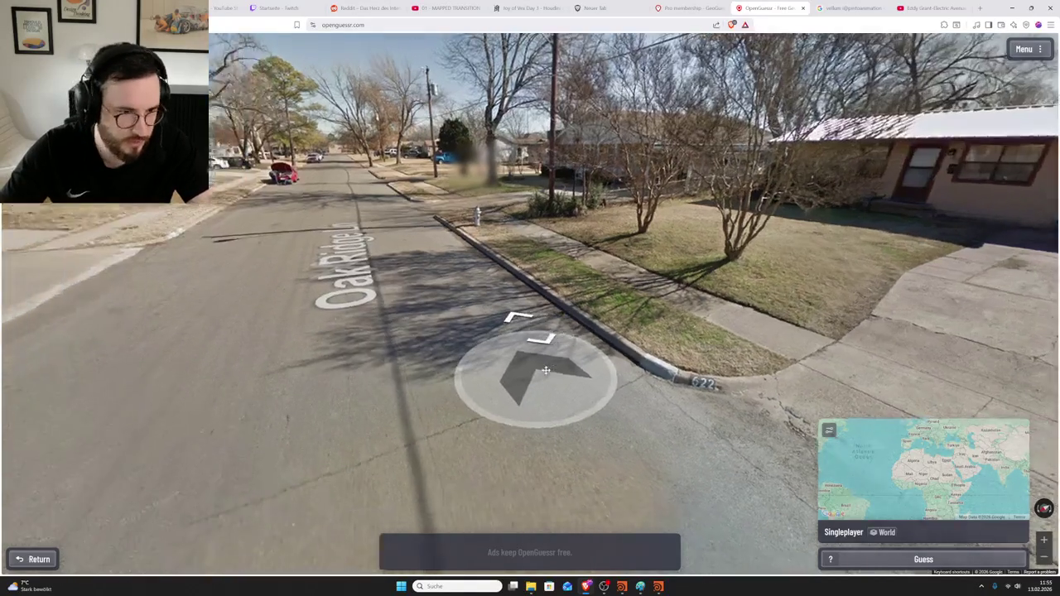
key("Right")
key("Right")
key("Right")
key("Right")
key("Right")
key("Left")
key("Left")
key("Left")
key("Left")
key("Left")
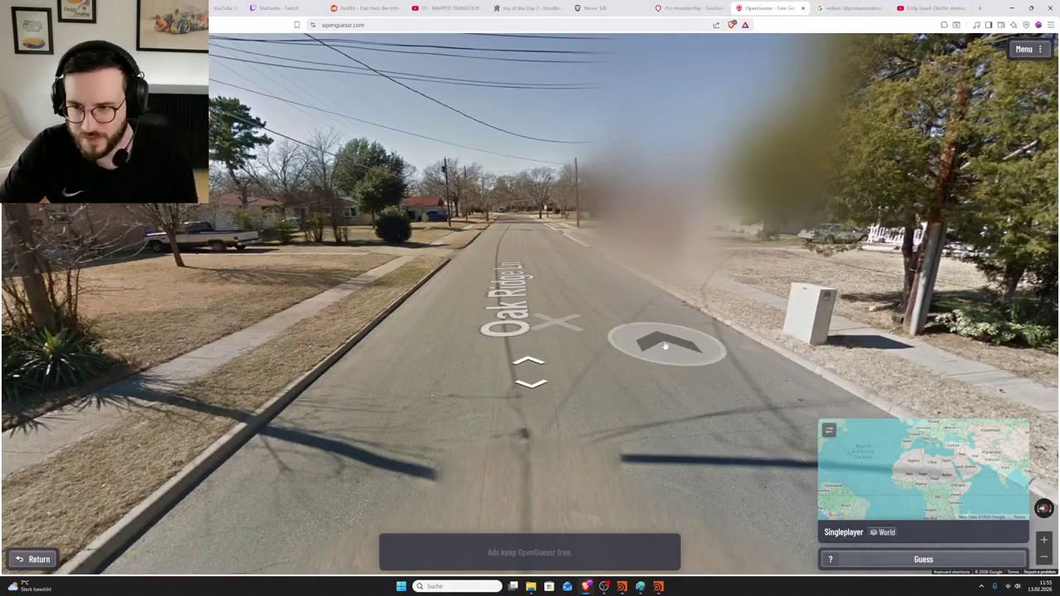
key("Right")
key("Right")
key("Right")
key("Left")
key("Left")
key("Left")
key("Left")
key("Right")
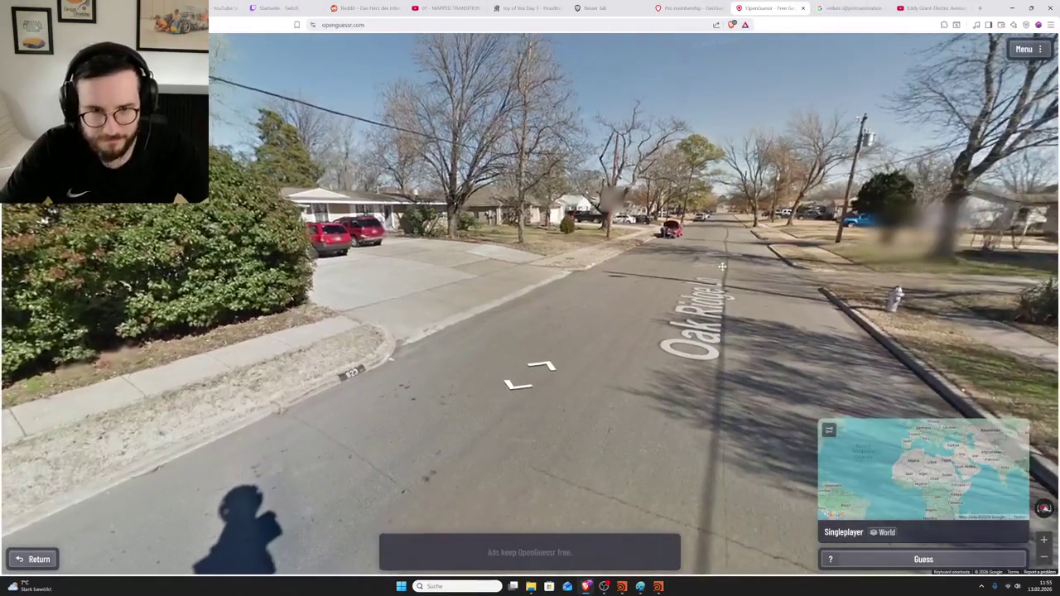
key("Right")
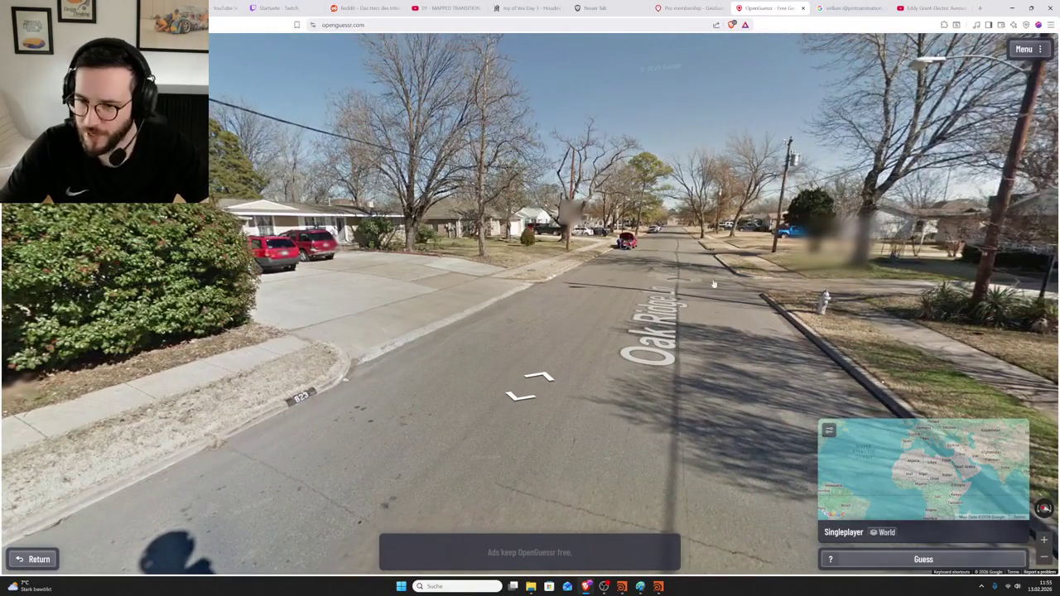
- Move toward the red car and look up at the sky and nearby tree
left_click_drag(681, 284, 540, 288)
left_click(584, 290)
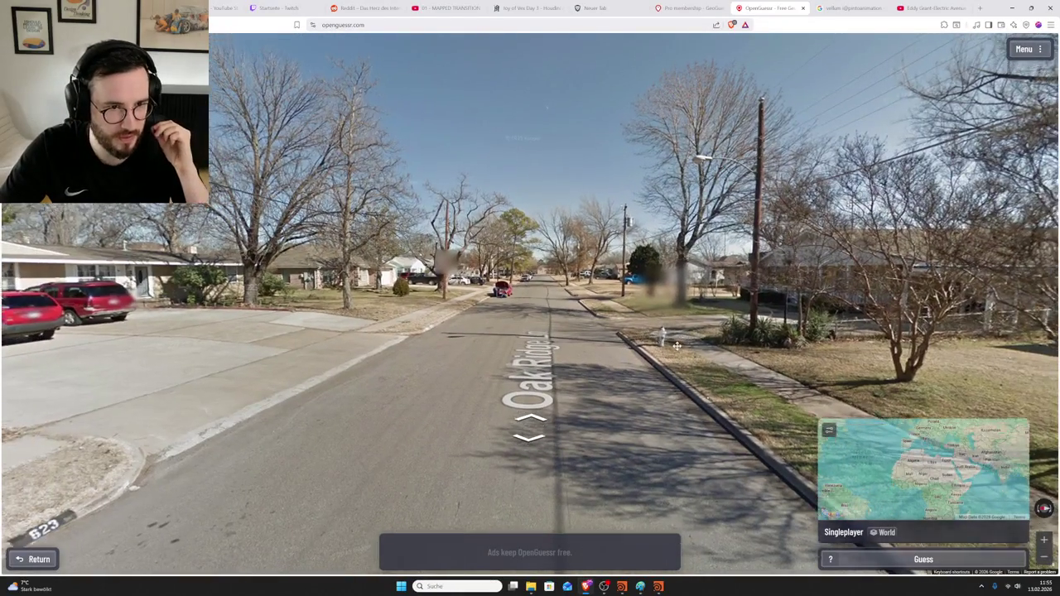
left_click_drag(684, 329, 708, 504)
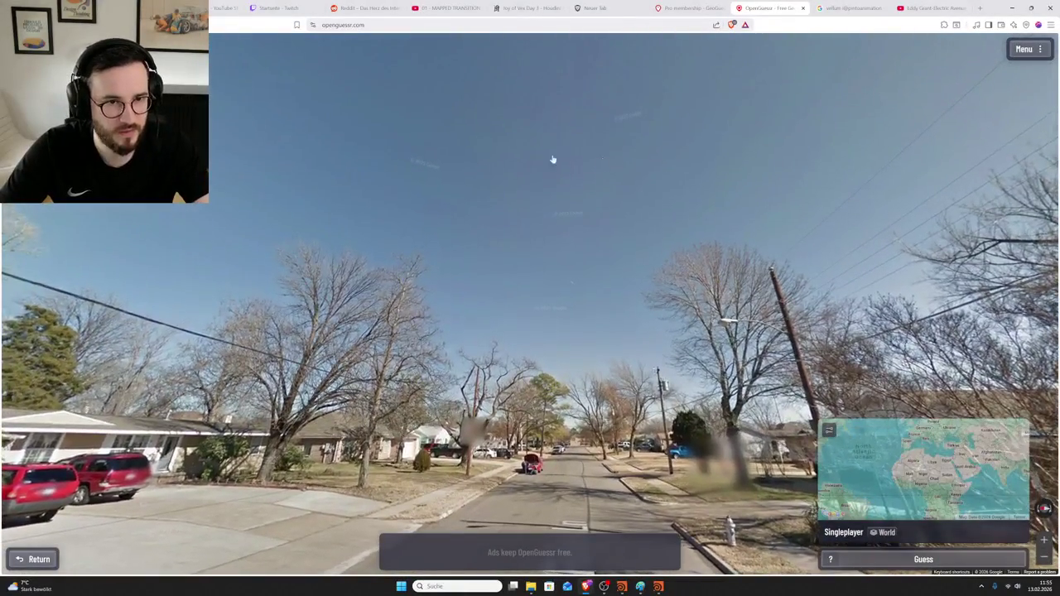
mouse_move(553, 159)
left_mouse_down()
mouse_move(601, 173)
mouse_move(503, 216)
mouse_move(563, 212)
mouse_move(553, 206)
mouse_move(645, 248)
mouse_move(662, 206)
mouse_move(695, 199)
mouse_move(566, 236)
mouse_move(679, 240)
left_mouse_up()
- Zoom the guess map into Texas and drop the pin near Dallas–Fort Worth
scroll(629, 430, "up", 3)
scroll(629, 431, "up", 2)
left_click_drag(530, 355, 503, 497)
scroll(652, 400, "up", 1)
scroll(652, 400, "up", 2)
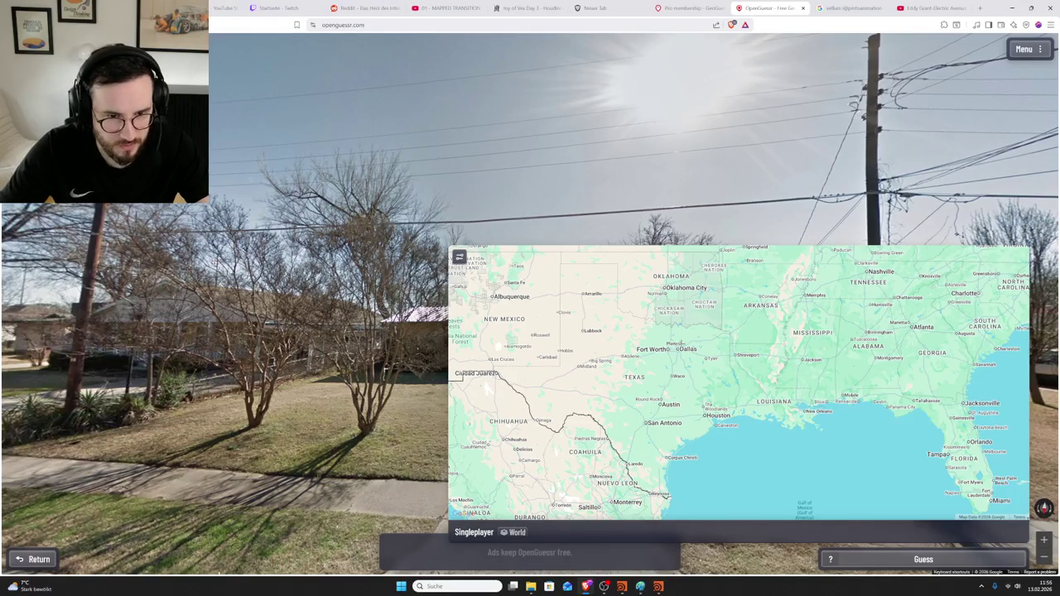
scroll(691, 323, "up", 2)
scroll(691, 321, "up", 2)
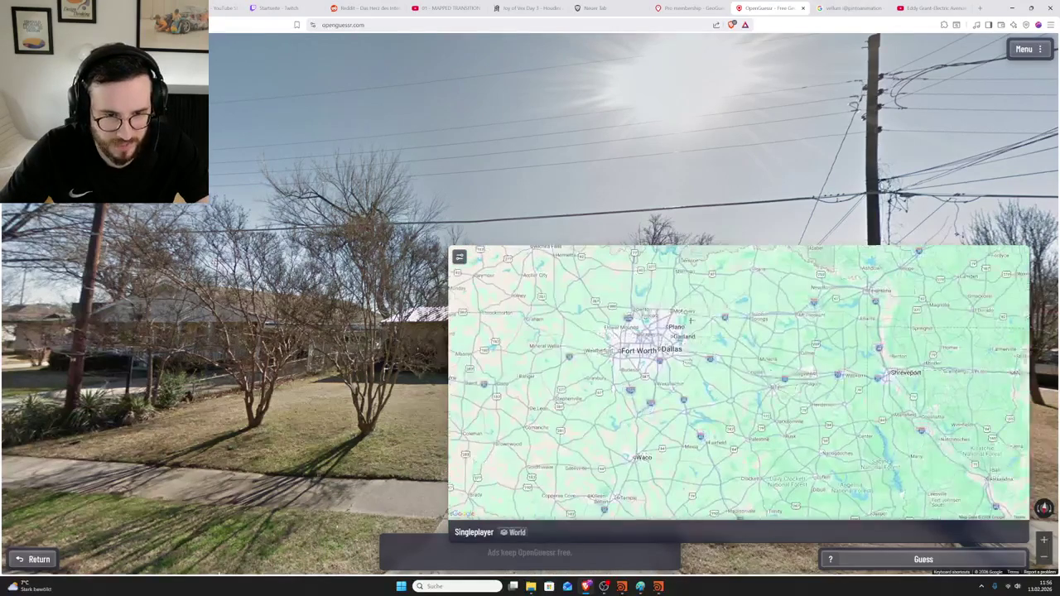
left_click(669, 362)
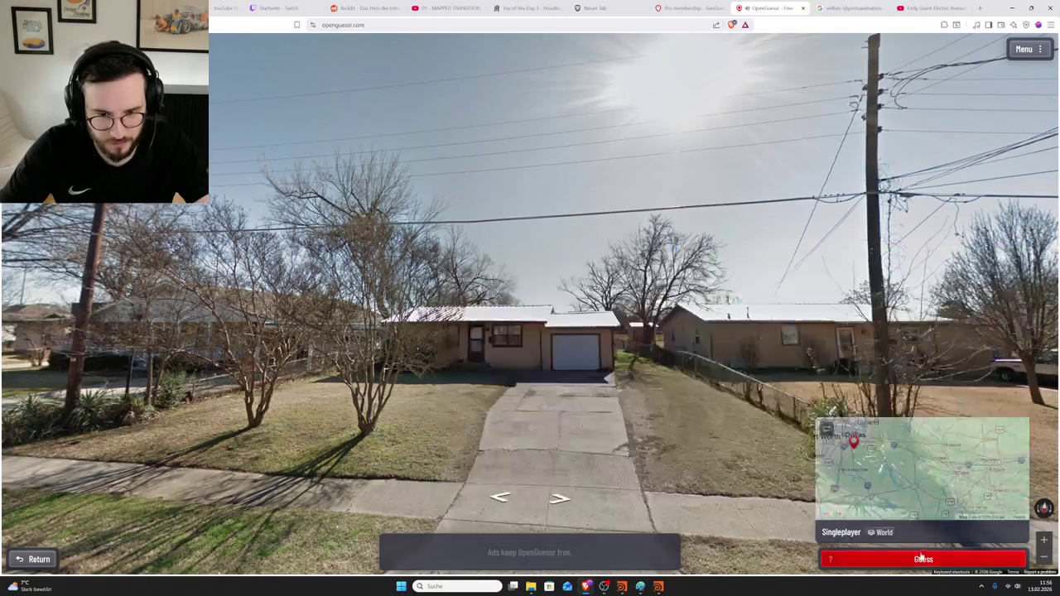
left_click(898, 559)
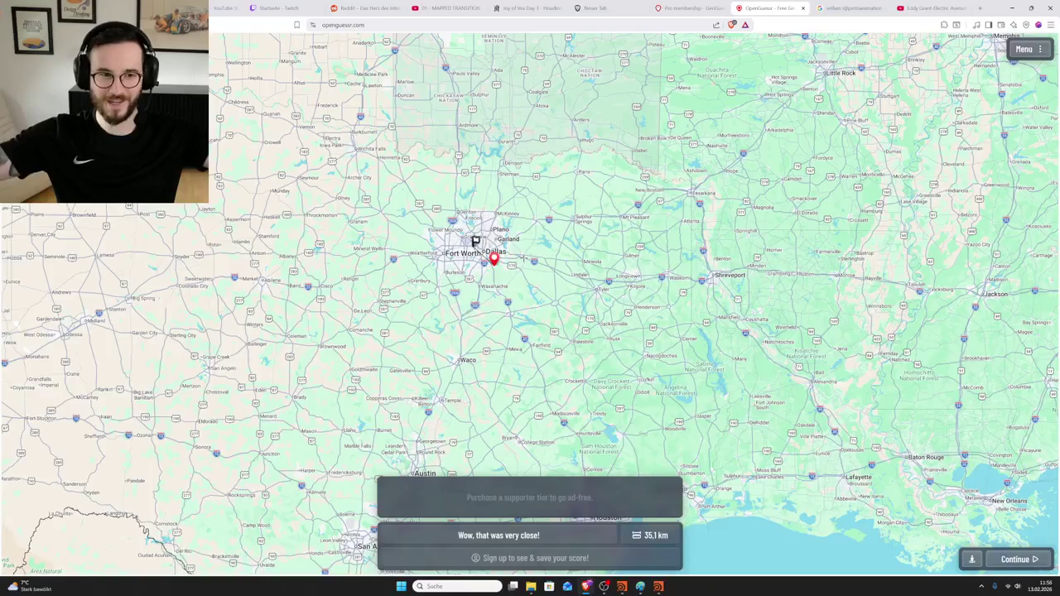
scroll(524, 259, "down", 3)
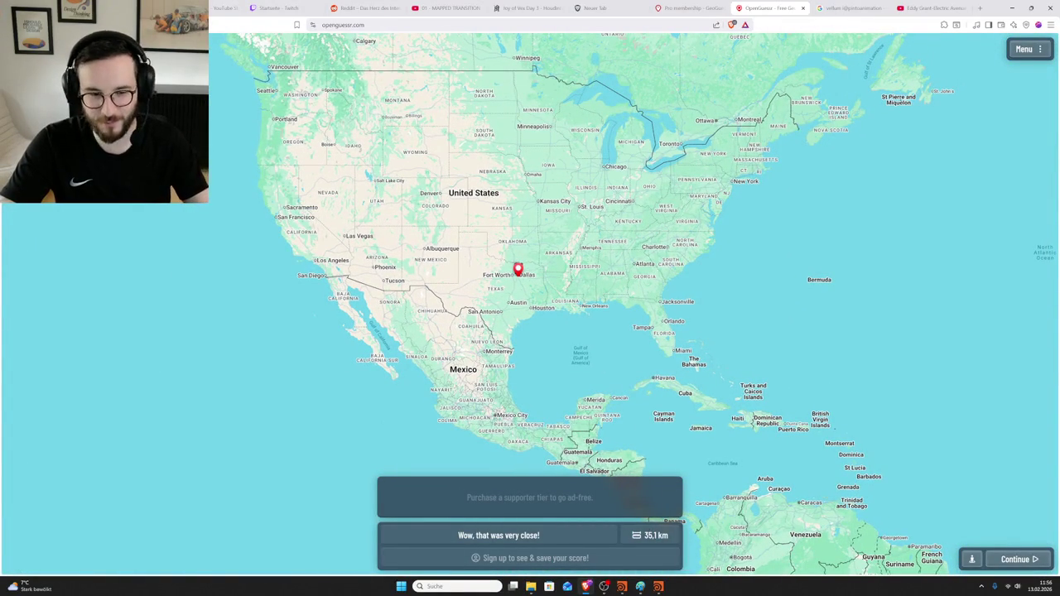
scroll(515, 265, "up", 3)
scroll(515, 265, "up", 2)
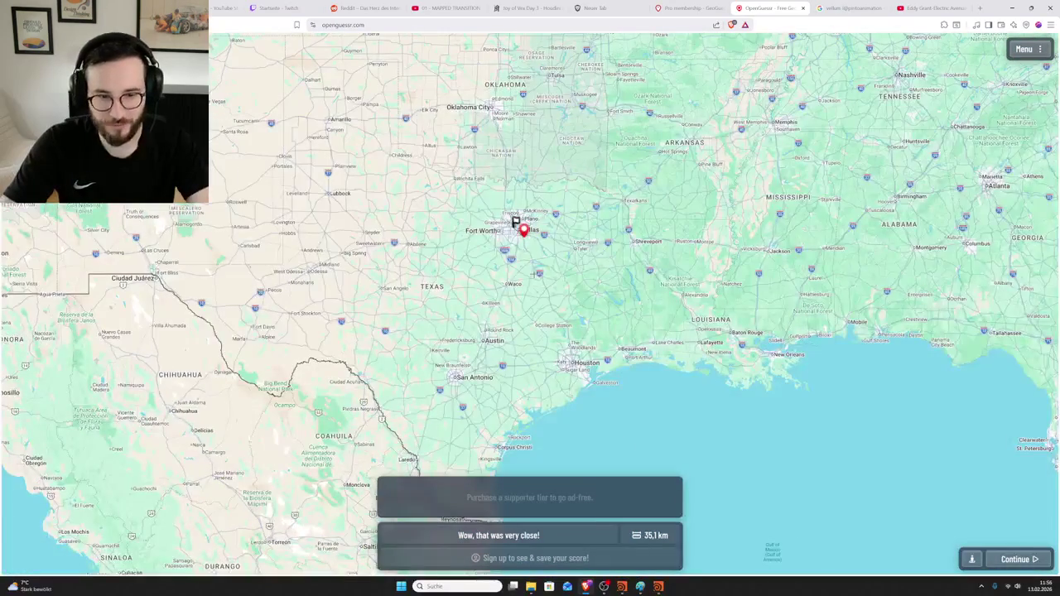
scroll(505, 245, "up", 2)
scroll(544, 204, "up", 3)
scroll(471, 231, "up", 1)
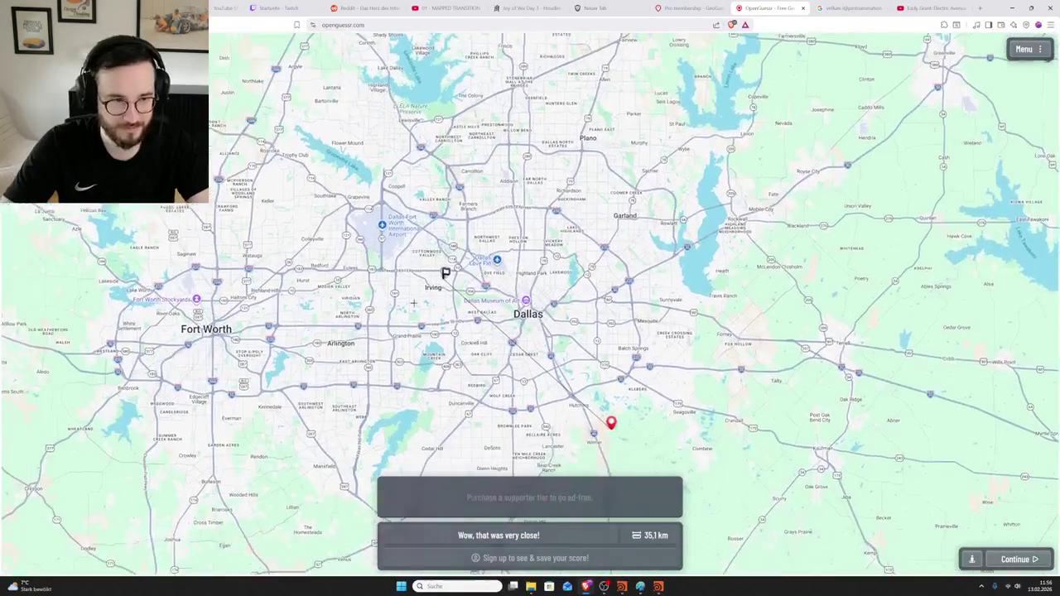
scroll(442, 287, "up", 3)
scroll(442, 287, "down", 3)
scroll(472, 287, "down", 3)
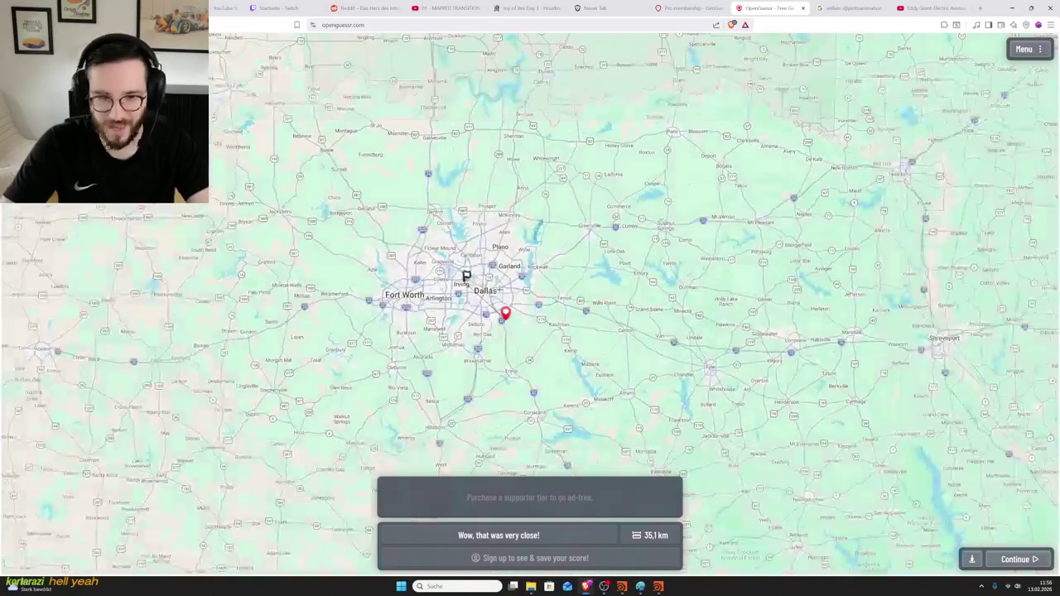
scroll(515, 288, "down", 2)
scroll(522, 296, "down", 1)
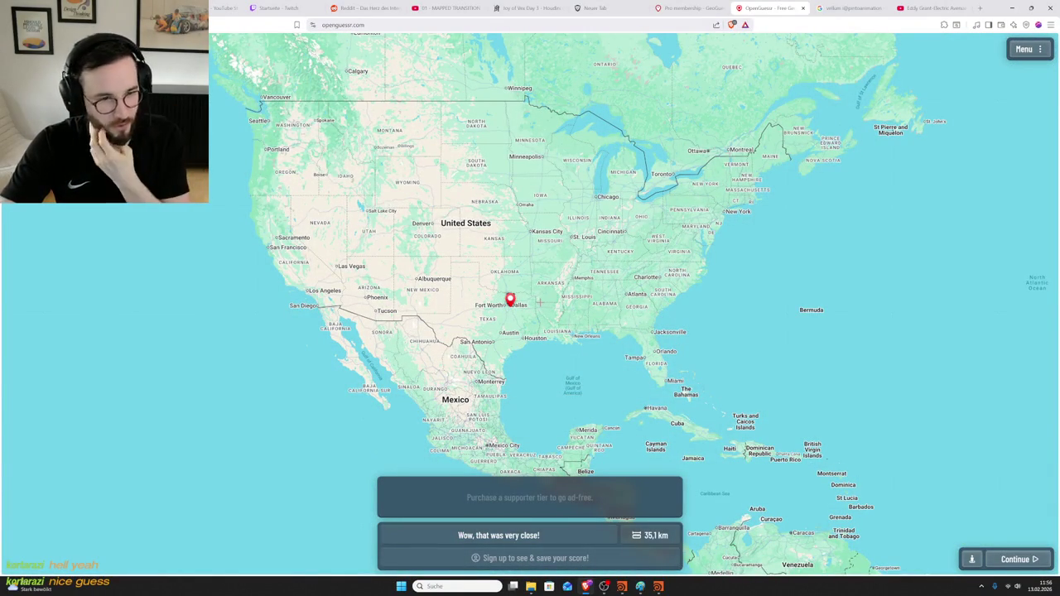
scroll(521, 289, "down", 1)
scroll(514, 282, "down", 1)
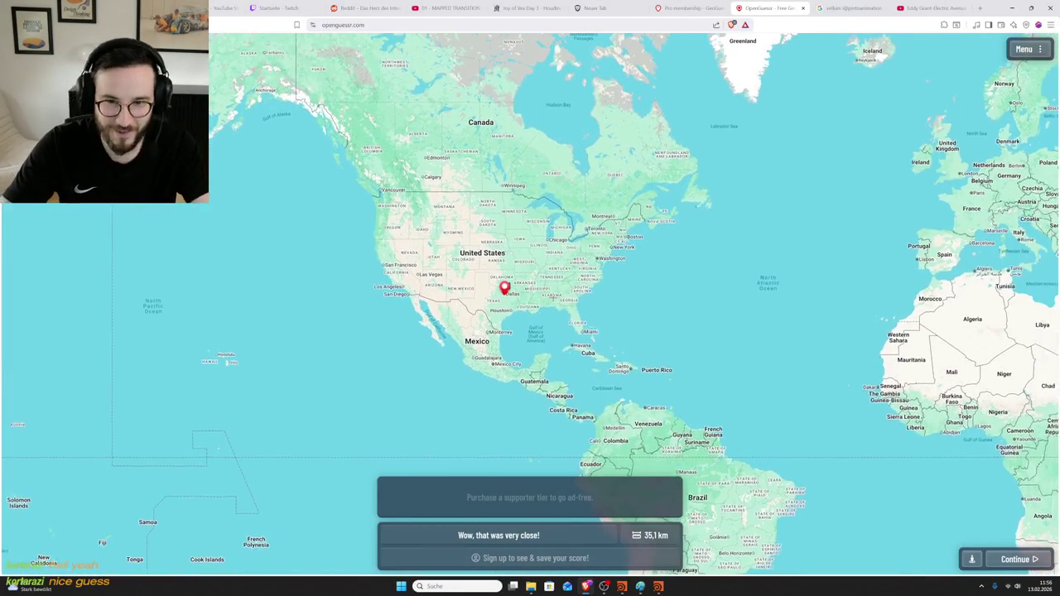
left_click(1012, 8)
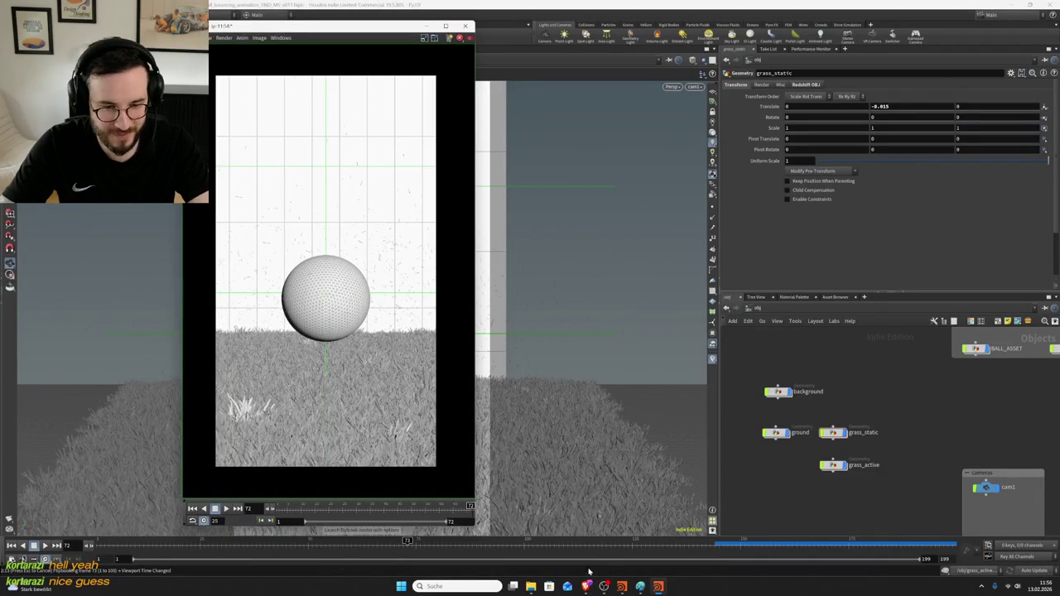
left_click(587, 585)
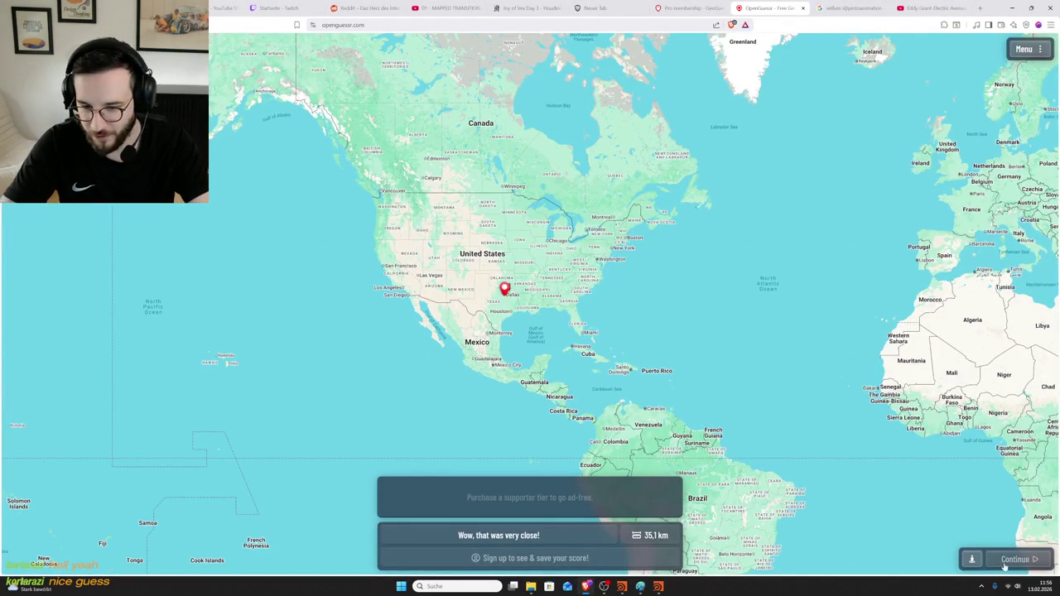
- Start the next round and look down the road and across the roadside field
left_click(1003, 560)
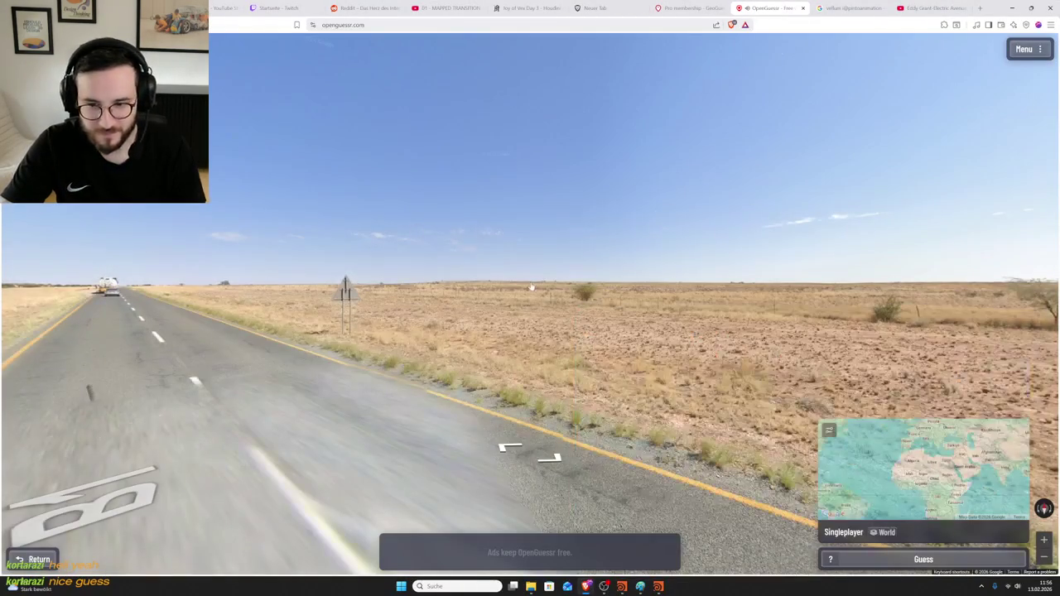
left_click(374, 366)
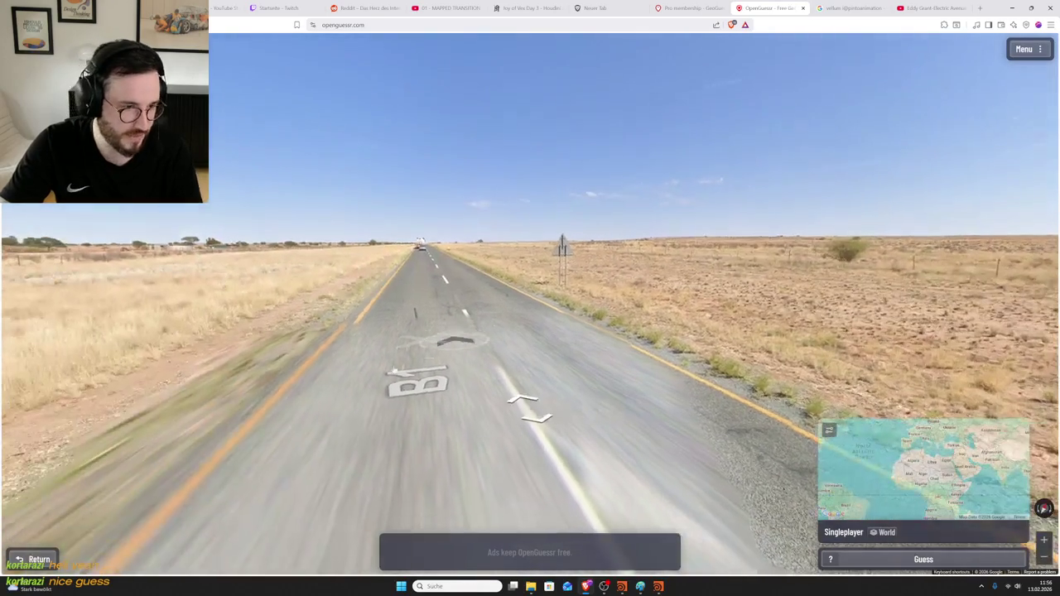
left_click_drag(374, 367, 770, 277)
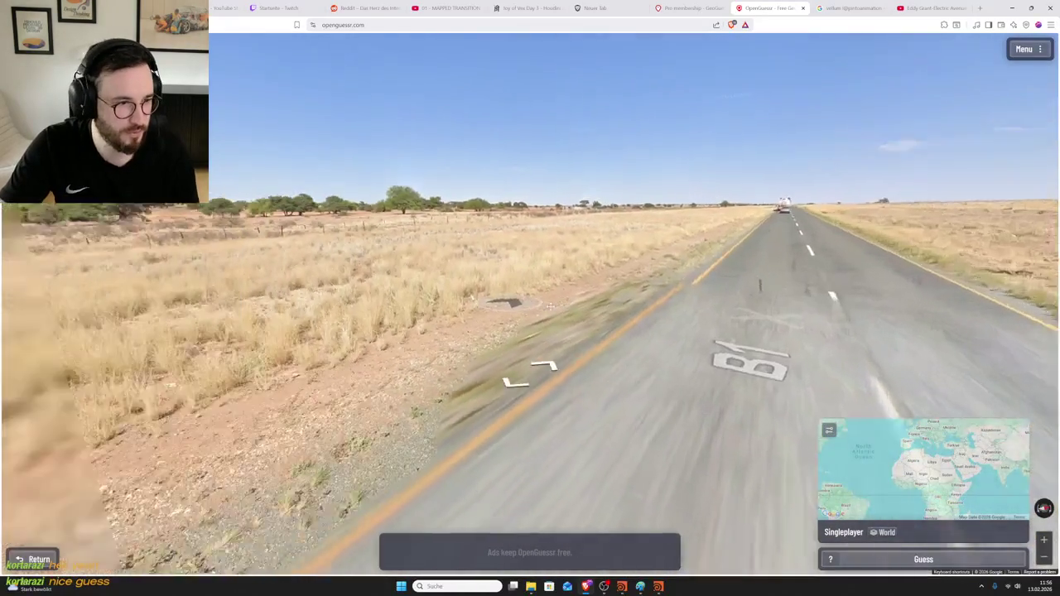
key("Right")
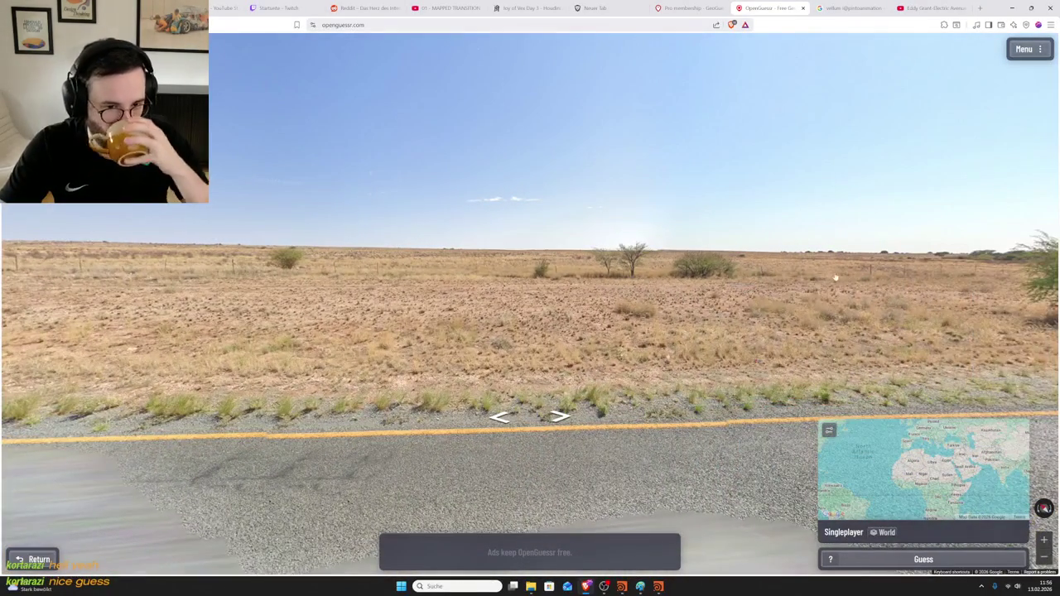
key("Right")
- Advance down the road past the B1 road marking
key("Up")
key("Up")
key("Up")
key("Up")
key("Up")
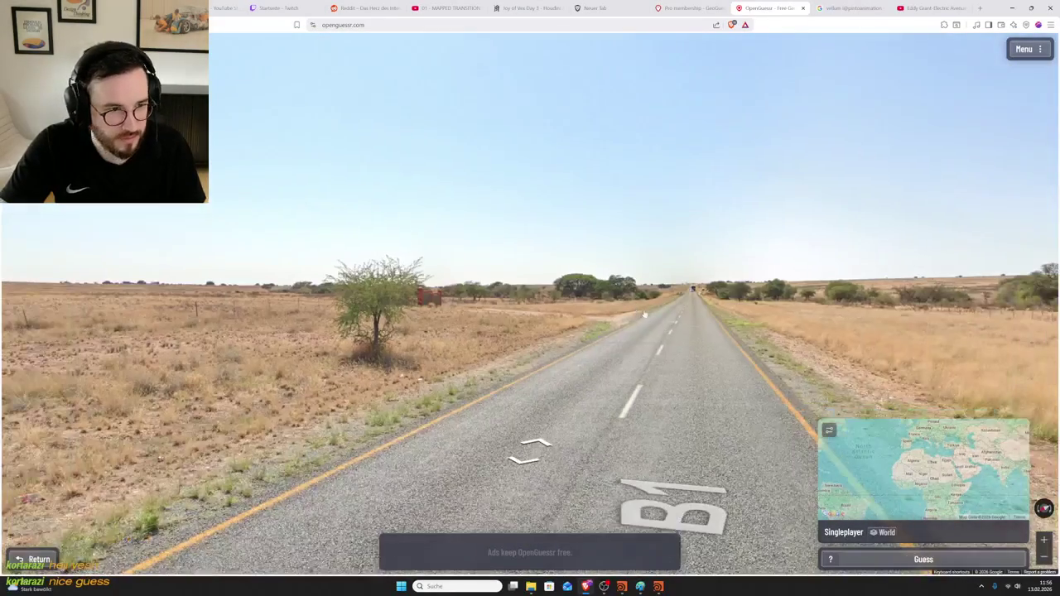
key("Right")
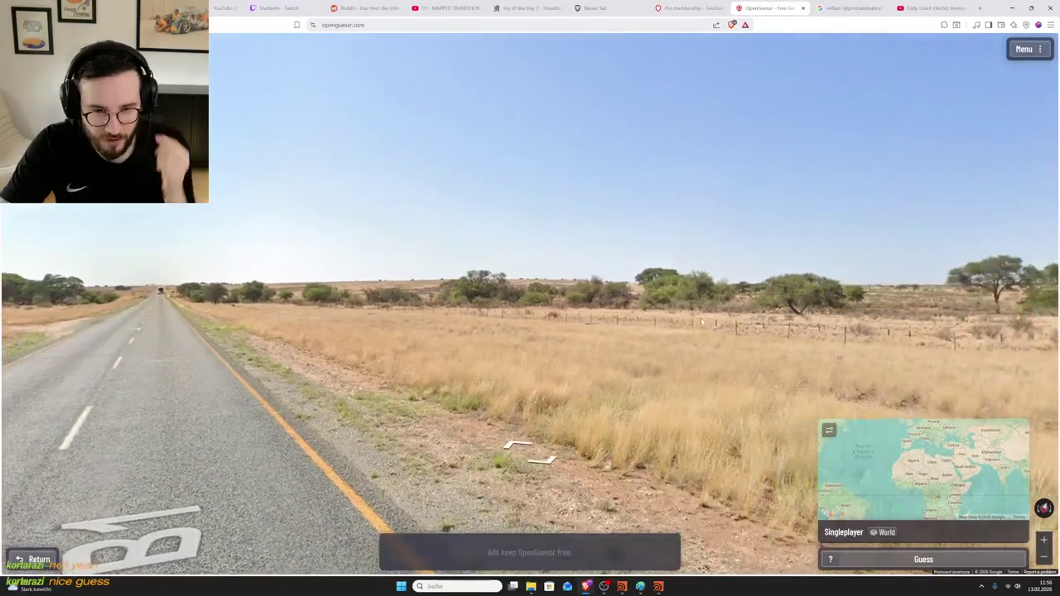
key("Left")
key("Left")
left_click(307, 379)
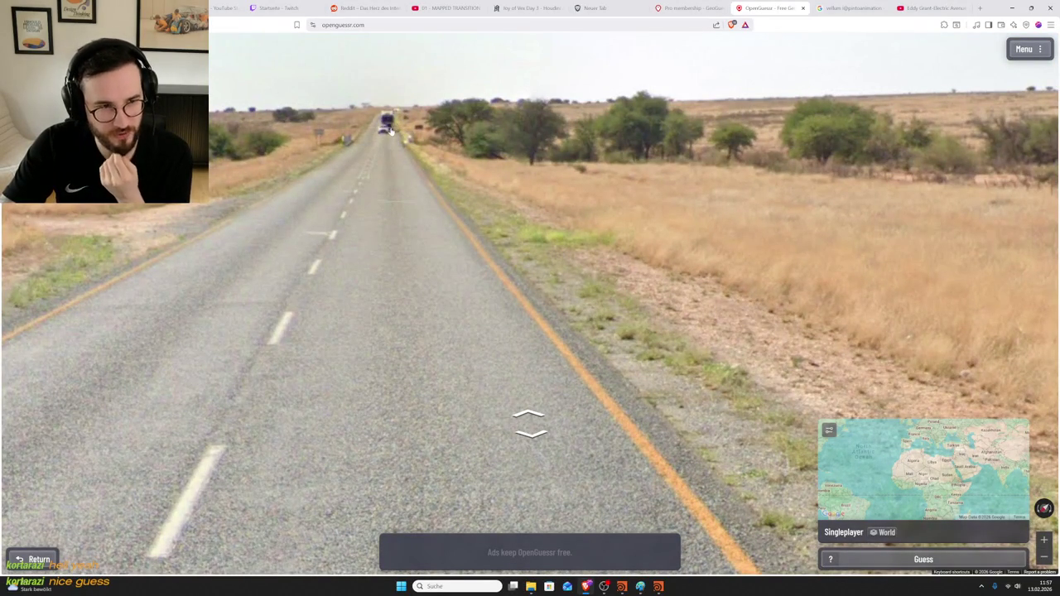
- Advance farther along the road toward the truck and car, scanning the fields
left_click(391, 130)
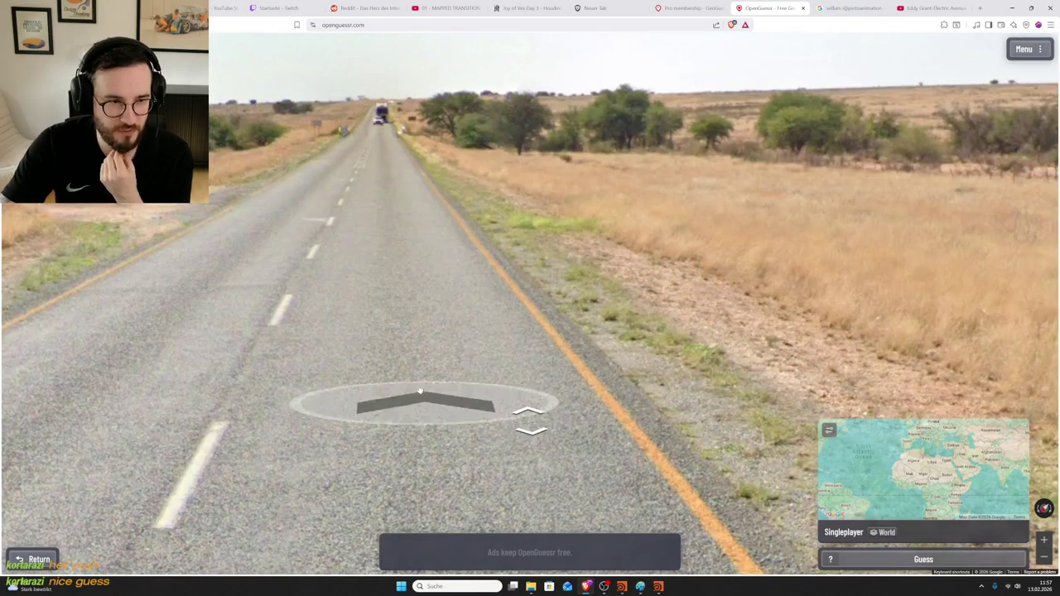
left_click(383, 194)
key("Left")
key("Left")
key("Left")
key("Left")
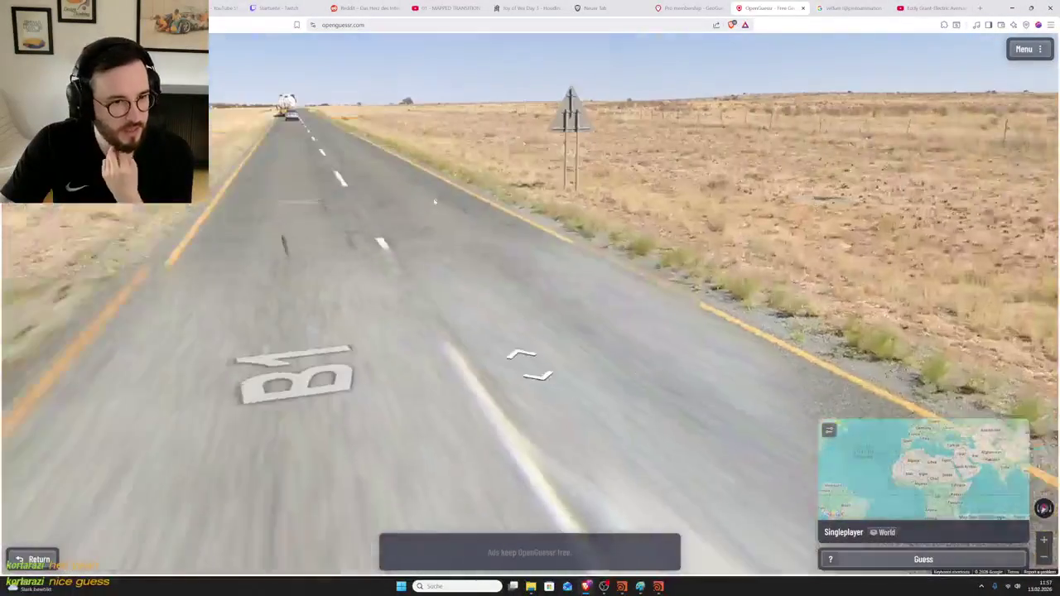
key("Right")
key("Right")
key("Right")
key("Up")
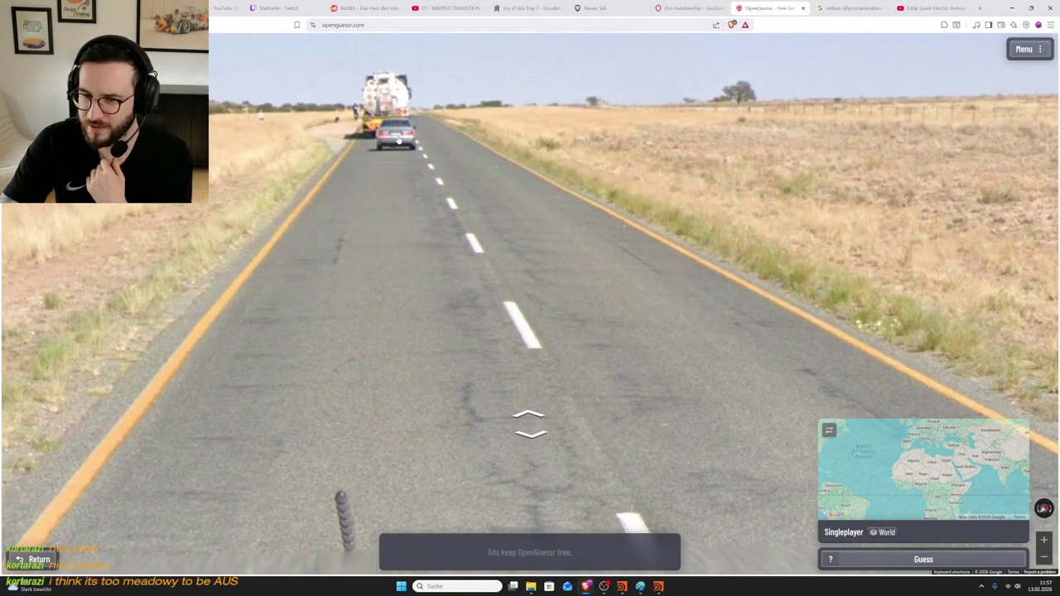
key("Up")
key("Up")
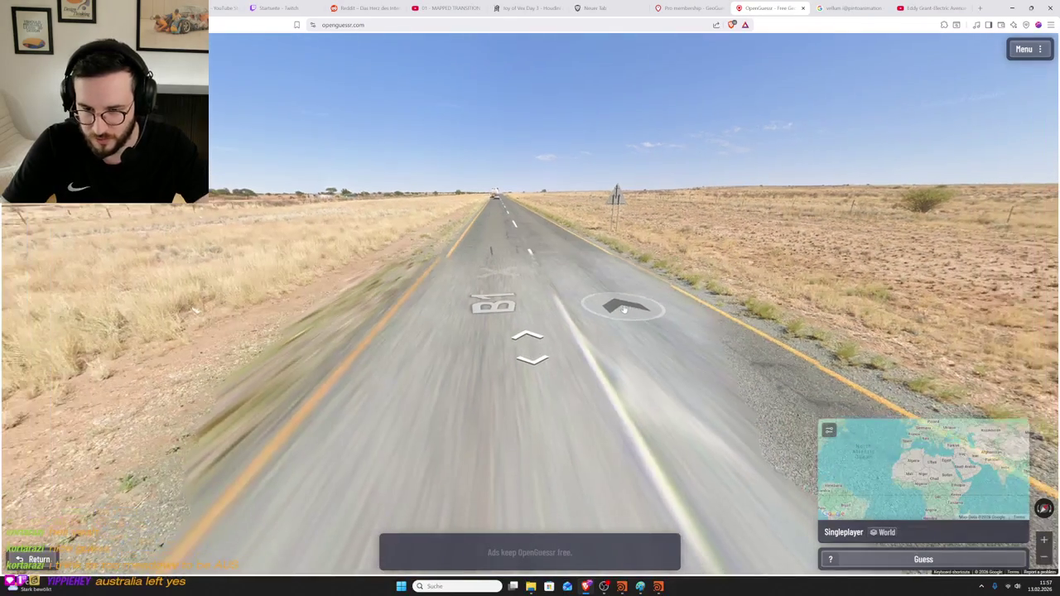
- Move further along, face the left roadside and zoom the guess map over northern Australia
left_click(627, 308)
left_click_drag(377, 306, 662, 312)
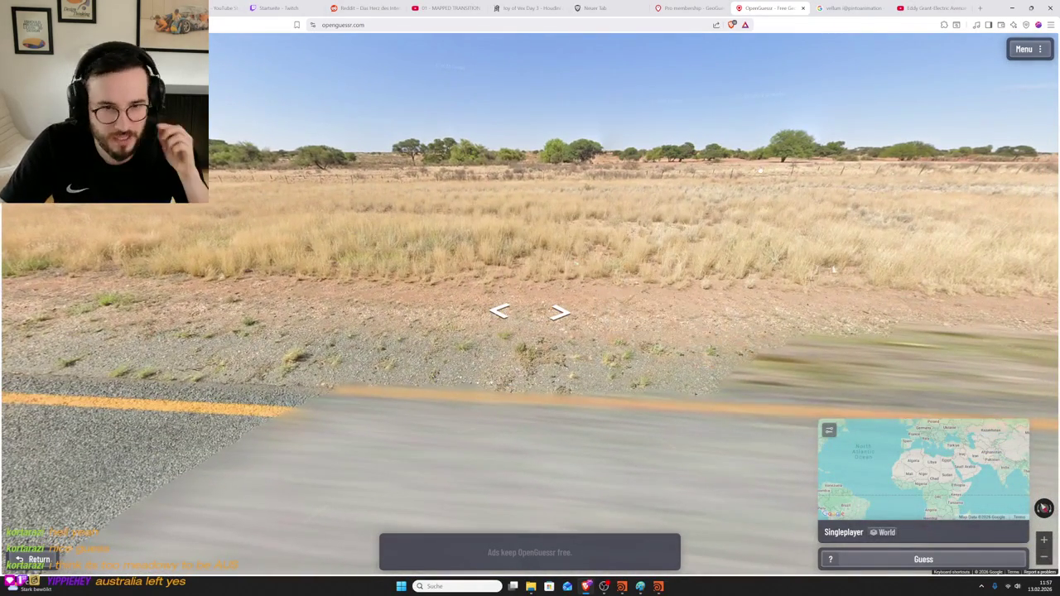
scroll(646, 232, "up", 2)
scroll(644, 218, "up", 1)
scroll(645, 218, "down", 3)
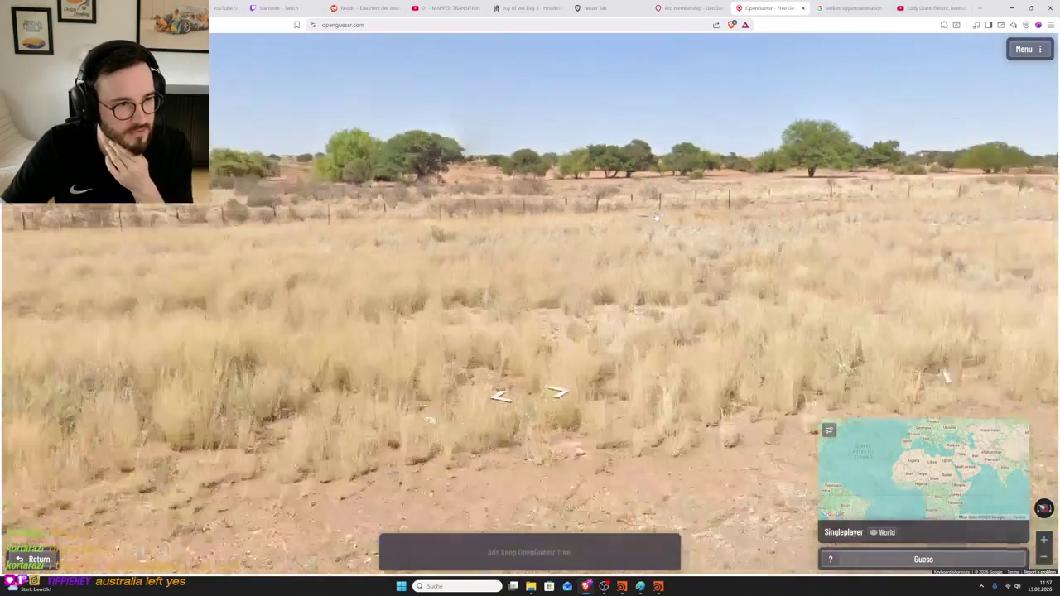
scroll(875, 438, "up", 3)
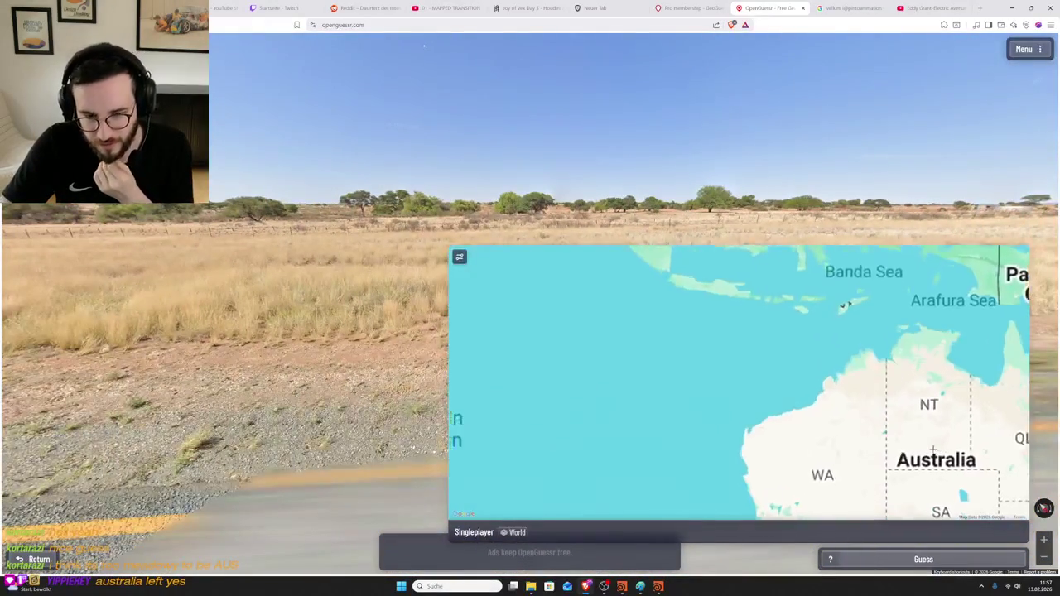
- Pan and zoom the guess map to show all of Australia
left_click_drag(952, 463, 802, 396)
scroll(586, 398, "up", 2)
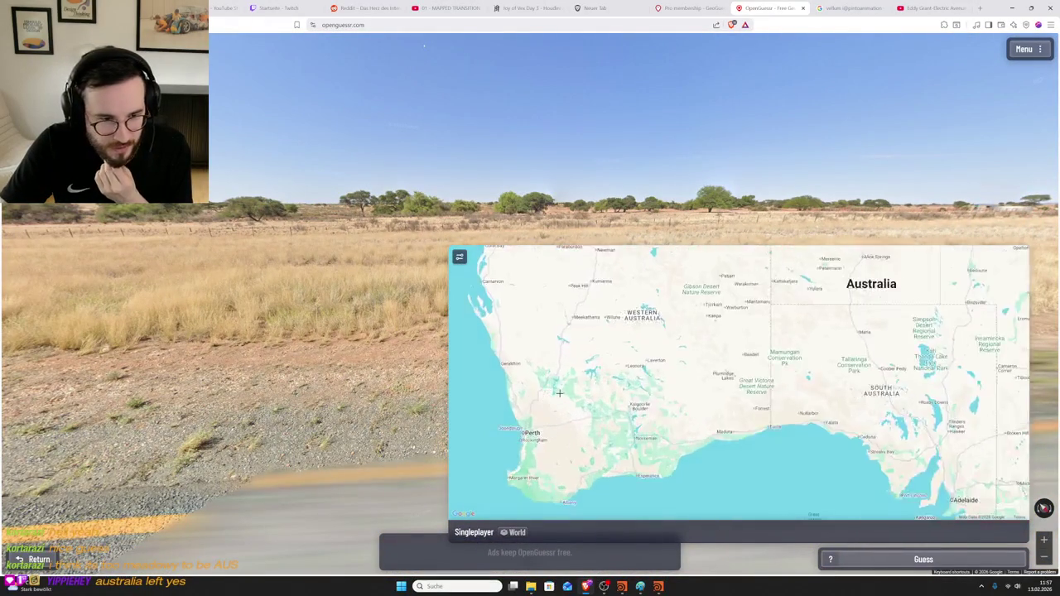
left_click_drag(896, 383, 593, 375)
scroll(594, 375, "down", 2)
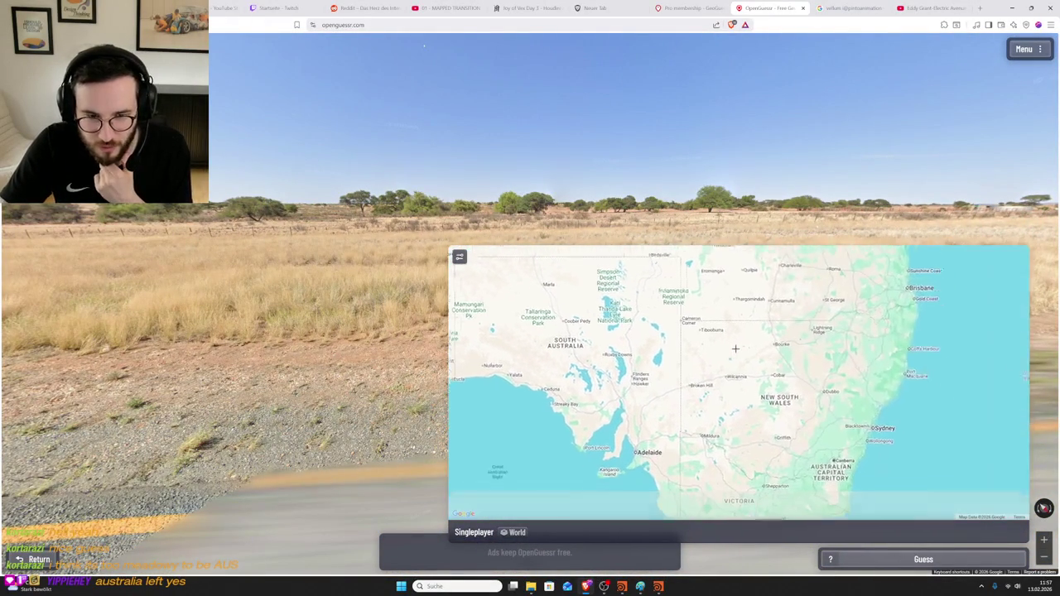
scroll(804, 340, "down", 1)
left_click_drag(805, 340, 817, 404)
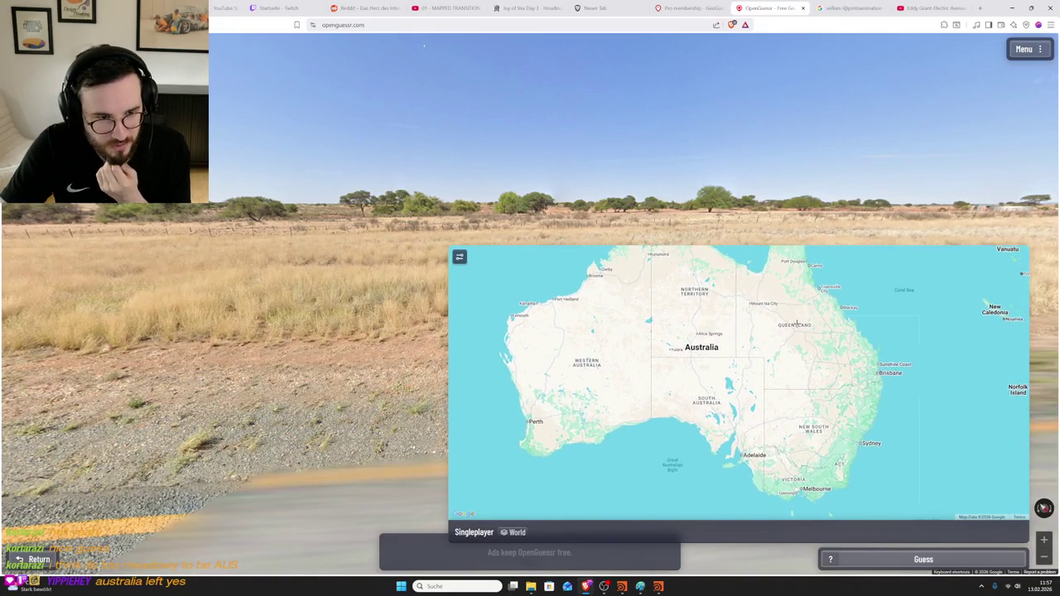
scroll(701, 379, "up", 2)
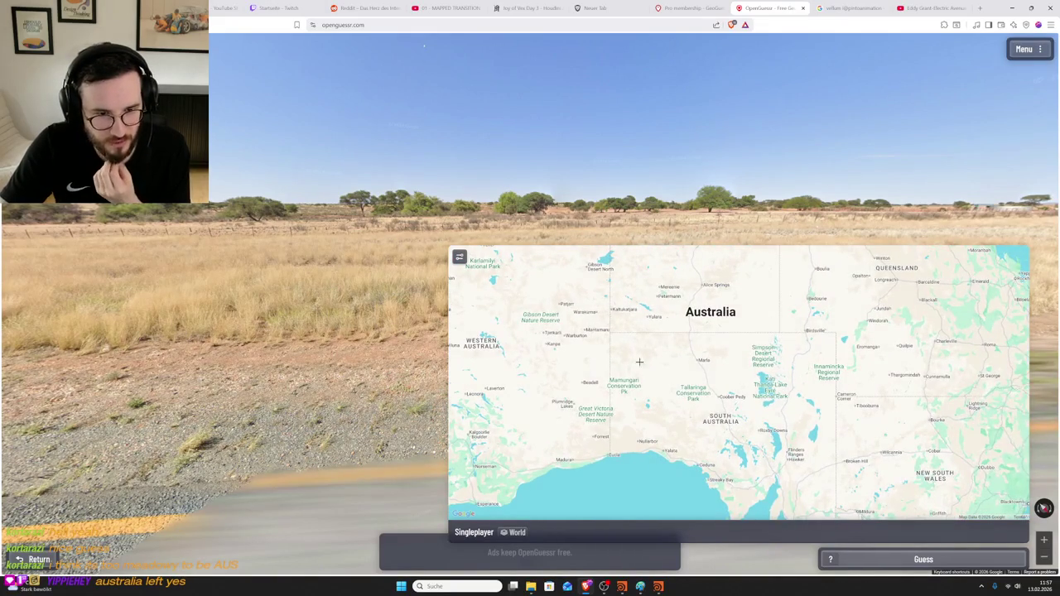
scroll(717, 361, "up", 2)
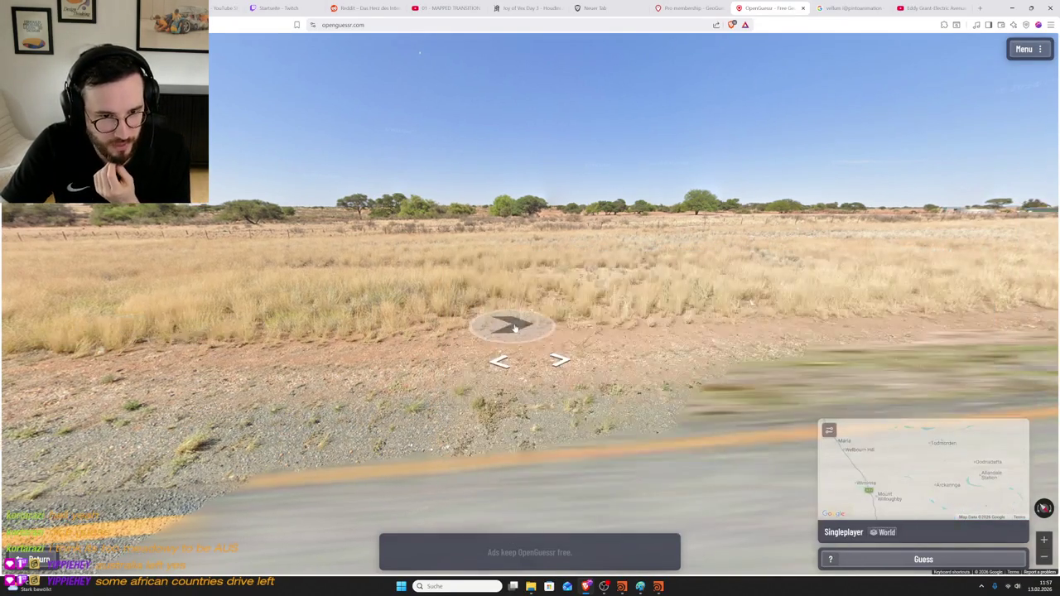
- Look along the B1 road, then place a first guess pin near Peterborough, South Australia
left_click_drag(508, 319, 425, 289)
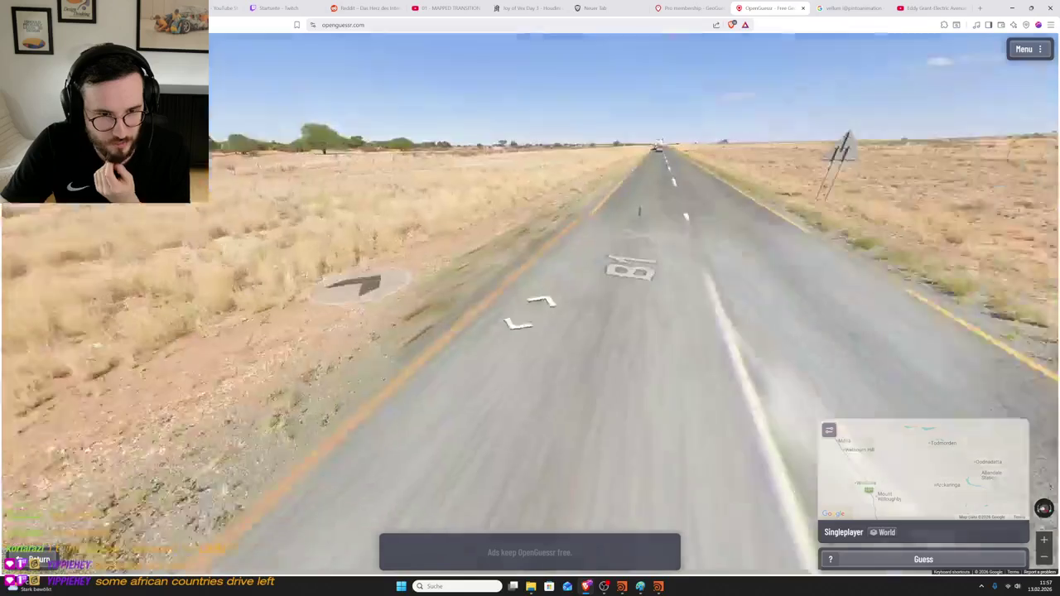
scroll(804, 397, "down", 2)
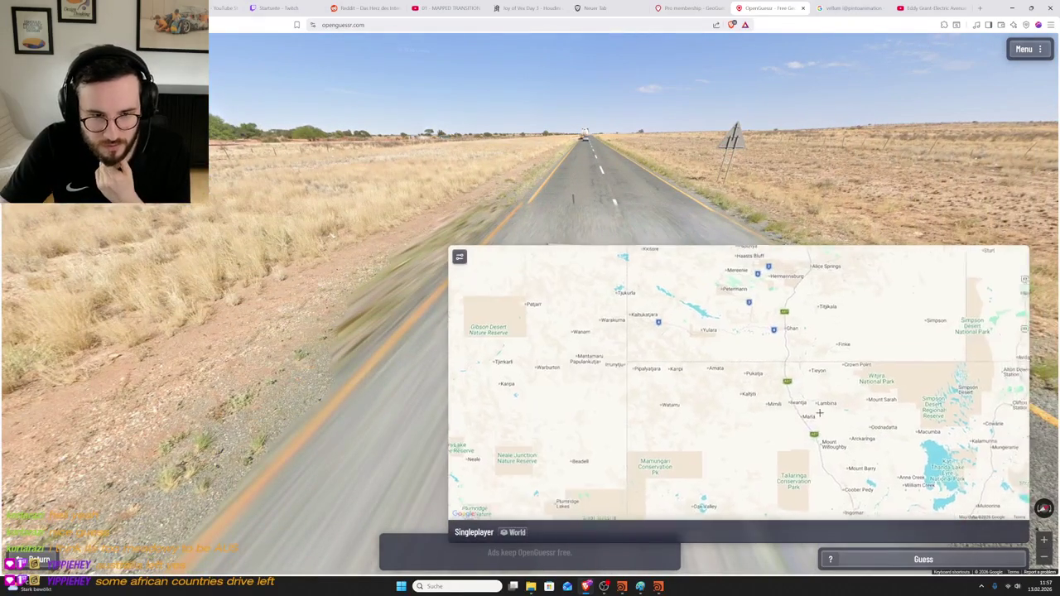
scroll(803, 398, "down", 3)
scroll(708, 373, "up", 2)
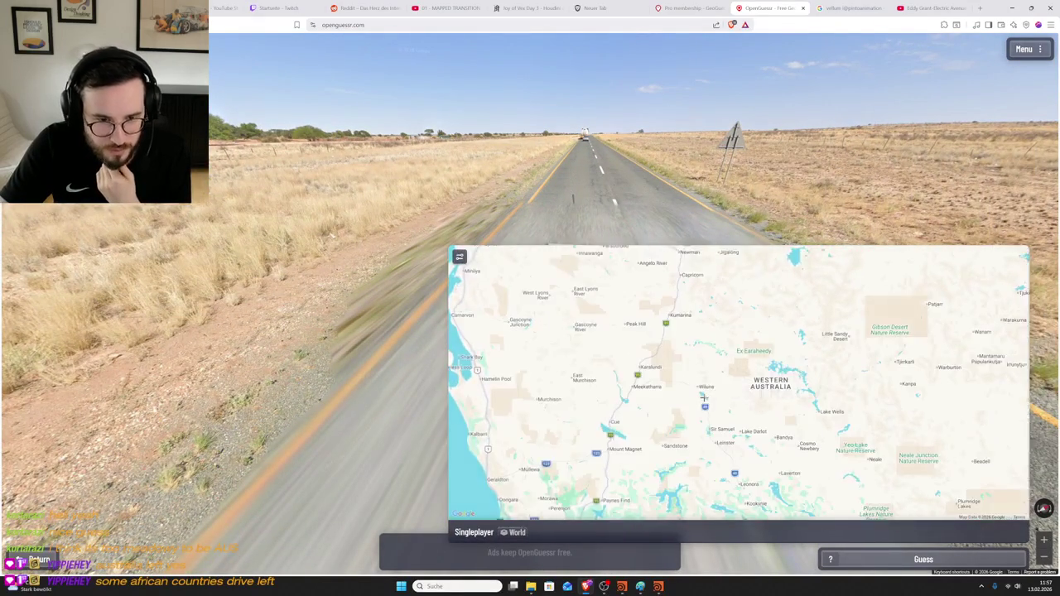
left_click_drag(630, 391, 403, 207)
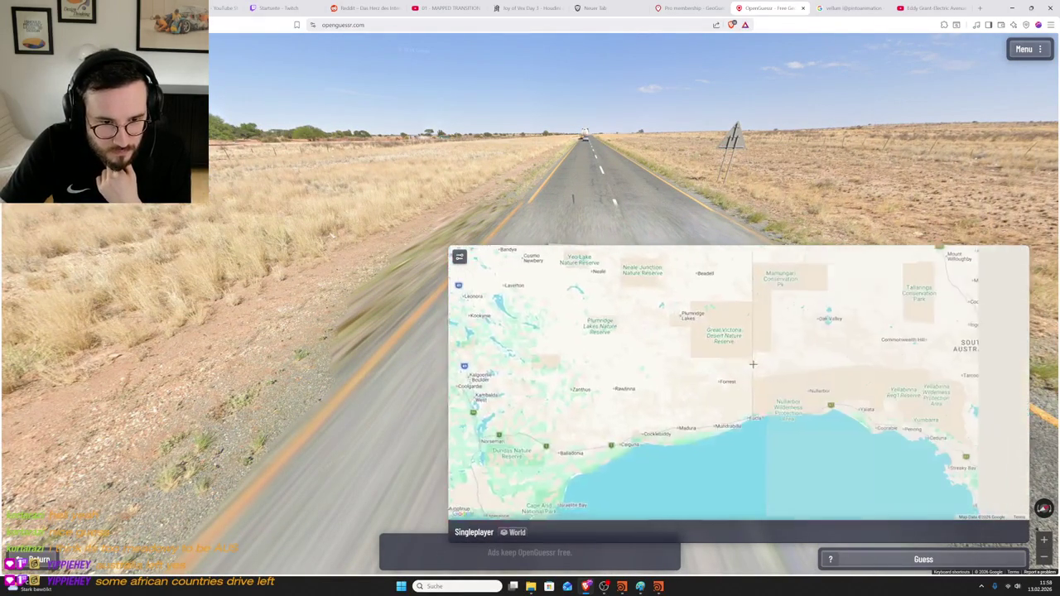
mouse_move(804, 388)
left_mouse_down()
mouse_move(497, 389)
mouse_move(679, 386)
left_mouse_up()
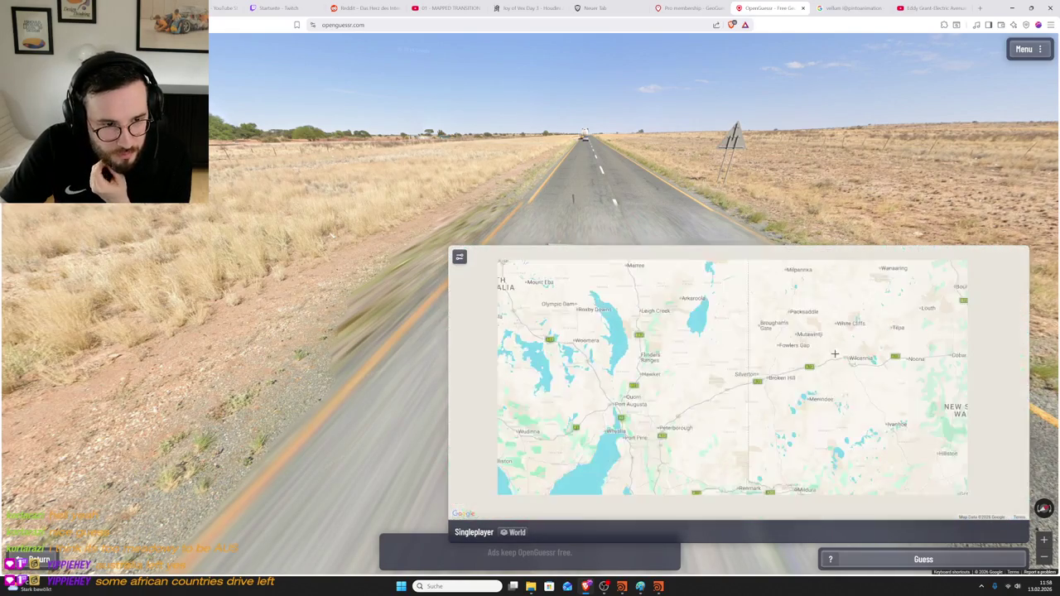
left_click(692, 435)
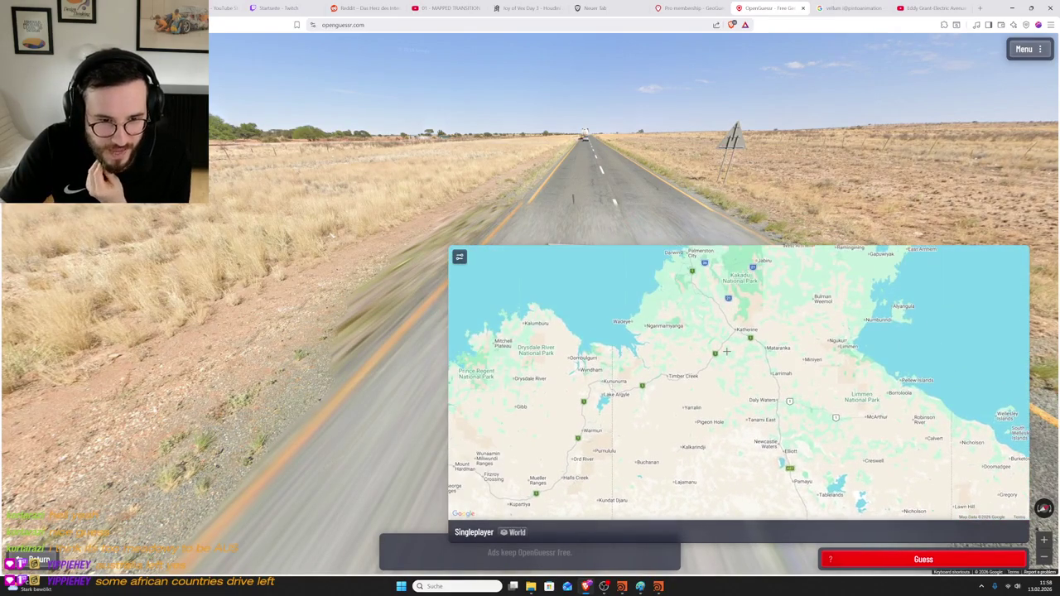
- Scan Western Australia and the Bight, then move the pin to western New South Wales
scroll(726, 351, "up", 2)
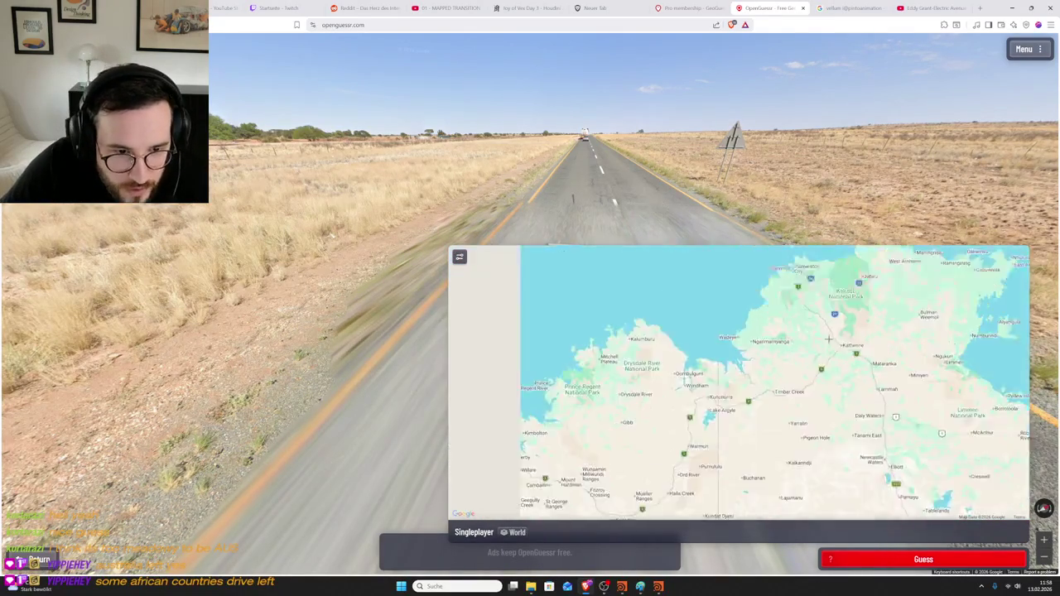
left_click_drag(580, 385, 596, 145)
mouse_move(664, 432)
left_mouse_down()
mouse_move(629, 314)
mouse_move(580, 249)
left_mouse_up()
scroll(791, 354, "up", 2)
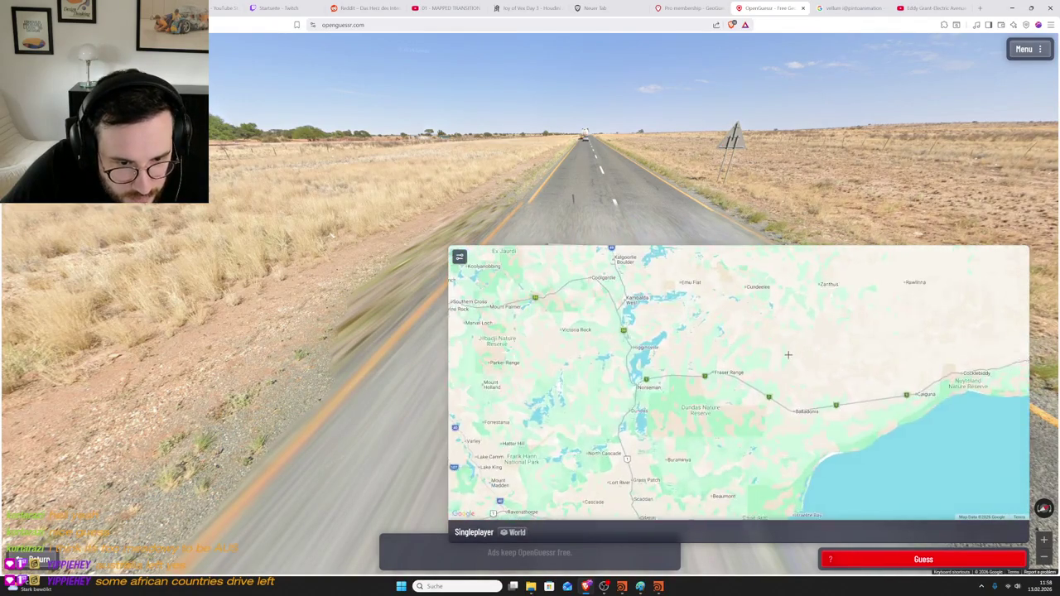
scroll(792, 354, "down", 2)
mouse_move(869, 365)
left_mouse_down()
mouse_move(662, 364)
mouse_move(745, 368)
left_mouse_up()
scroll(765, 367, "up", 1)
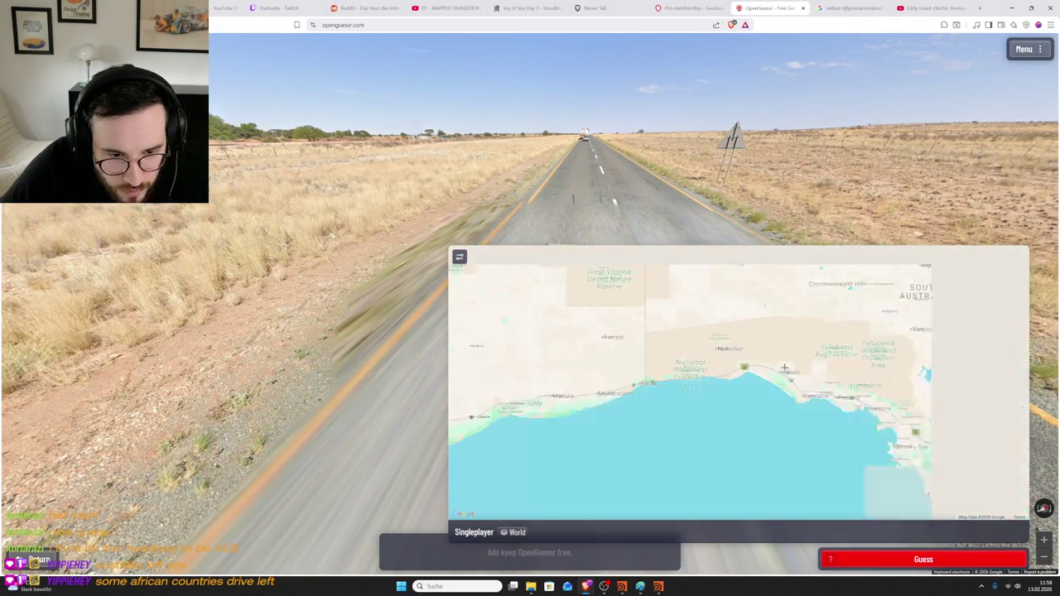
left_click(998, 370)
mouse_move(998, 471)
left_mouse_down()
mouse_move(875, 456)
mouse_move(681, 353)
left_mouse_up()
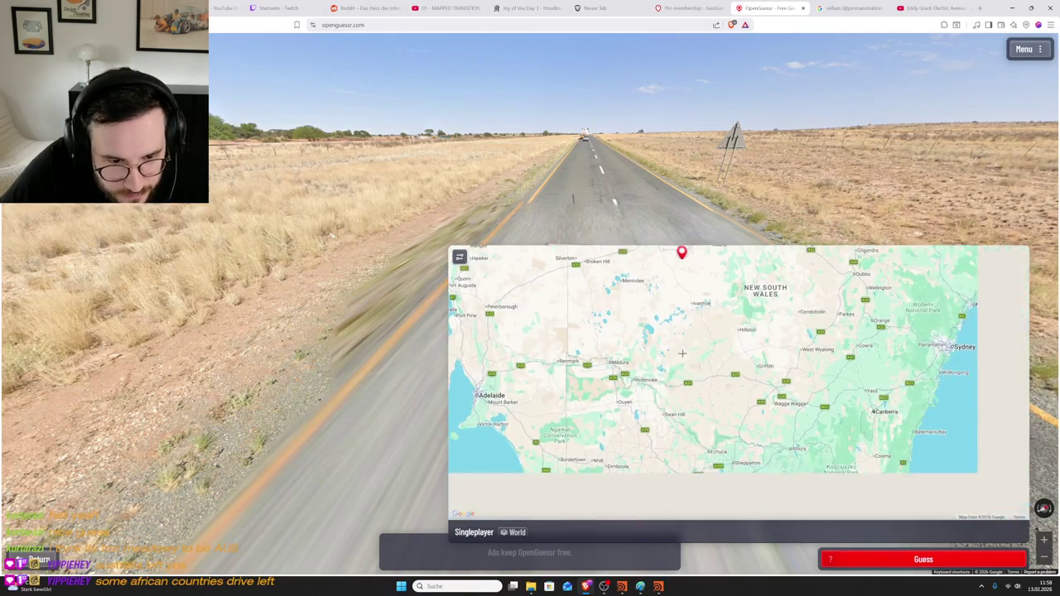
- Pan the minimap across New South Wales, Victoria and Queensland around the Wilcannia guess pin
left_click_drag(652, 416, 580, 372)
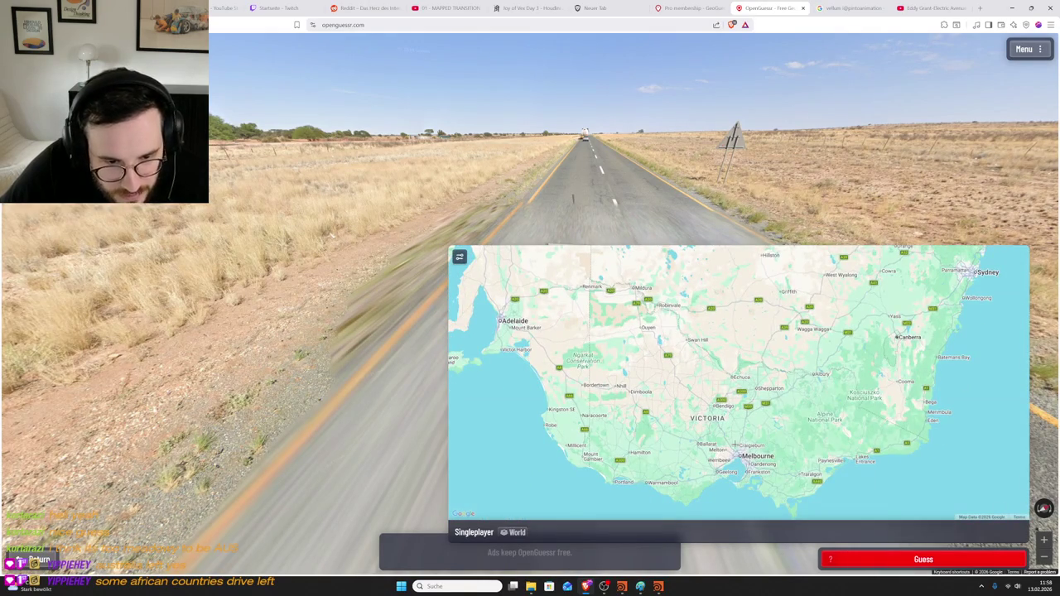
left_click_drag(787, 415, 718, 379)
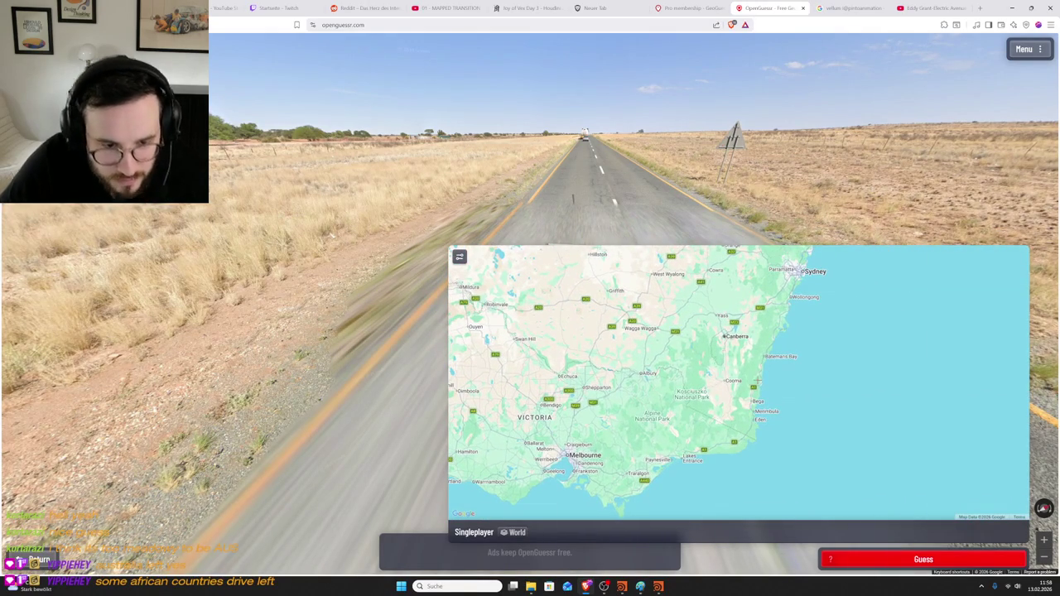
left_click_drag(728, 273, 737, 398)
mouse_move(745, 281)
left_mouse_down()
mouse_move(755, 361)
mouse_move(709, 391)
left_mouse_up()
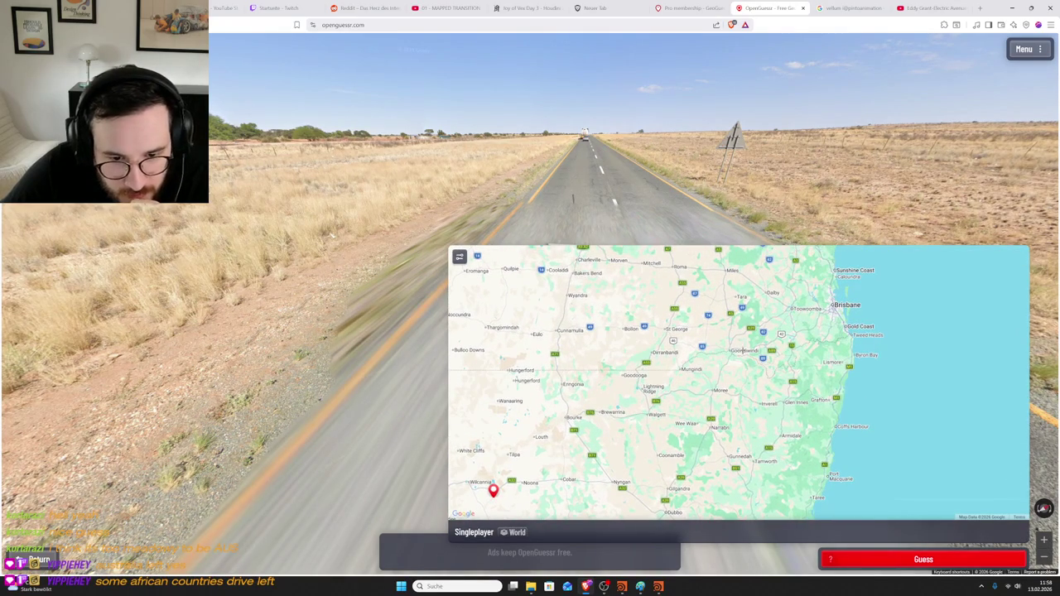
left_click_drag(778, 344, 771, 389)
left_click_drag(716, 326, 714, 340)
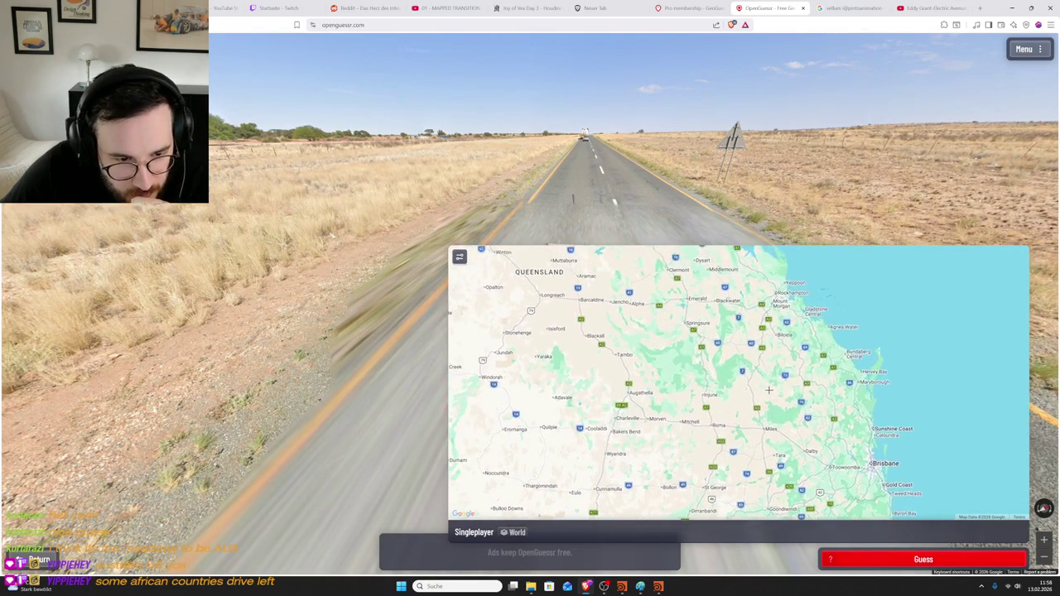
- Survey northern Queensland, then move the map west to the Northern Territory and Kimberley
scroll(733, 362, "up", 1)
scroll(728, 359, "down", 1)
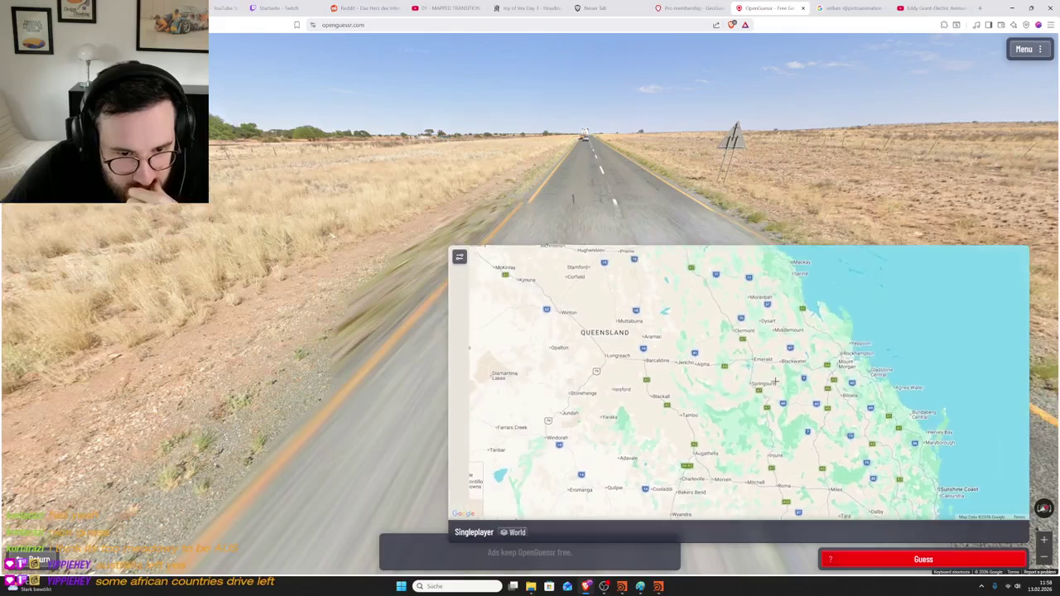
mouse_move(723, 355)
left_mouse_down()
mouse_move(869, 326)
mouse_move(1018, 364)
left_mouse_up()
mouse_move(488, 347)
left_mouse_down()
mouse_move(629, 379)
mouse_move(699, 337)
left_mouse_up()
scroll(630, 379, "up", 2)
scroll(637, 377, "down", 2)
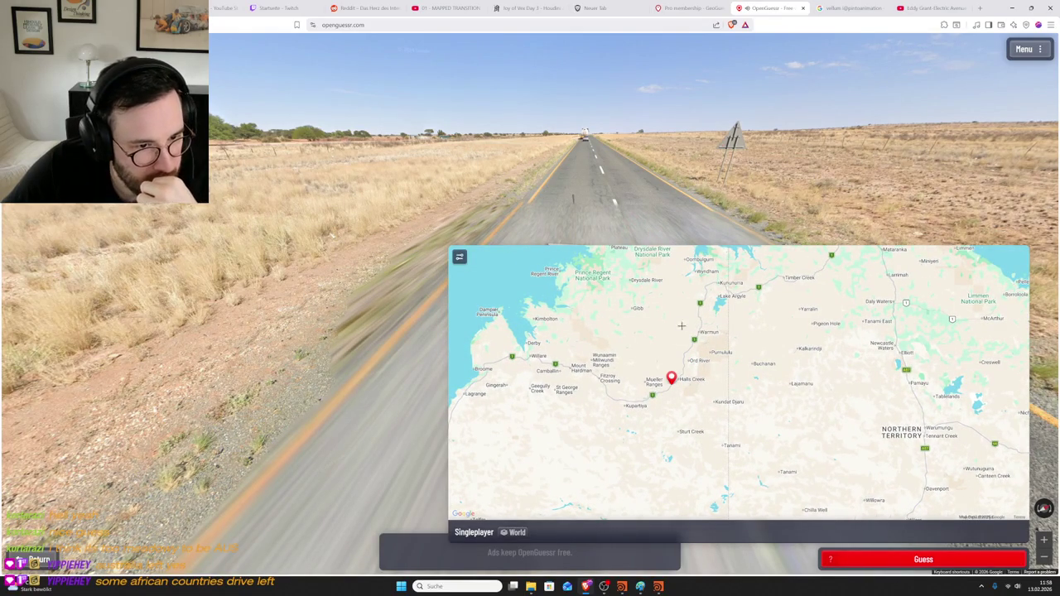
- Pan from the Kimberley down to central Western Australia
left_click_drag(665, 370, 659, 420)
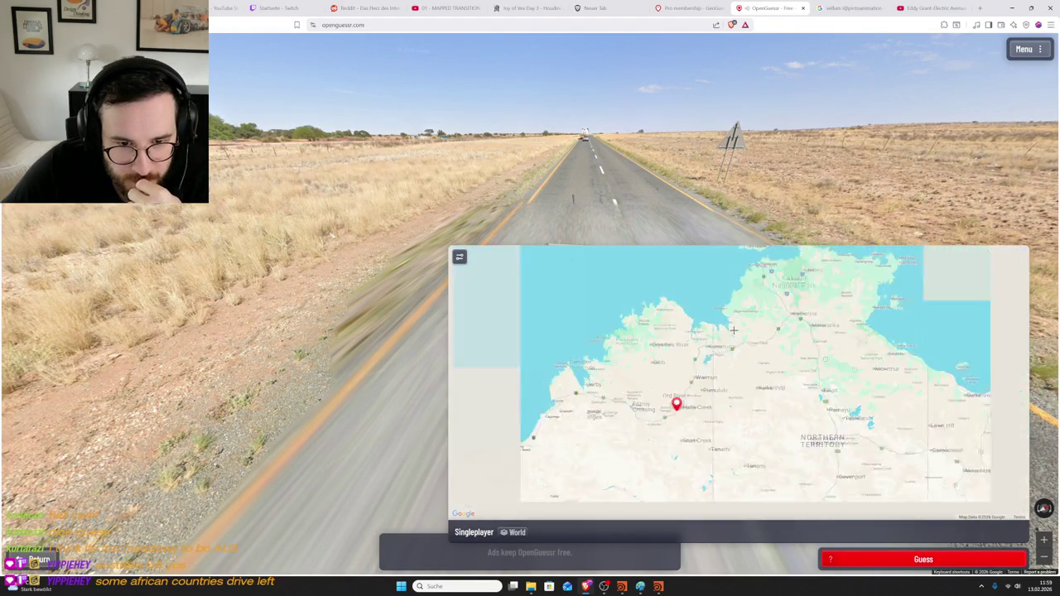
scroll(751, 324, "down", 1)
left_click_drag(646, 472, 886, 310)
left_click_drag(629, 488, 720, 348)
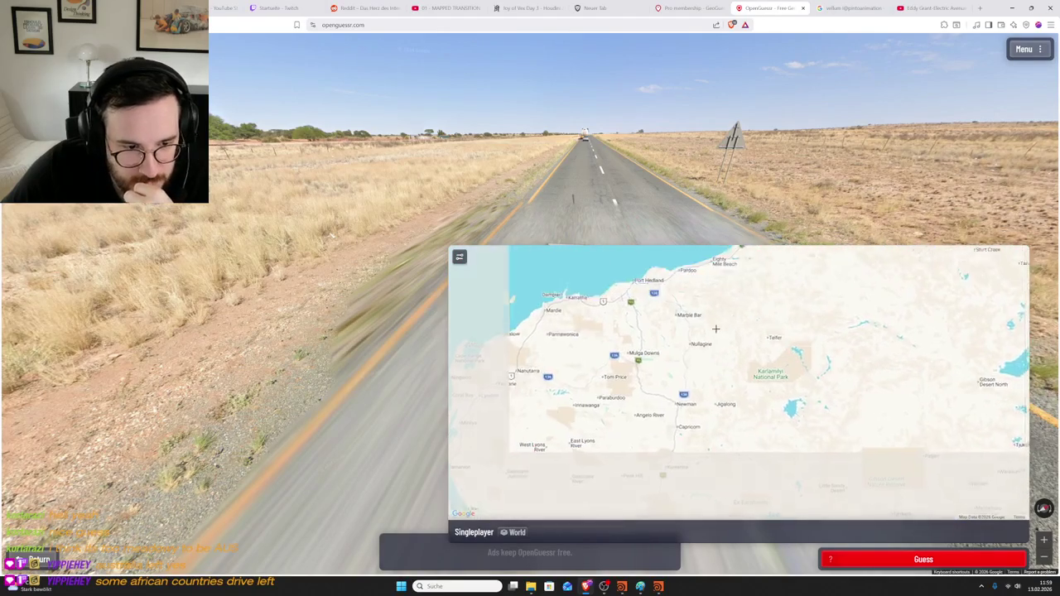
left_click_drag(621, 451, 709, 321)
- Survey Perth and the Western Australian south coast
left_click_drag(704, 430, 688, 298)
scroll(666, 348, "down", 1)
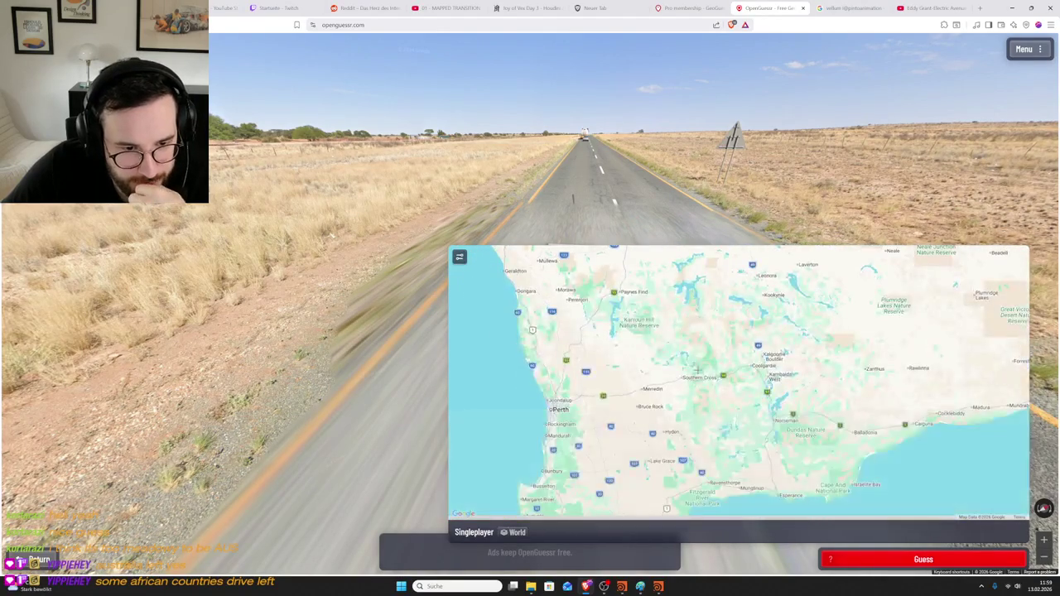
left_click_drag(663, 464, 666, 327)
scroll(621, 378, "up", 1)
scroll(621, 378, "up", 1)
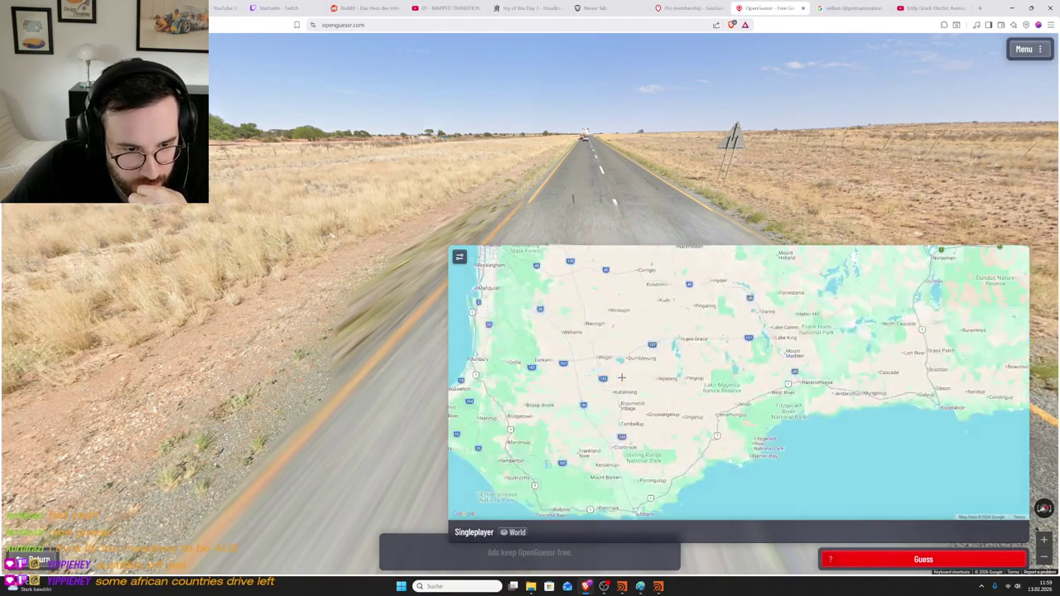
scroll(621, 377, "down", 1)
scroll(612, 380, "down", 2)
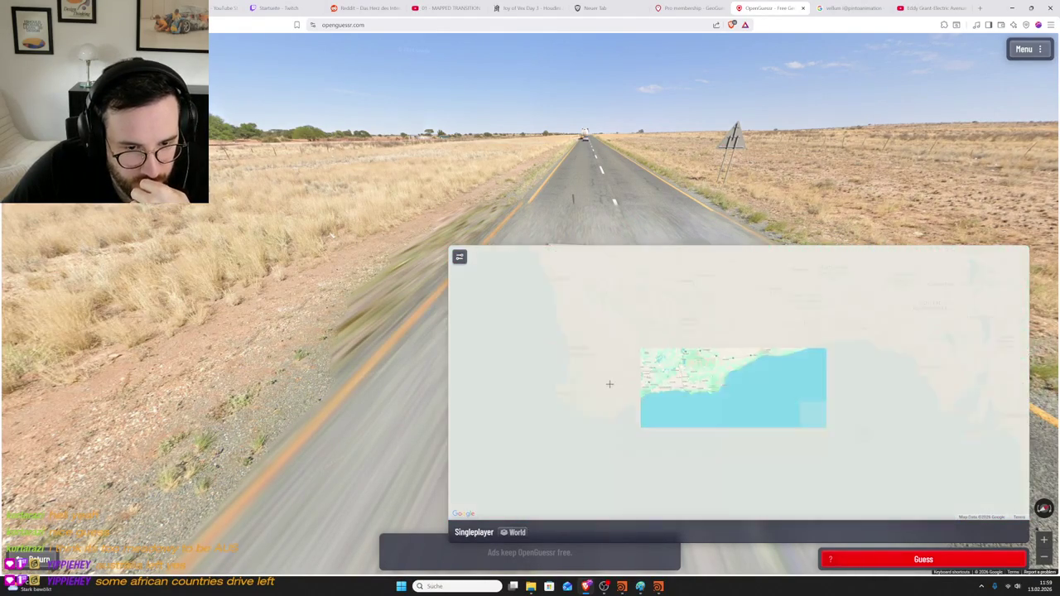
scroll(915, 418, "up", 1)
- Place a guess near Port Augusta, move it to northern Western Australia and submit
left_click(779, 327)
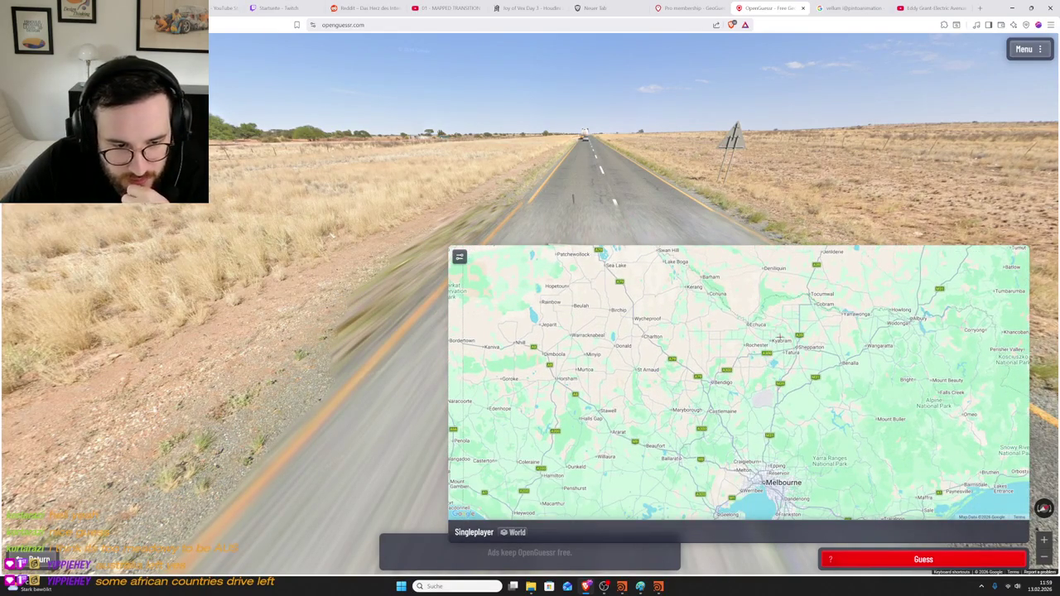
left_click_drag(839, 331, 799, 386)
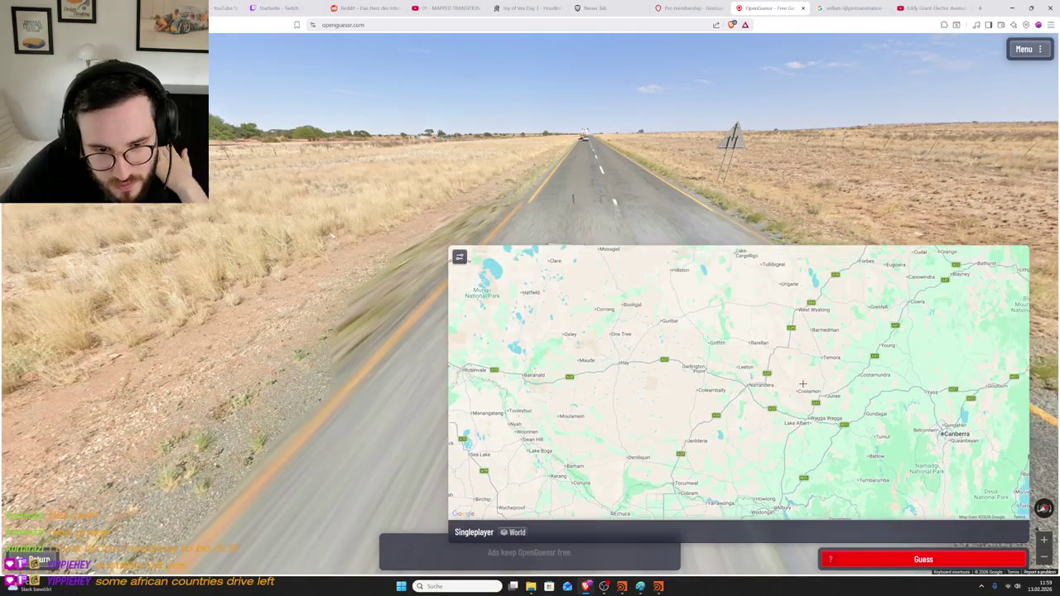
scroll(803, 384, "up", 2)
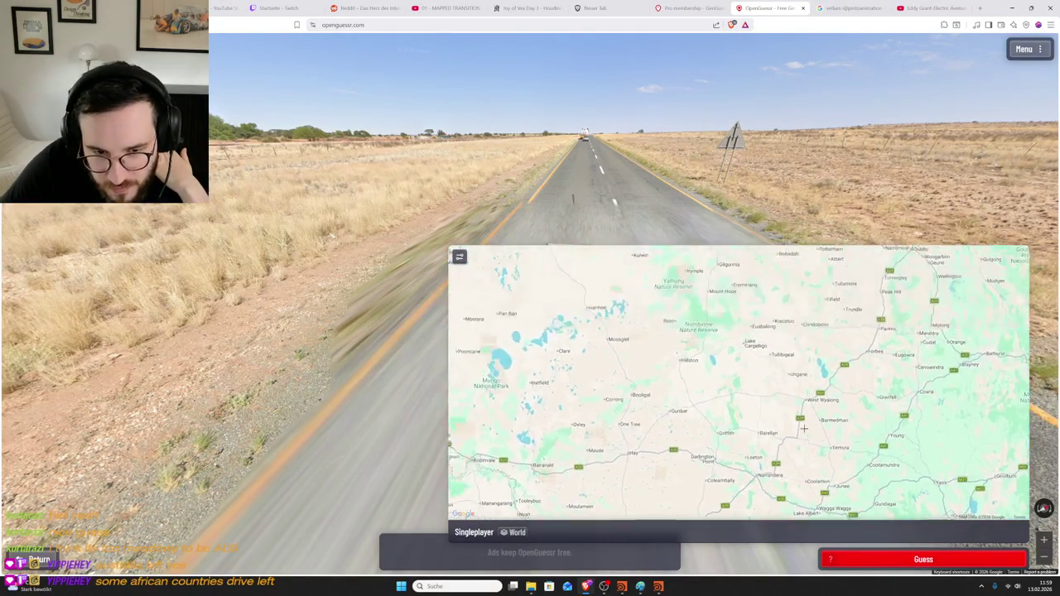
scroll(807, 429, "down", 4)
left_click(660, 378)
scroll(724, 424, "down", 2)
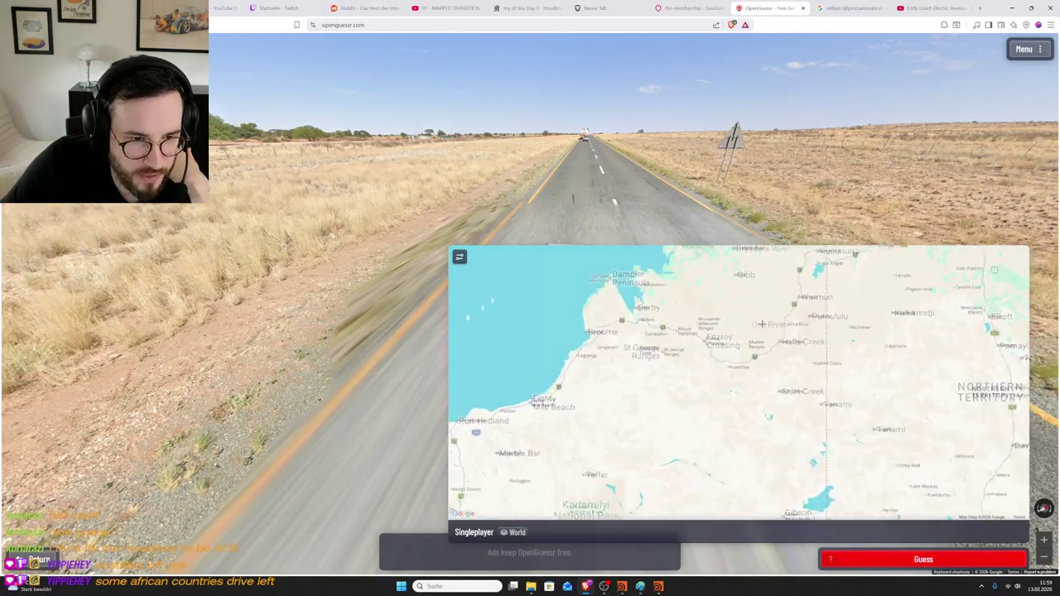
key("space")
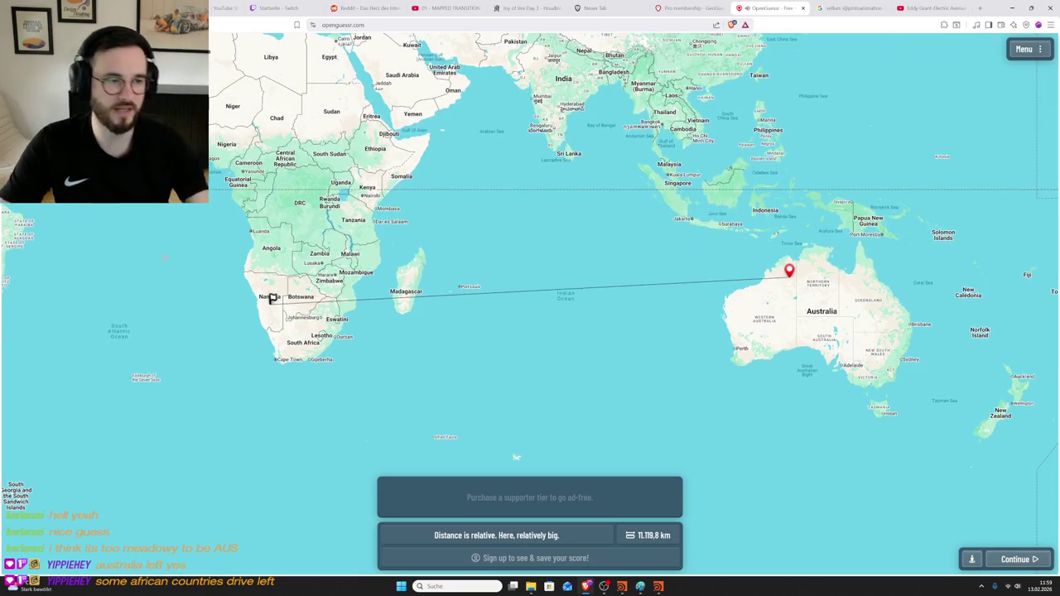
- Zoom the result map to see the 11,119.8 km line to Namibia
scroll(275, 296, "up", 2)
scroll(276, 302, "up", 3)
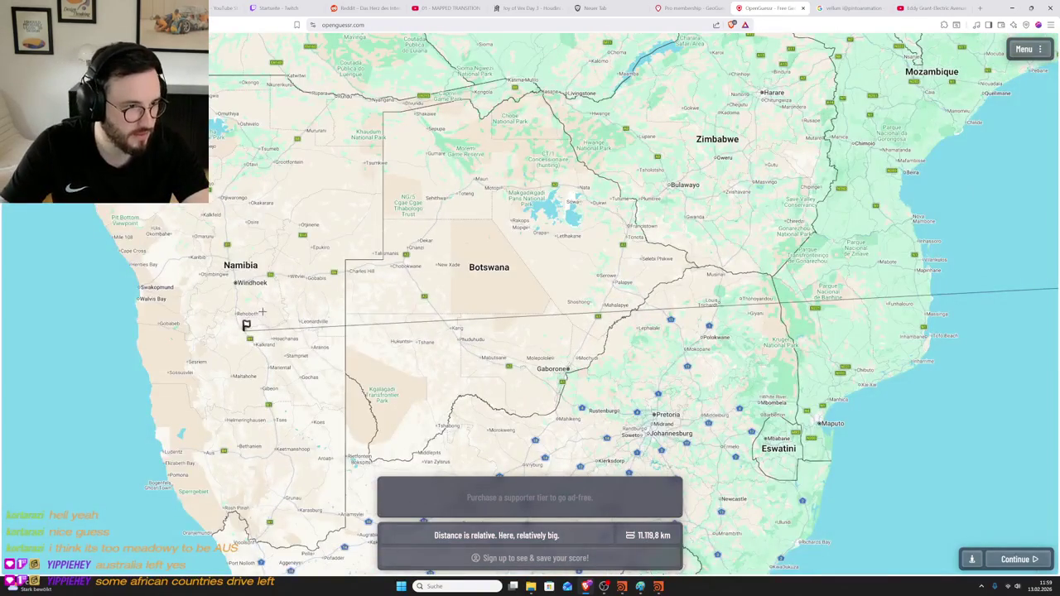
scroll(261, 312, "down", 3)
scroll(260, 318, "down", 2)
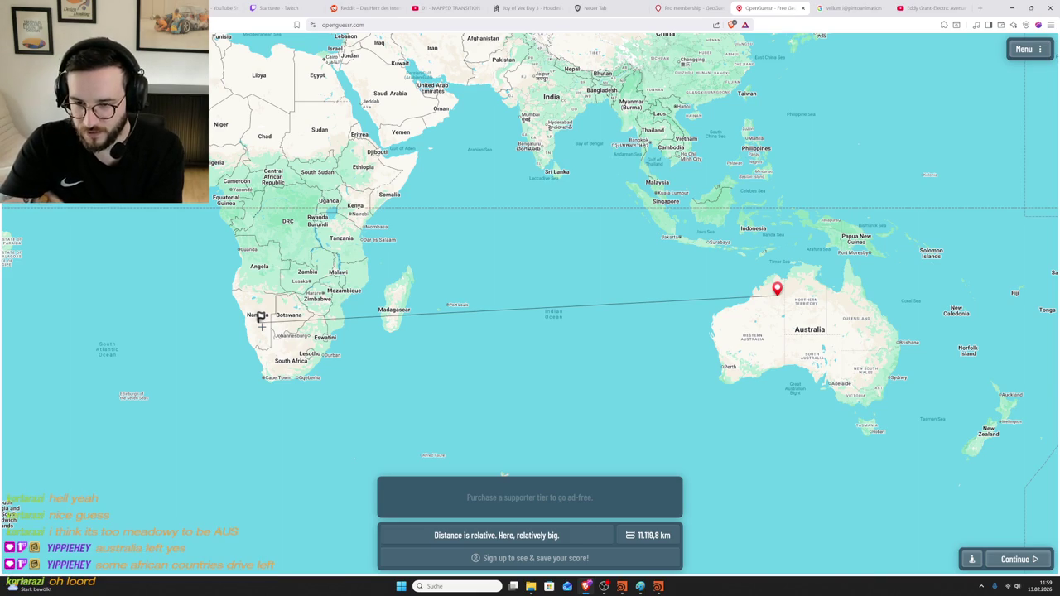
scroll(646, 307, "down", 2)
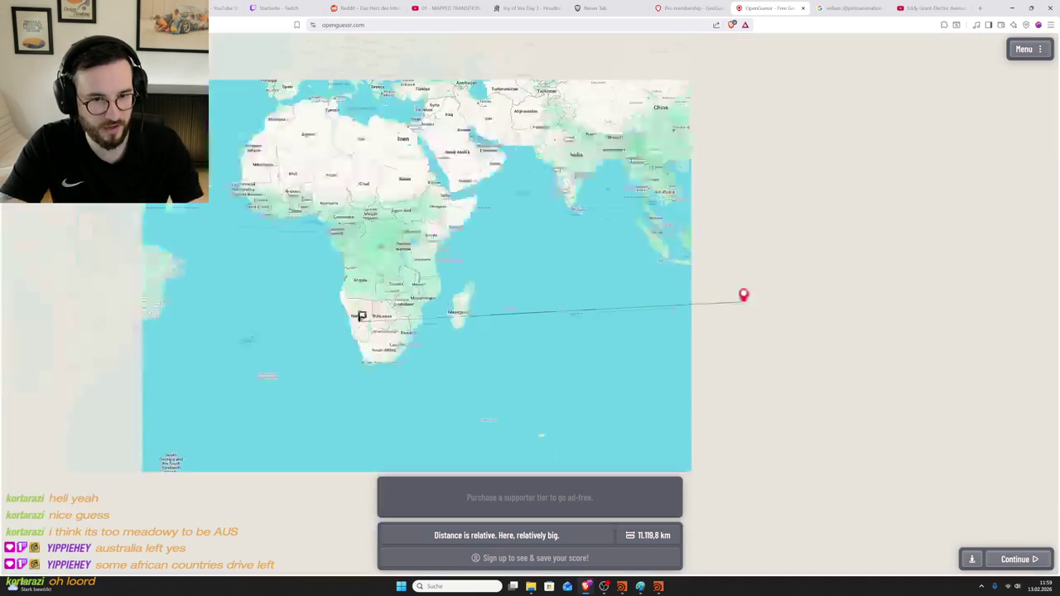
scroll(578, 310, "up", 2)
scroll(563, 308, "up", 2)
scroll(494, 313, "down", 1)
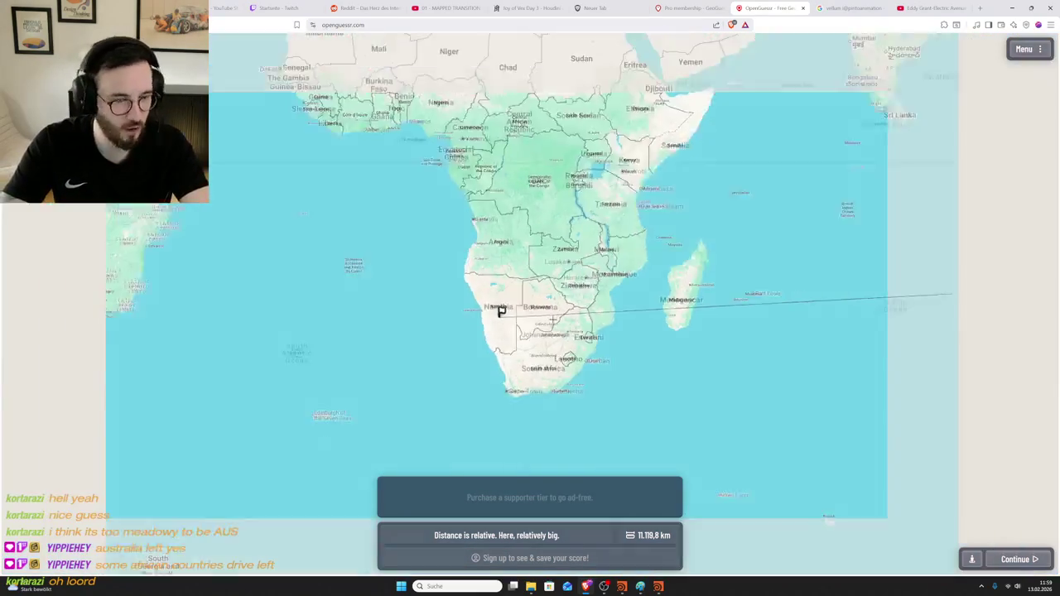
scroll(497, 308, "down", 2)
- Return to Houdini and play the grass animation in the render view
scroll(534, 315, "down", 1)
left_click_drag(540, 324, 552, 315)
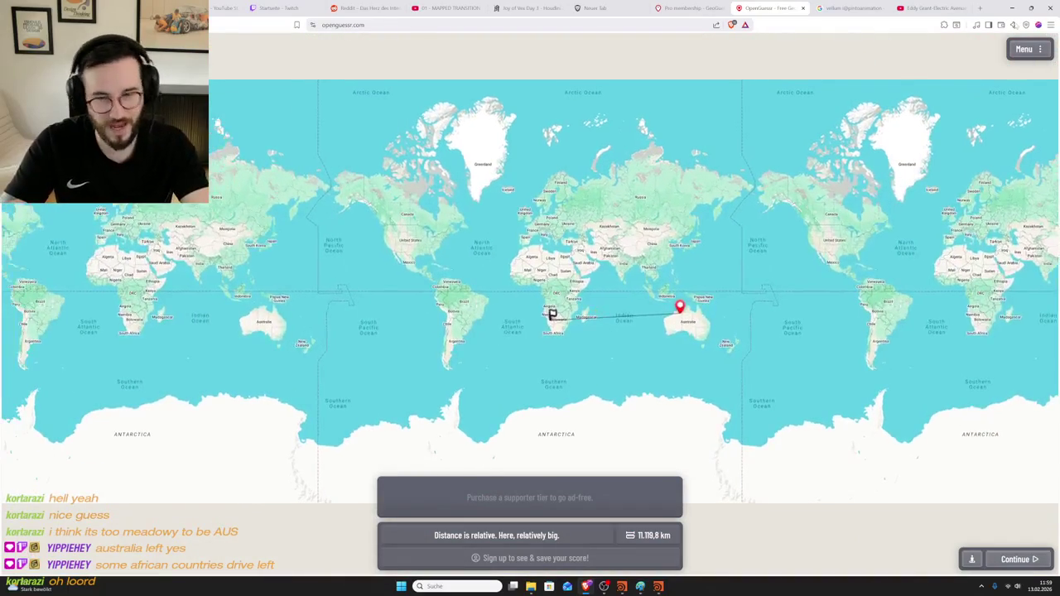
key("alt+Tab")
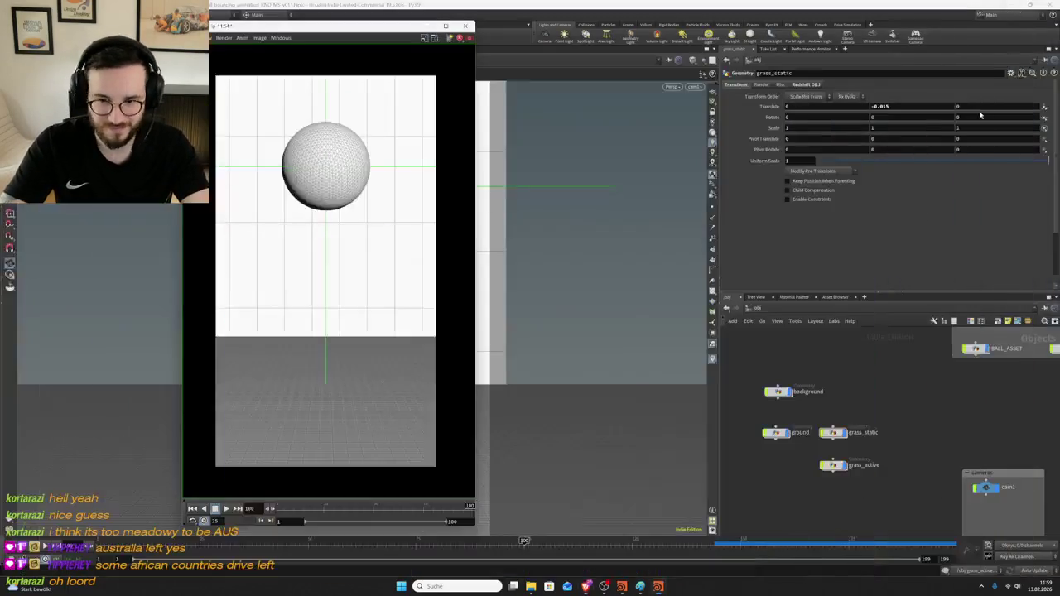
left_click(223, 508)
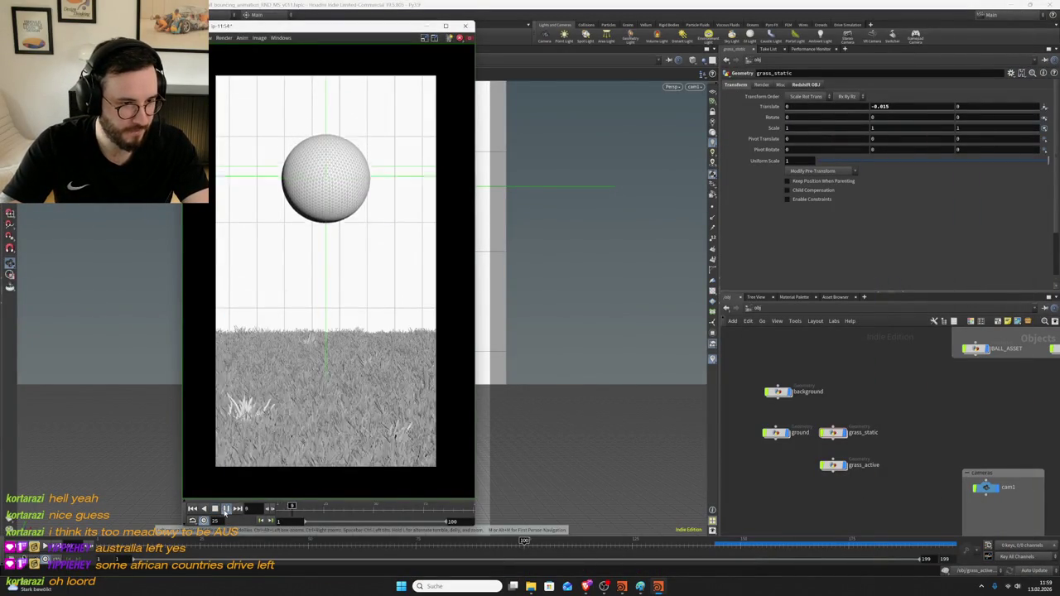
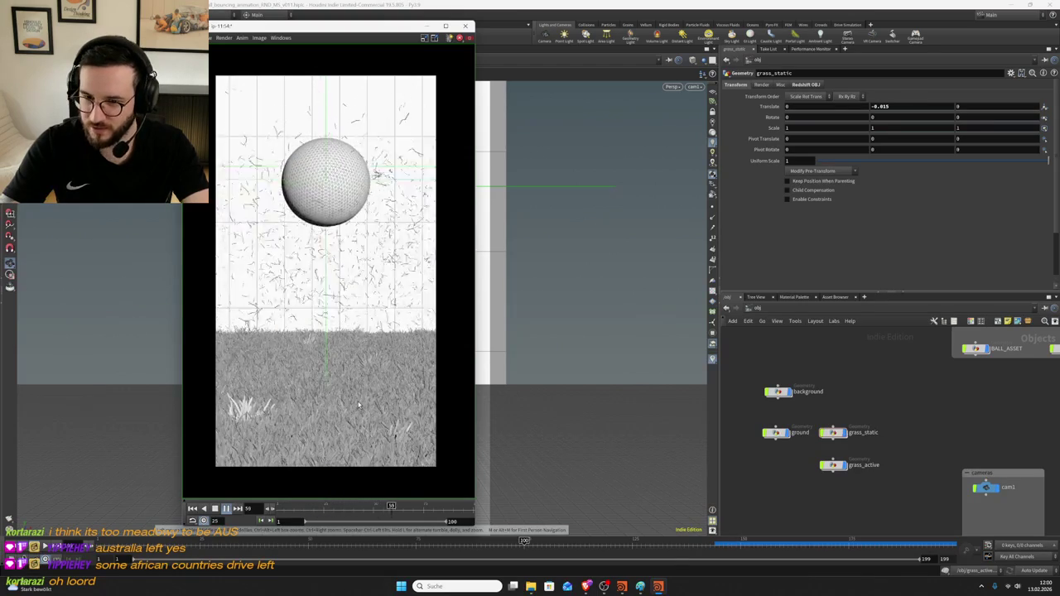
- Stop and close the flipbook preview, then enter the grass_static geometry network
left_click(226, 508)
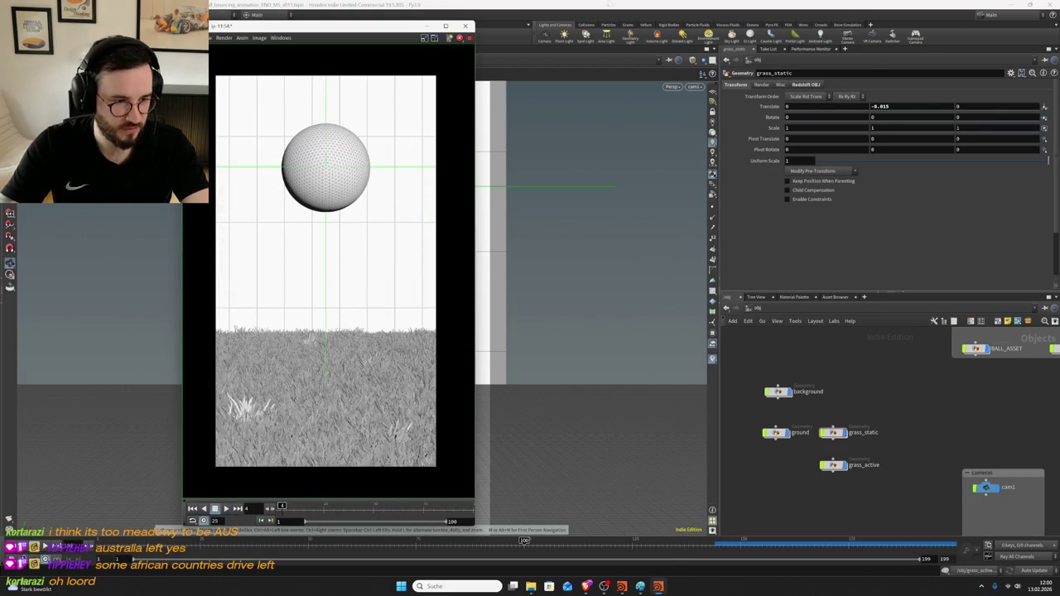
left_click(466, 27)
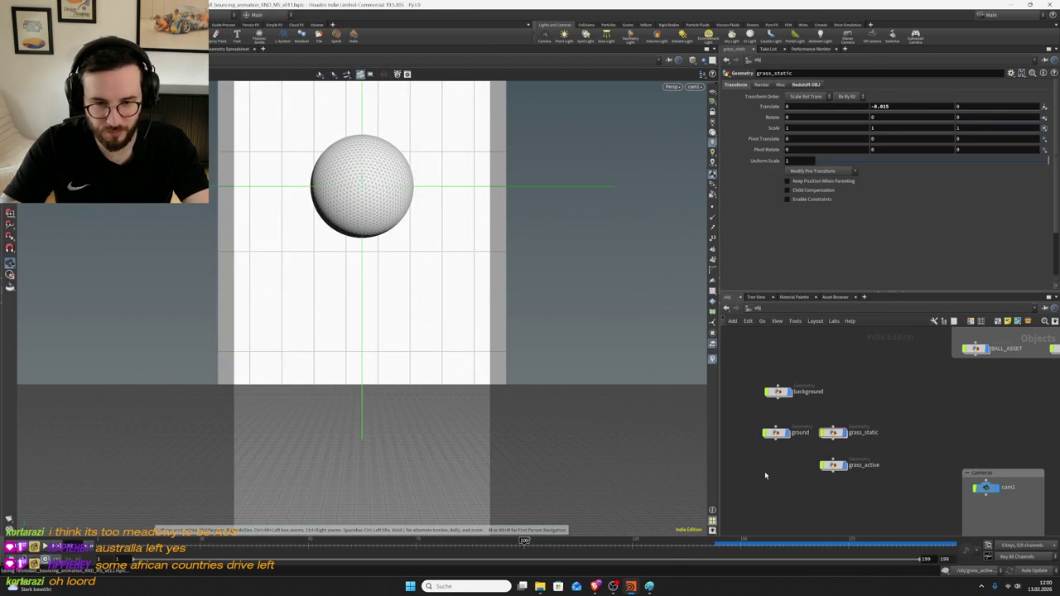
left_click(822, 470)
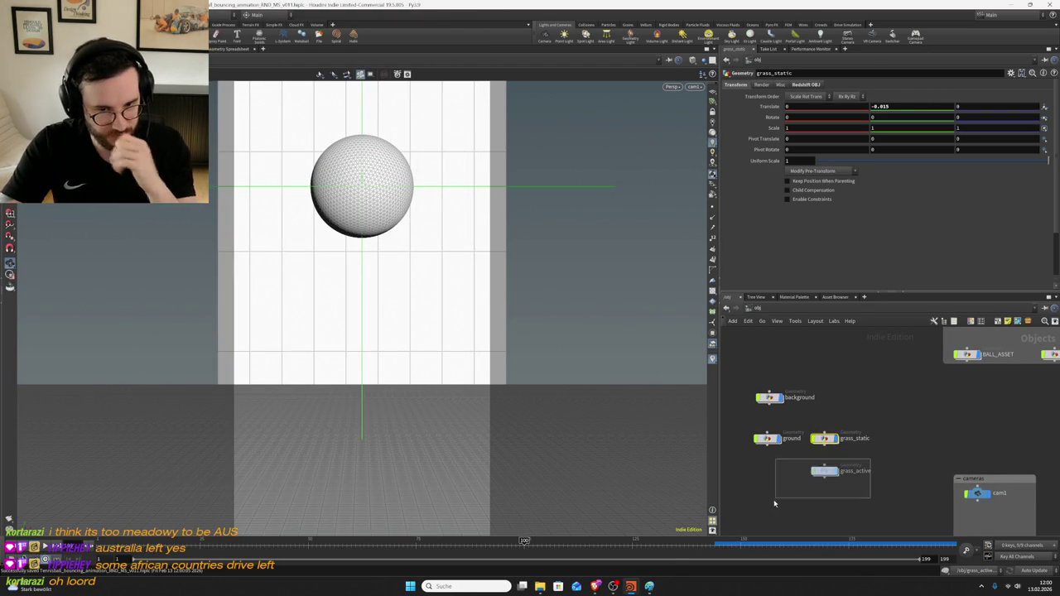
double_click(825, 441)
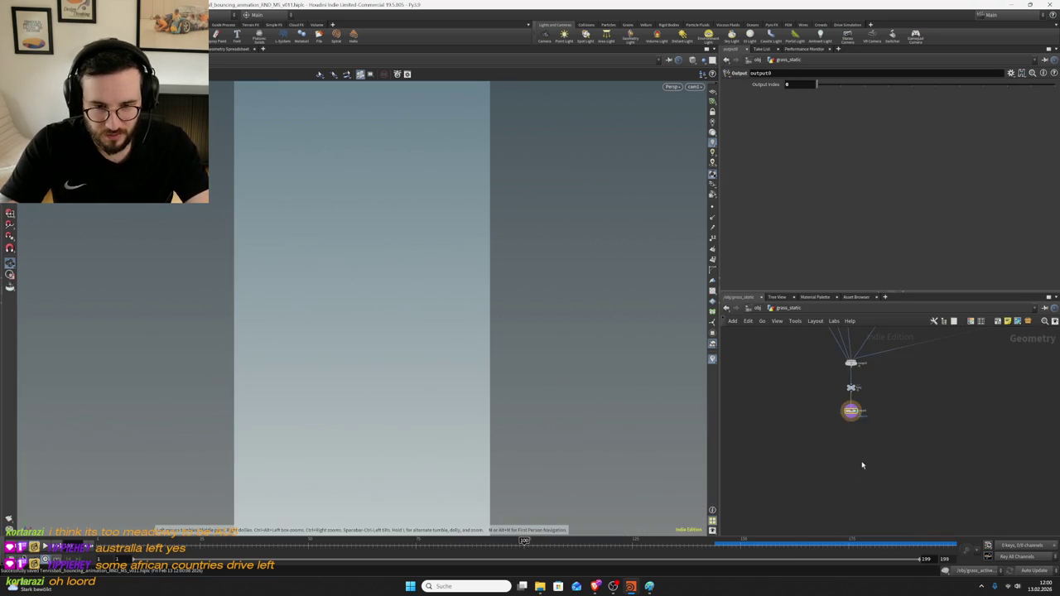
- Display MOPs_Object_Falloff1 and orbit to see the sphere and falloff plane
scroll(828, 371, "up", 3)
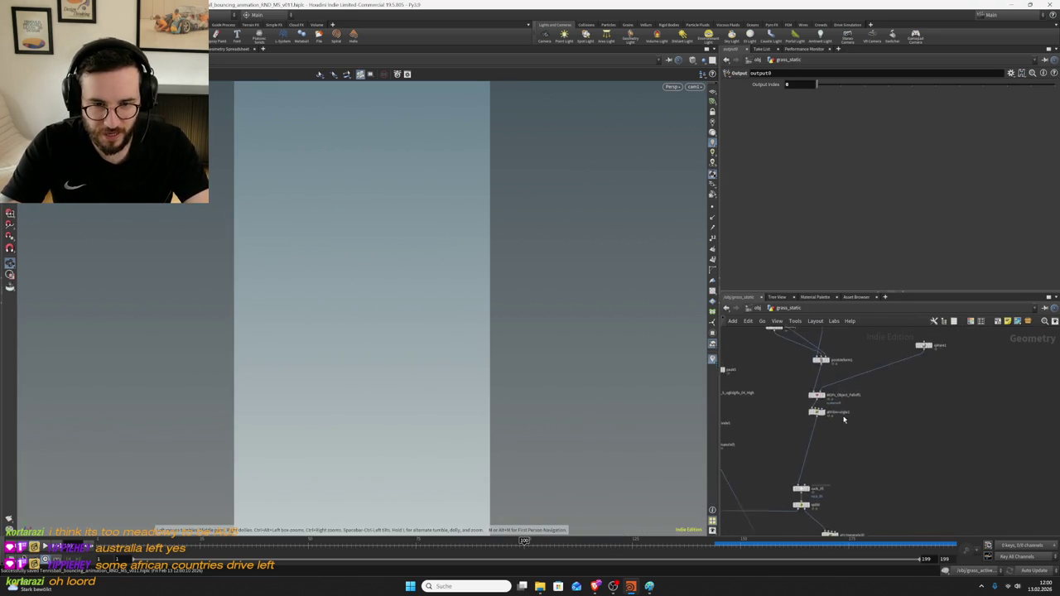
scroll(829, 384, "up", 3)
left_click(813, 390)
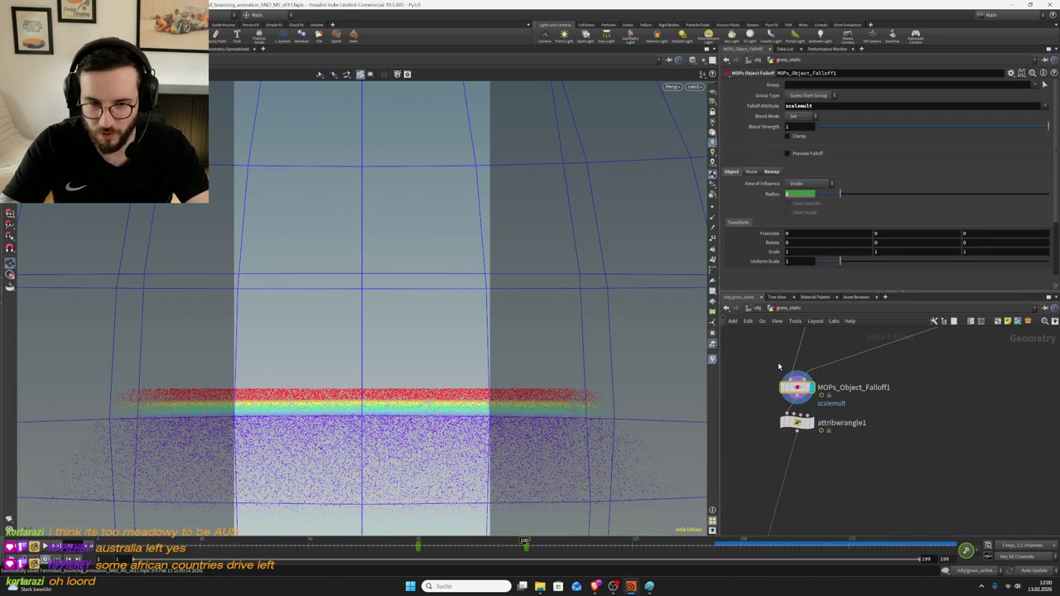
scroll(435, 398, "down", 10)
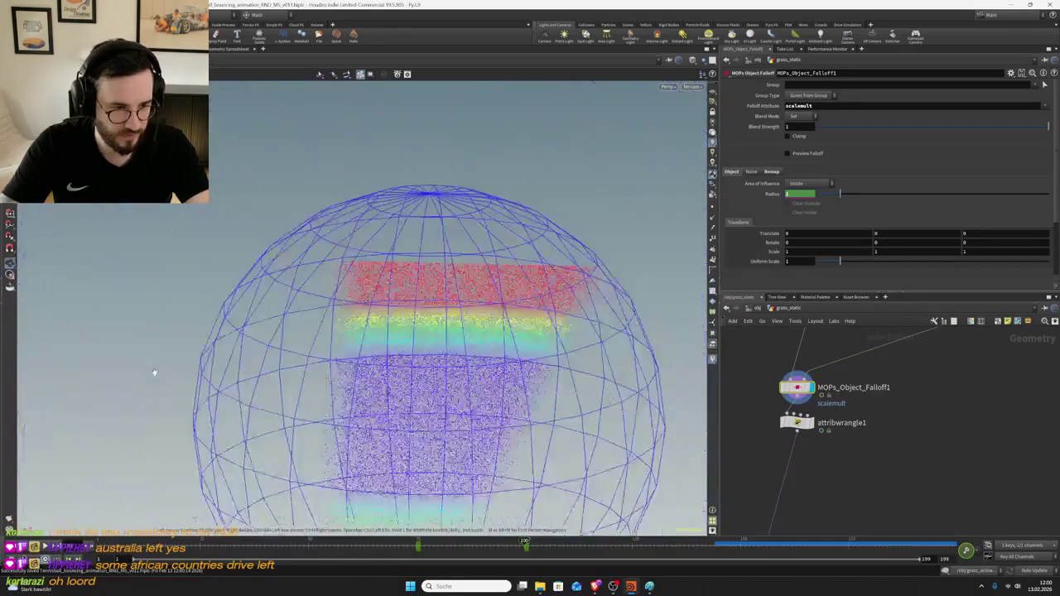
left_click_drag(322, 347, 807, 261)
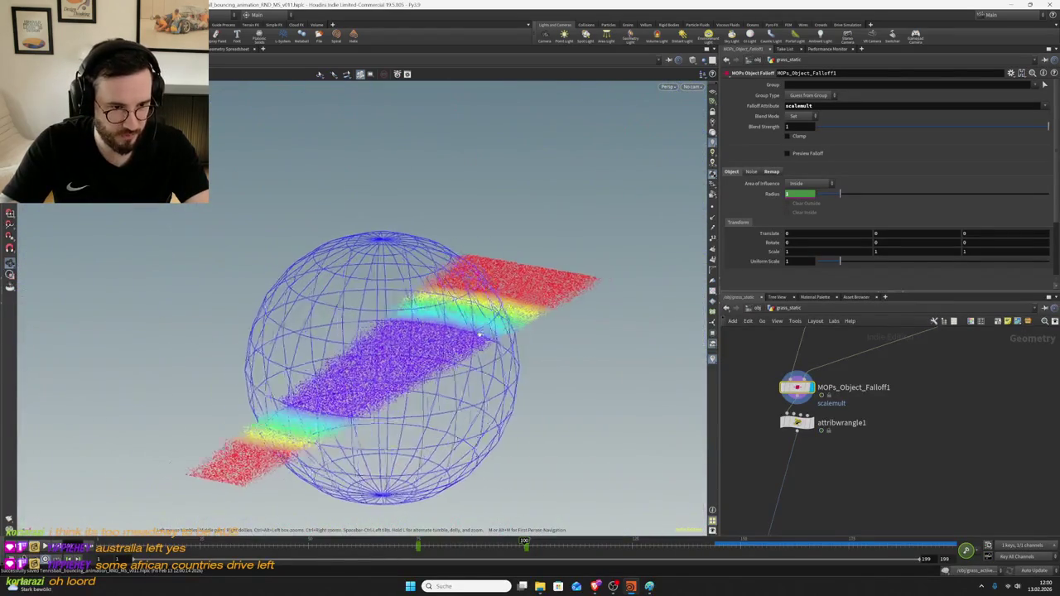
- Set the Accel of the Radius curve's frame-75 key to 0
left_click(768, 196, "shift")
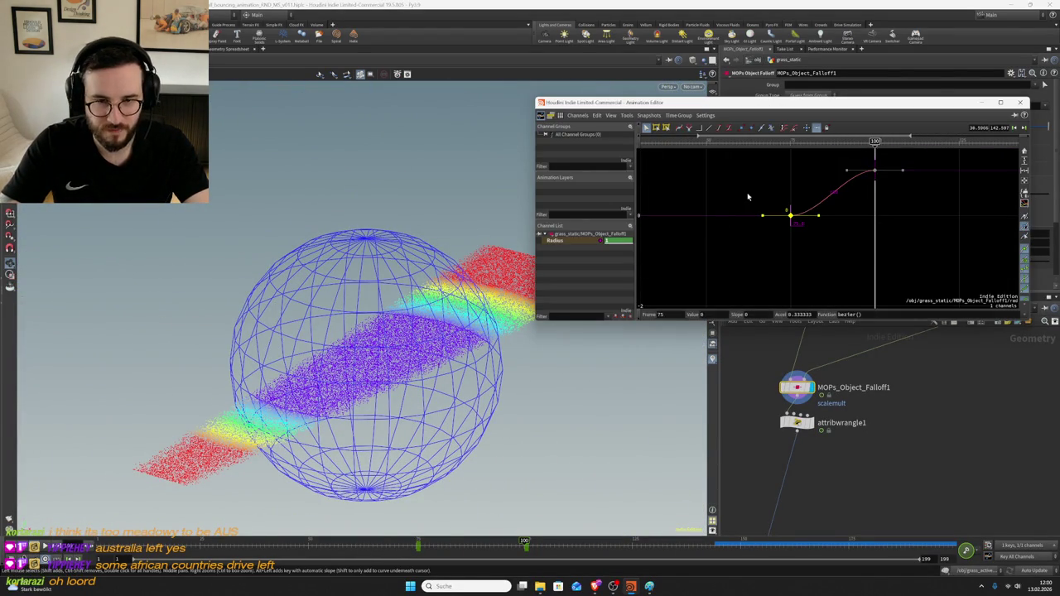
left_click(809, 316)
type("0")
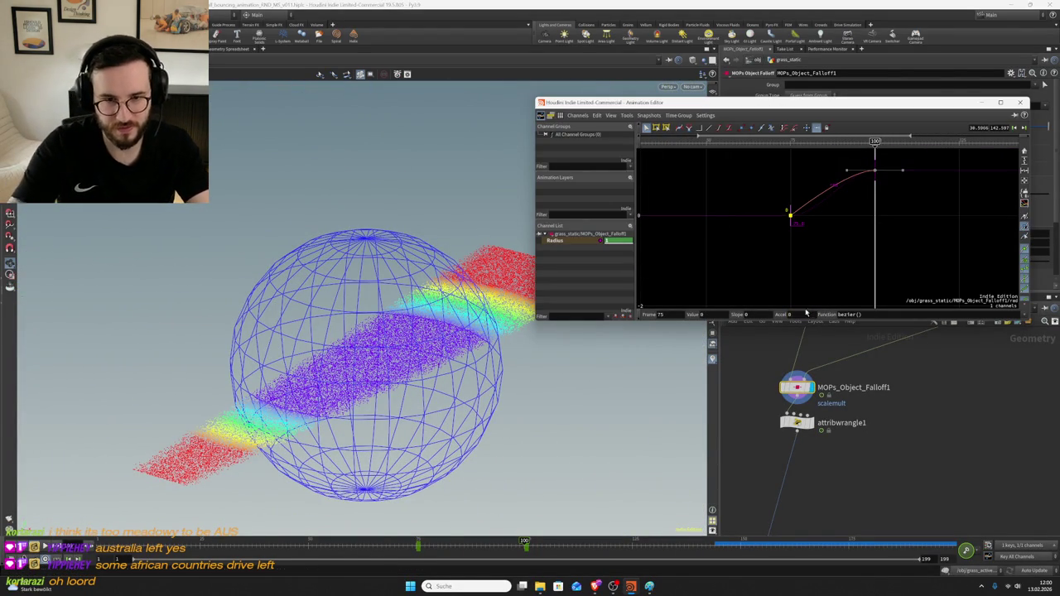
left_click(862, 171)
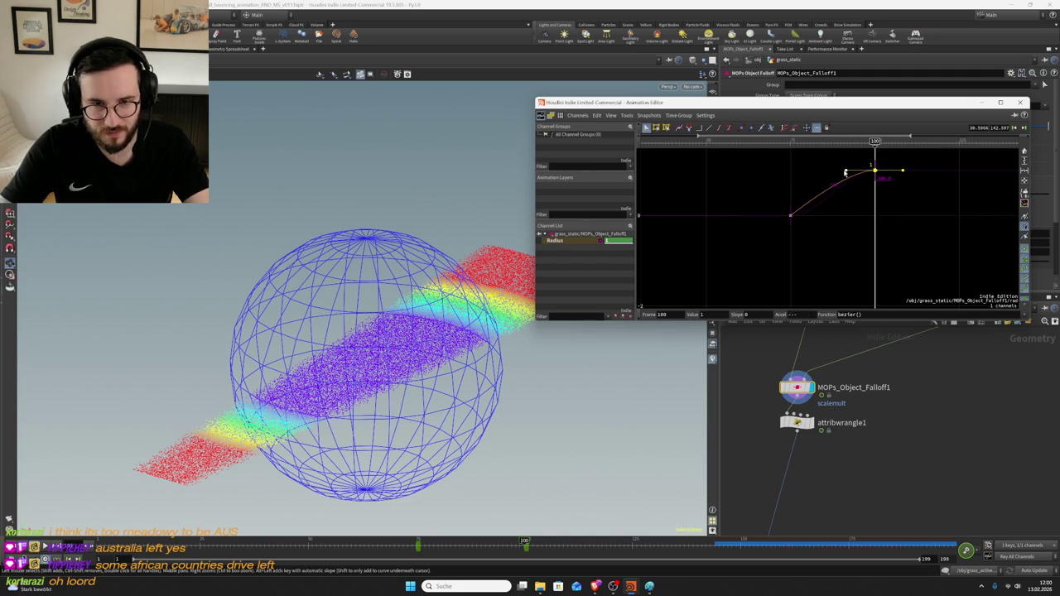
left_click(1020, 102)
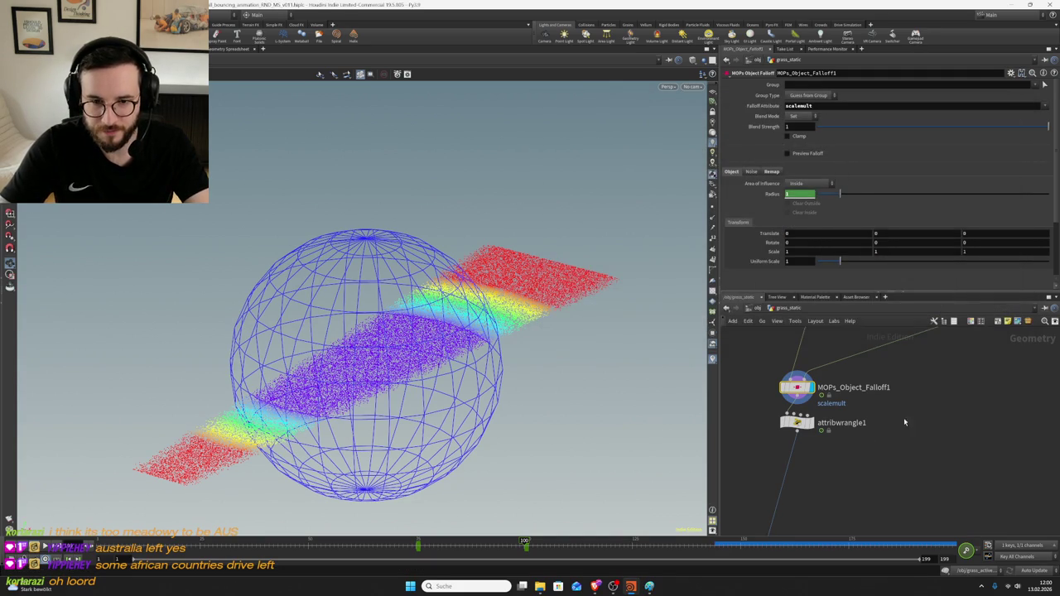
scroll(897, 425, "down", 2)
left_click(961, 369)
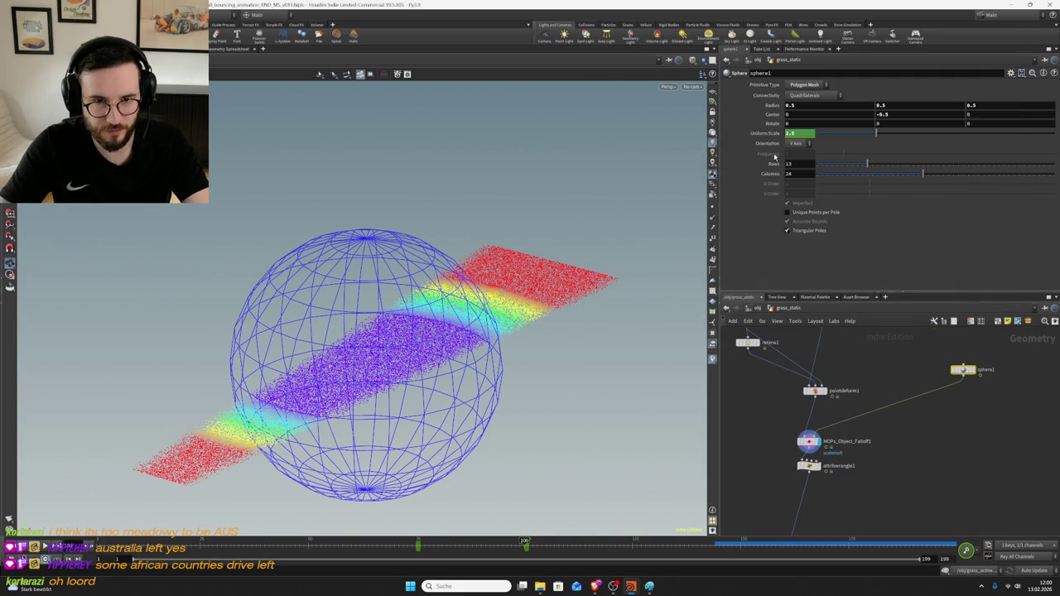
- Remove the easing on sphere1's Uniform Scale key at frame 75 for a sharp start
left_click(774, 138, "shift")
left_click_drag(756, 177, 828, 214)
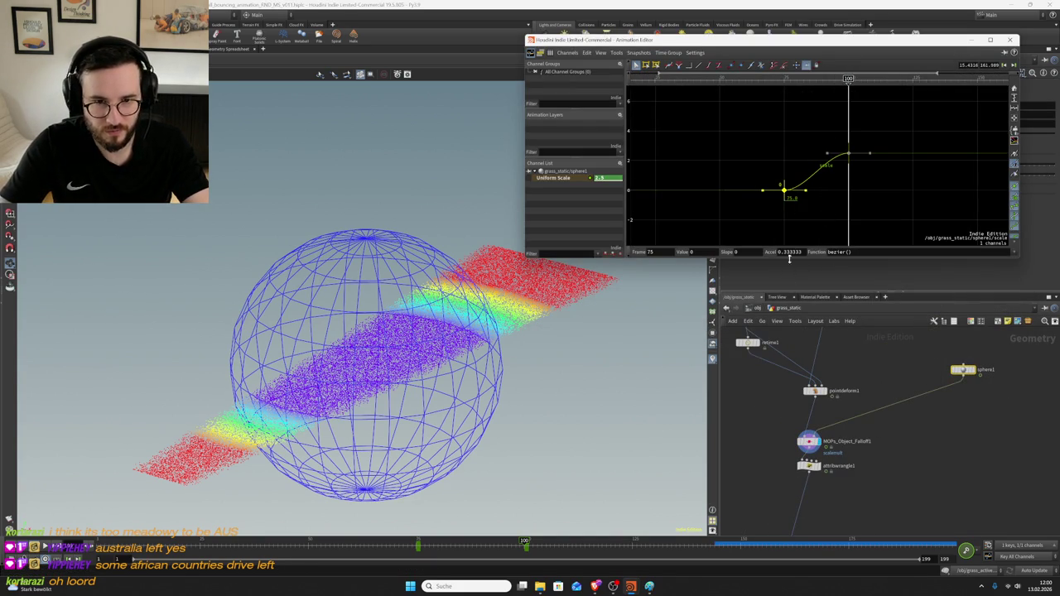
left_click_drag(900, 139, 819, 169)
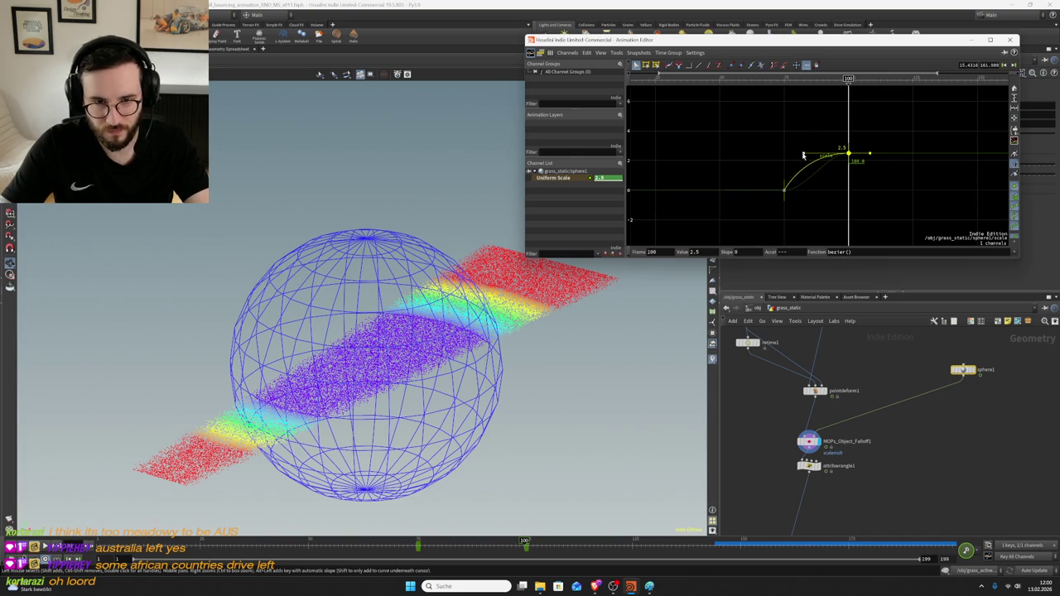
left_click(1010, 40)
- Display the grass_static output0 node and return to the object level
scroll(931, 433, "down", 2)
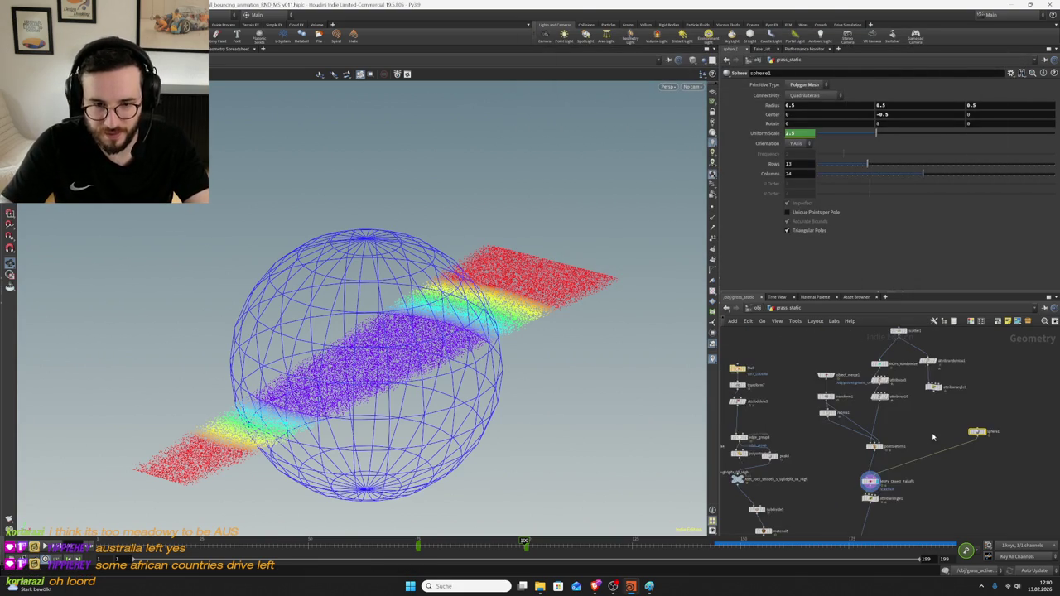
scroll(861, 460, "down", 2)
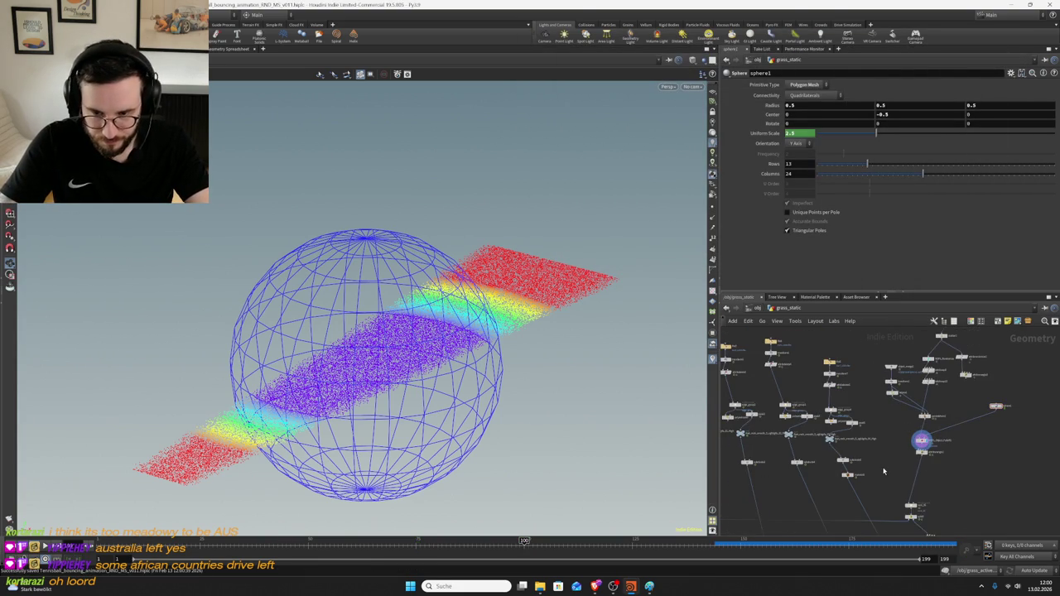
scroll(903, 473, "up", 3)
scroll(922, 472, "up", 3)
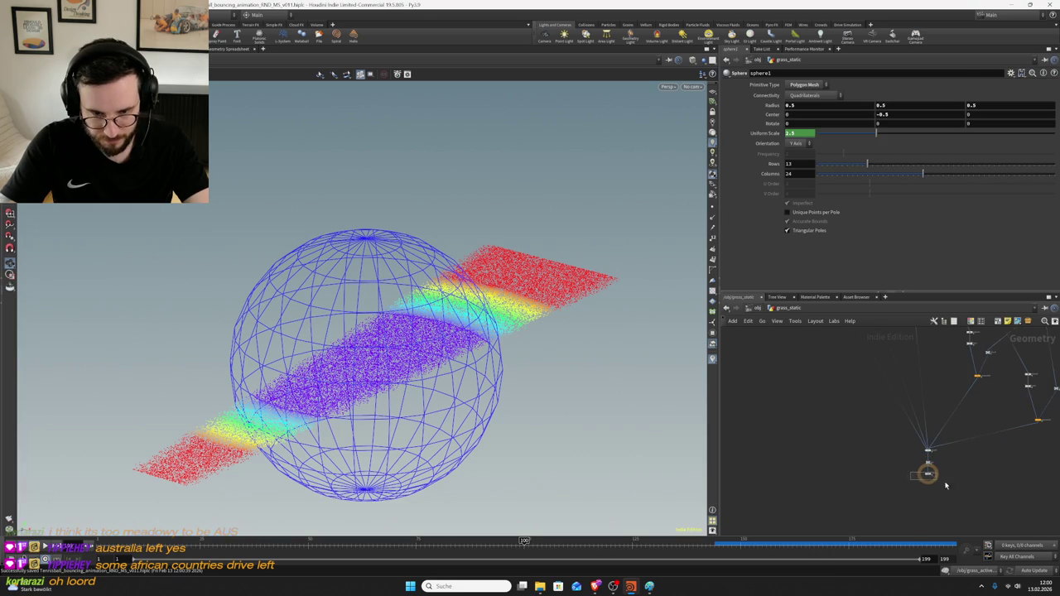
left_click(927, 475)
scroll(928, 470, "up", 2)
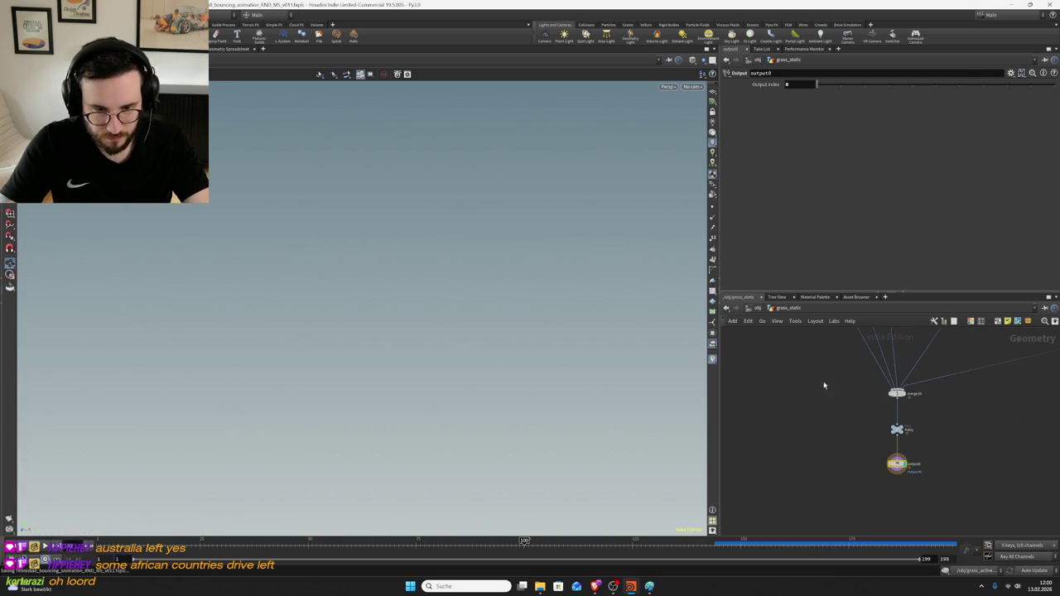
left_click(757, 308)
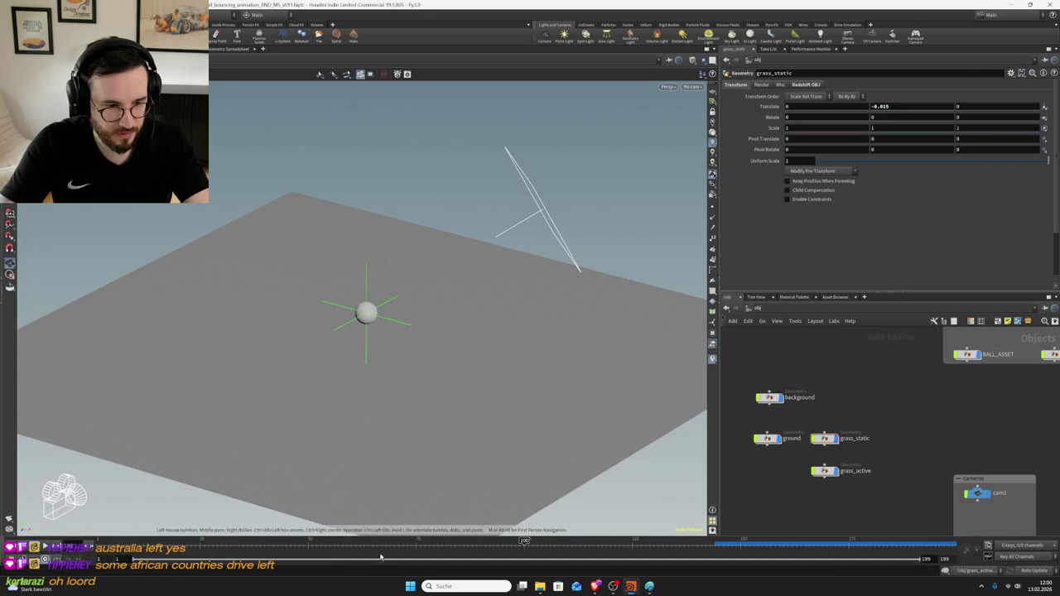
- Render a cam1 flipbook of frames 50–100 and move its window to the middle
left_click(692, 86)
left_click(728, 114)
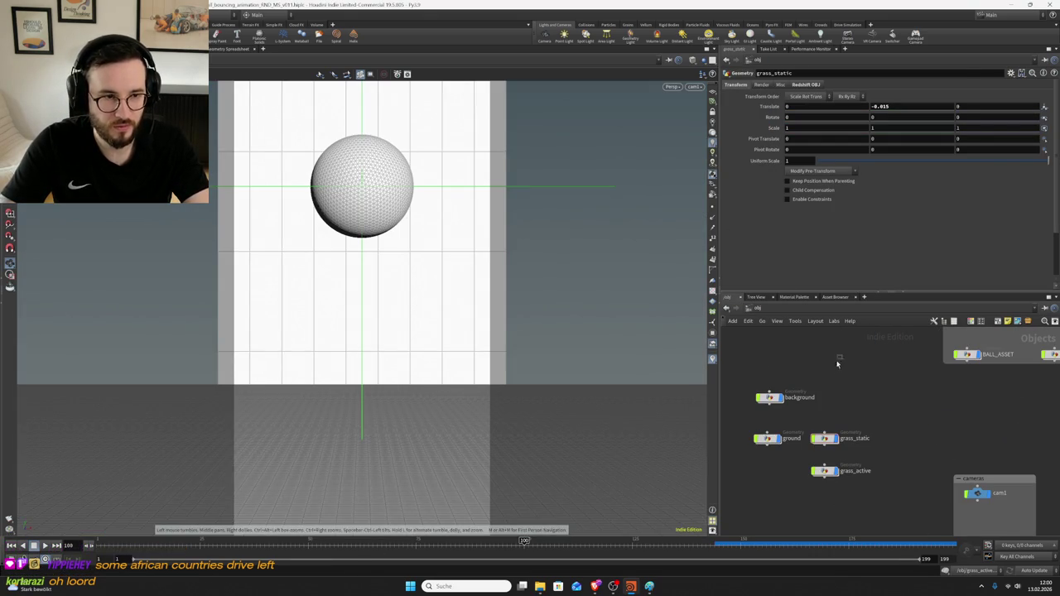
left_click(14, 521)
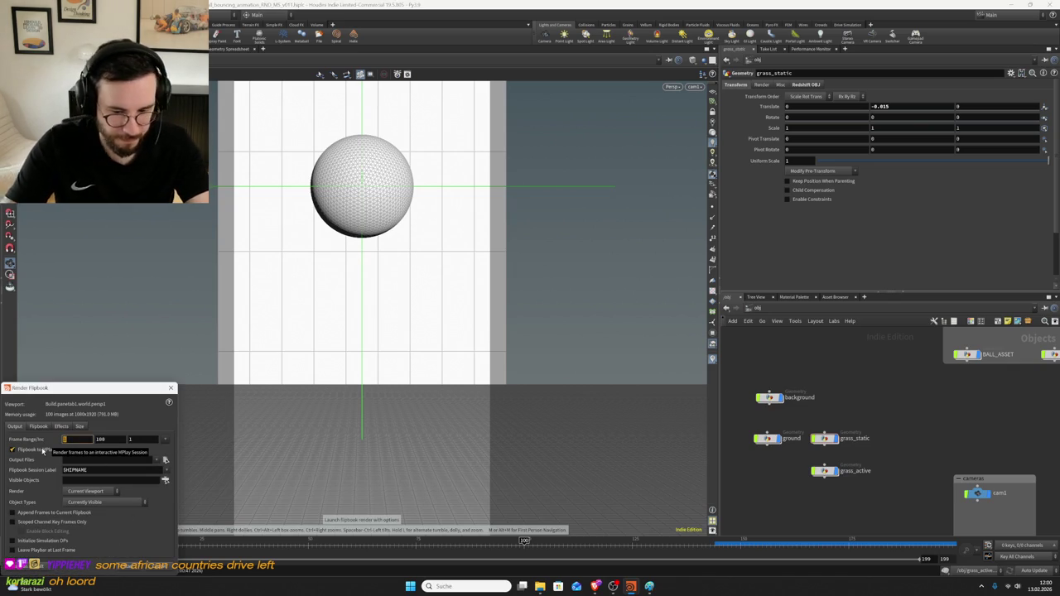
key("Escape")
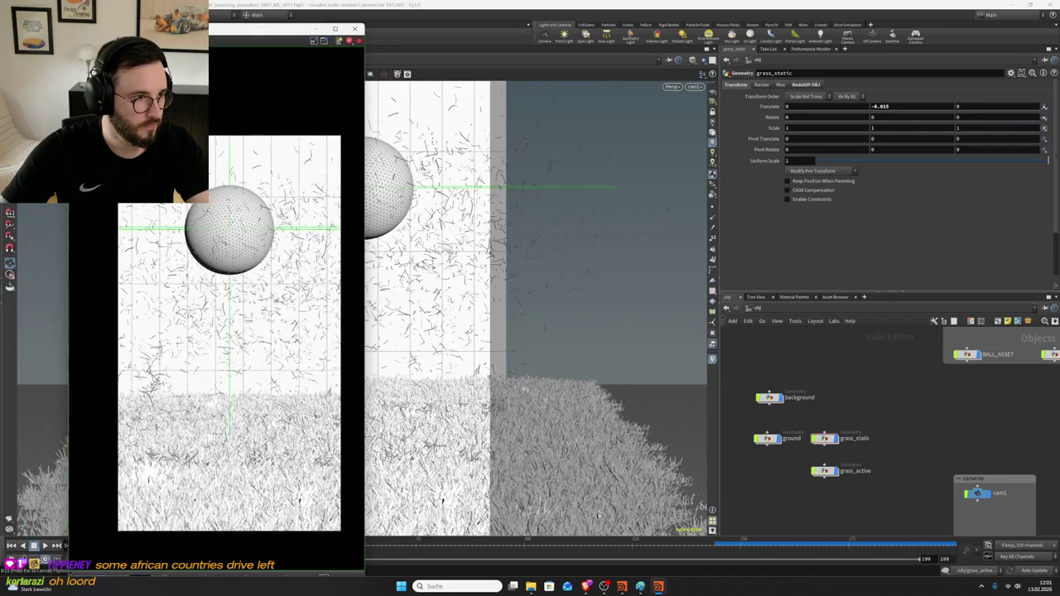
left_click_drag(245, 34, 310, 41)
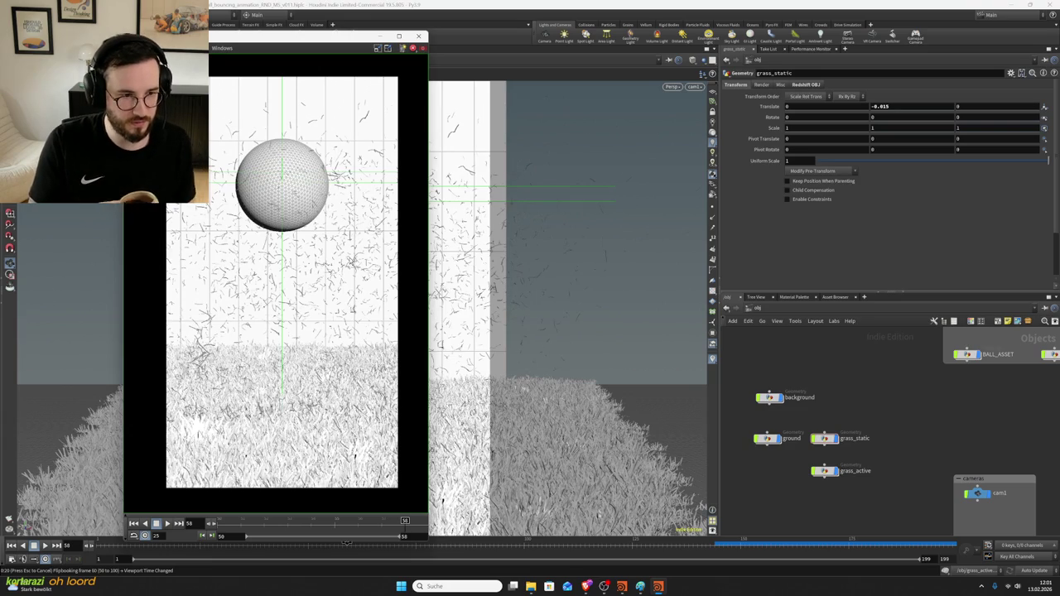
- Switch to OpenGuessr, start a new round and walk a few steps along the road
key("alt+Tab")
left_click(1034, 560)
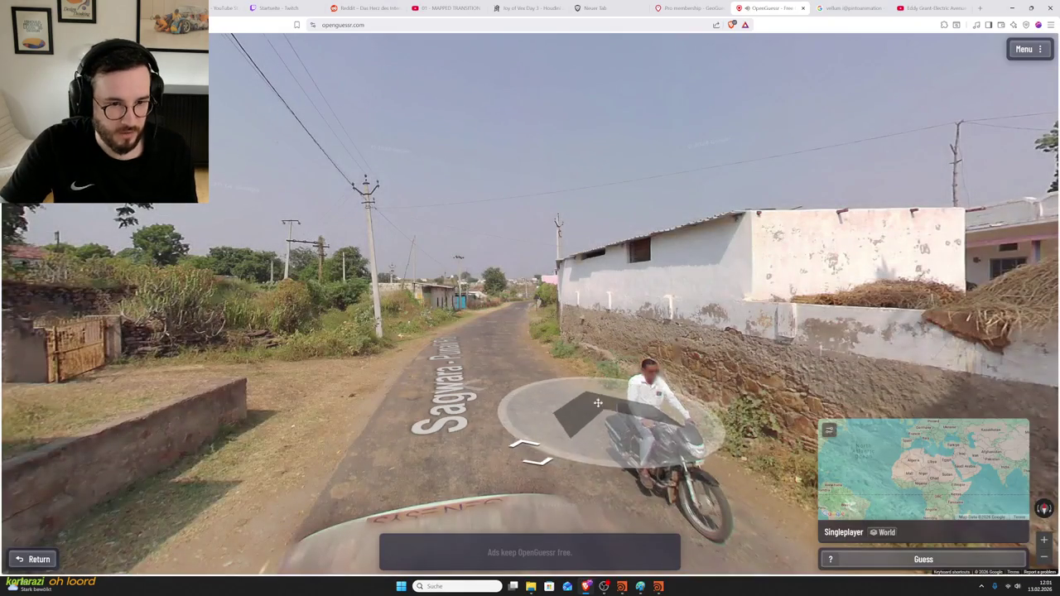
left_click(597, 418)
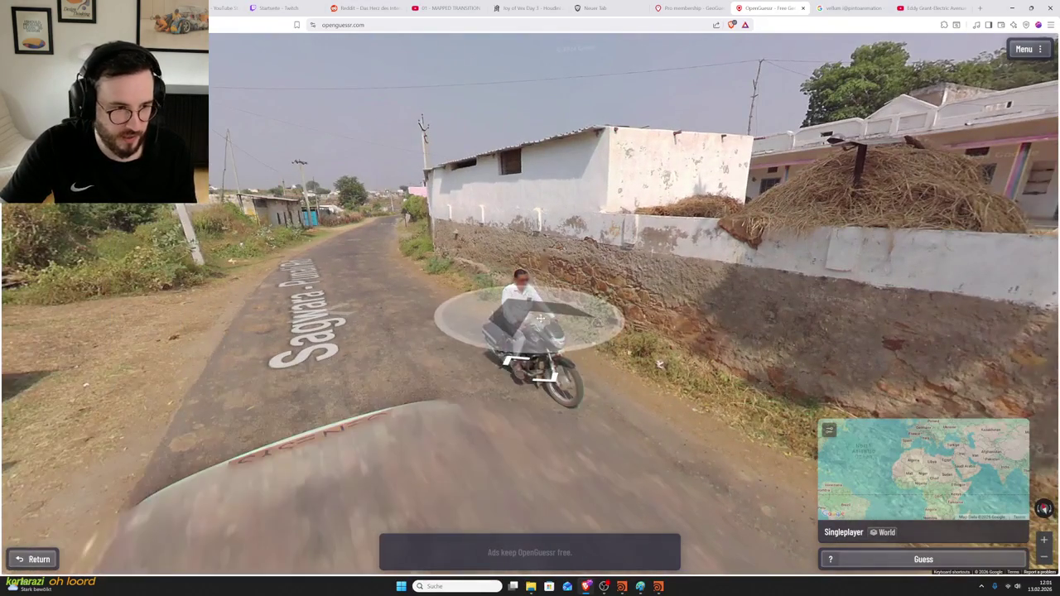
left_click(521, 308)
mouse_move(592, 333)
left_mouse_down()
mouse_move(399, 330)
mouse_move(677, 315)
left_mouse_up()
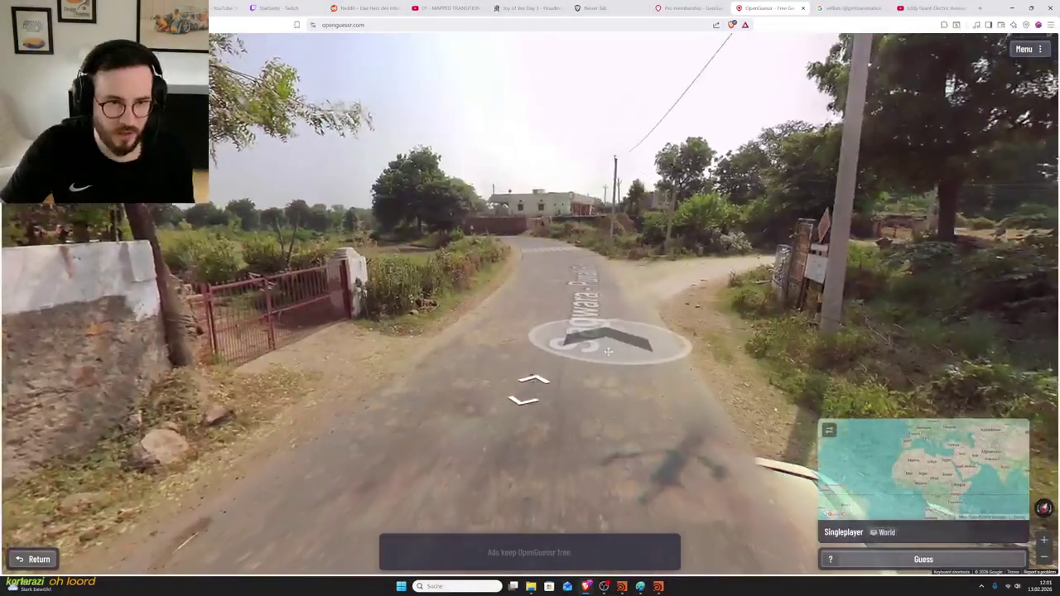
- Look around the village toward the motorcyclist and the pink shrine
key("Left")
key("Left")
key("Left")
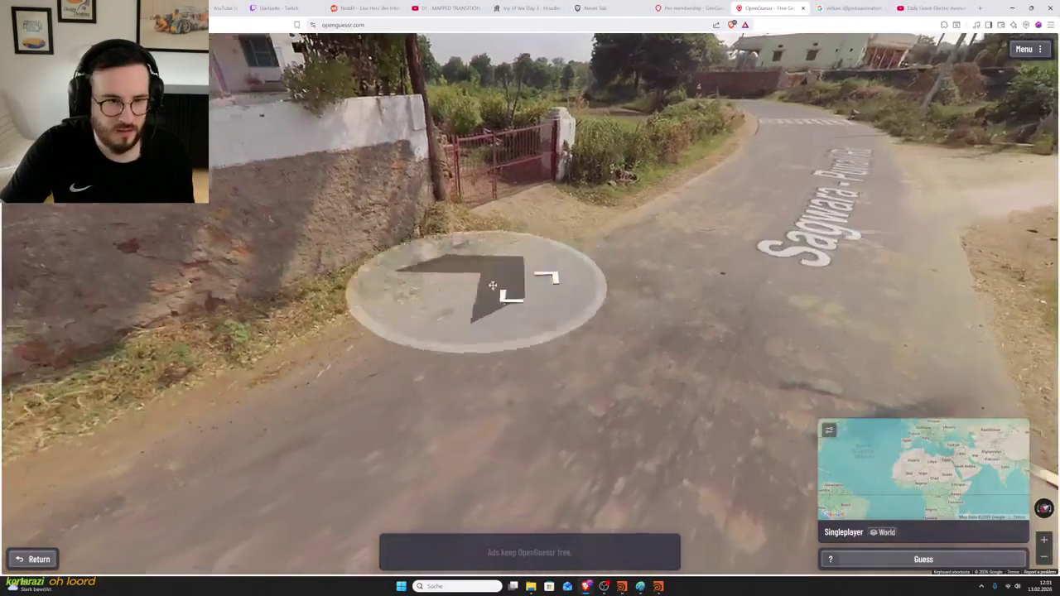
key("Down")
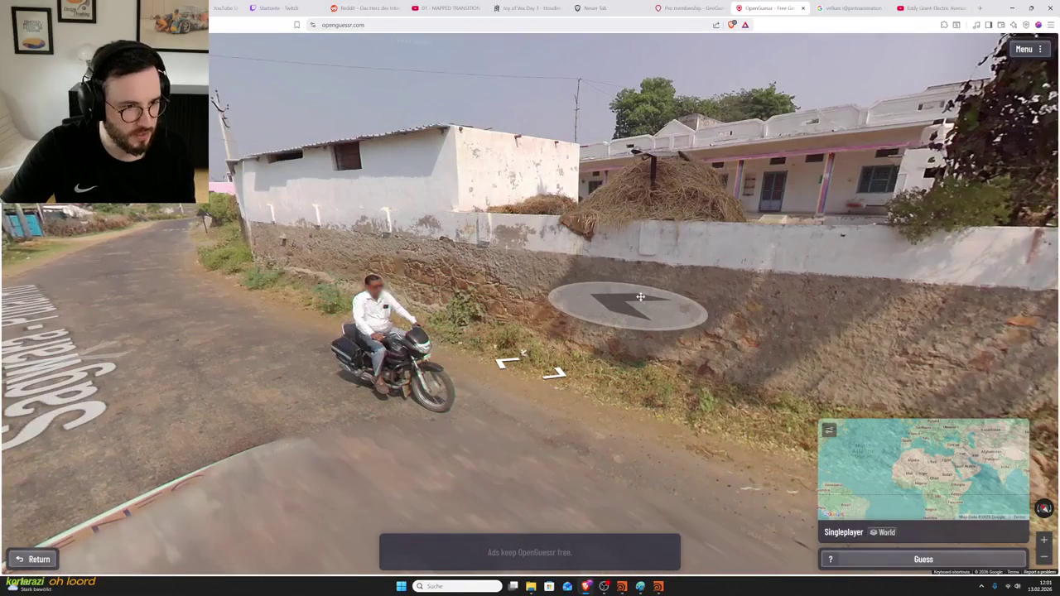
key("Left")
key("Left")
key("Left")
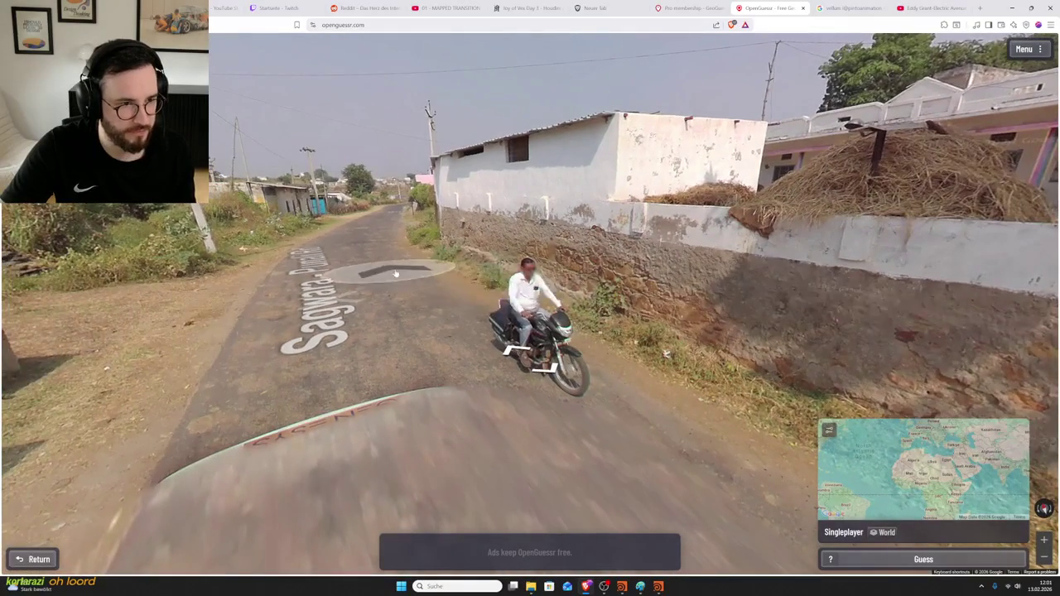
key("Up")
key("Left")
key("Left")
key("Left")
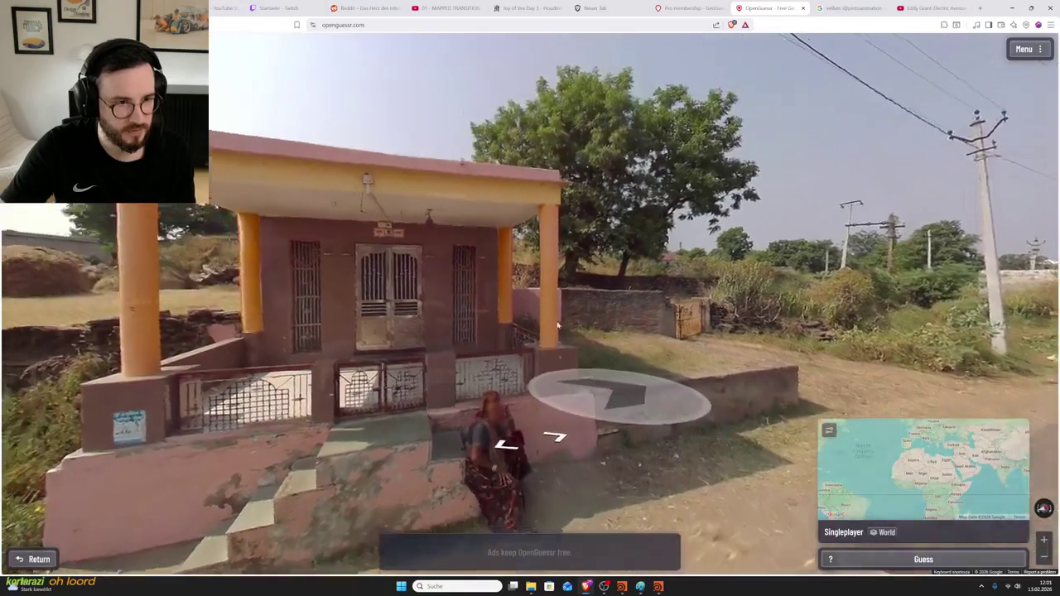
key("Left")
key("Left")
key("Left")
key("Left")
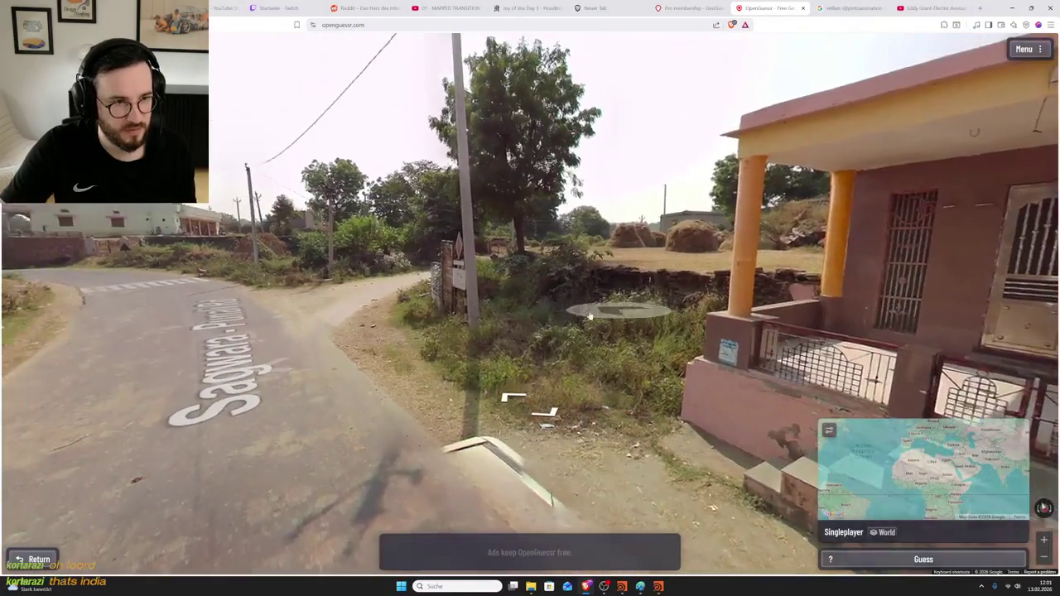
key("Left")
key("Right")
key("Right")
key("Right")
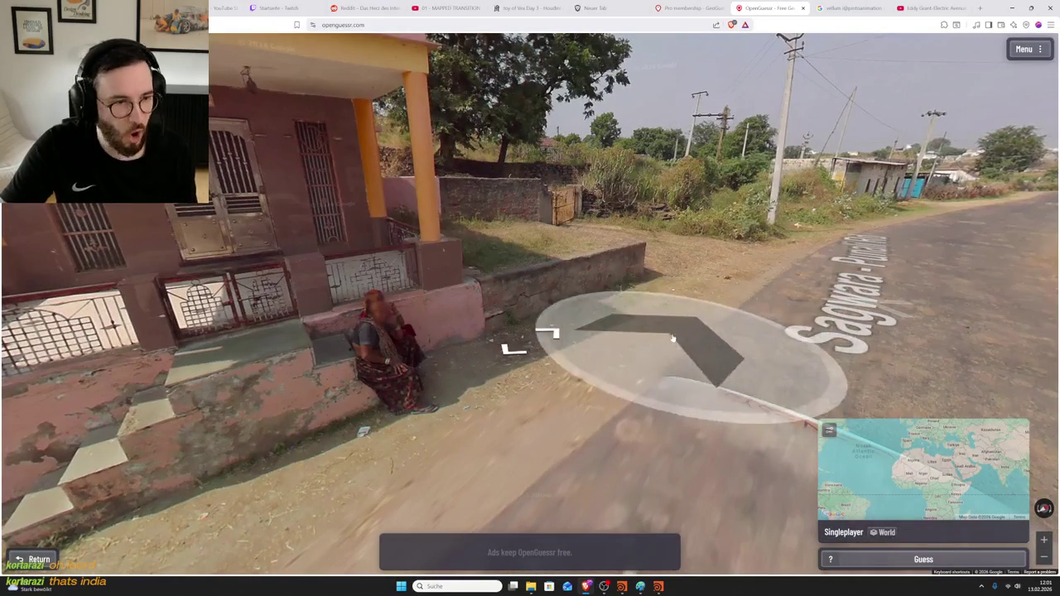
- Advance past the pink shrine and move along the Sagwara road
left_click(640, 319)
left_click(610, 338)
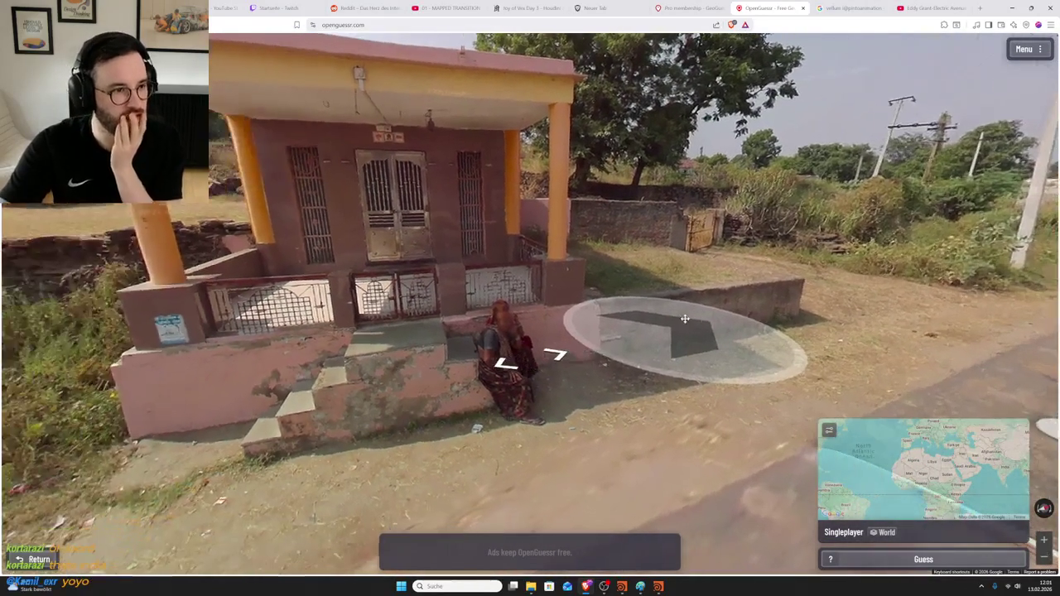
left_click_drag(685, 319, 461, 336)
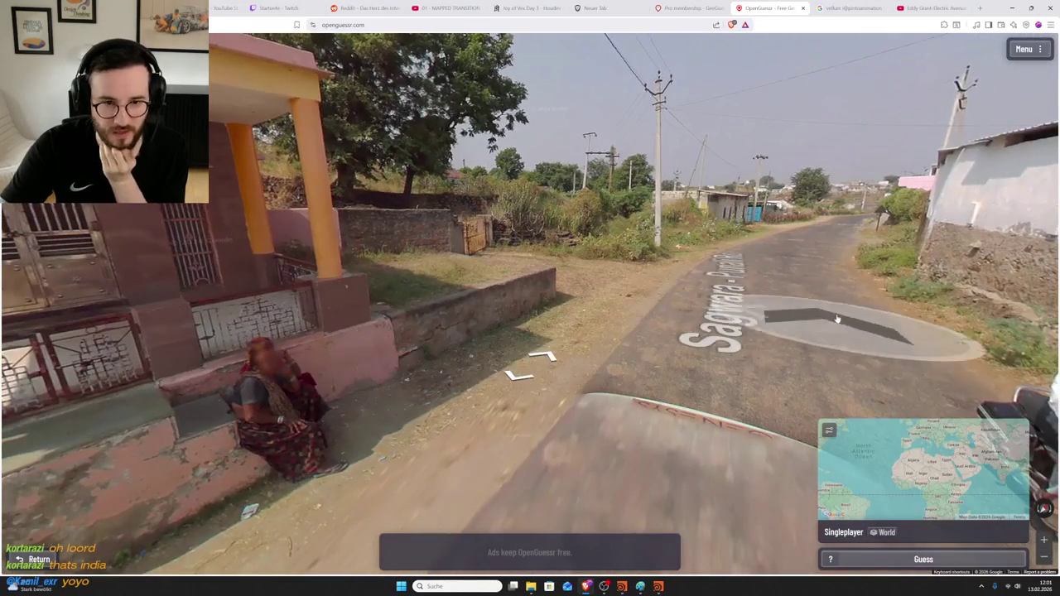
left_click(863, 338)
mouse_move(635, 266)
left_mouse_down()
mouse_move(578, 261)
mouse_move(430, 284)
mouse_move(544, 301)
left_mouse_up()
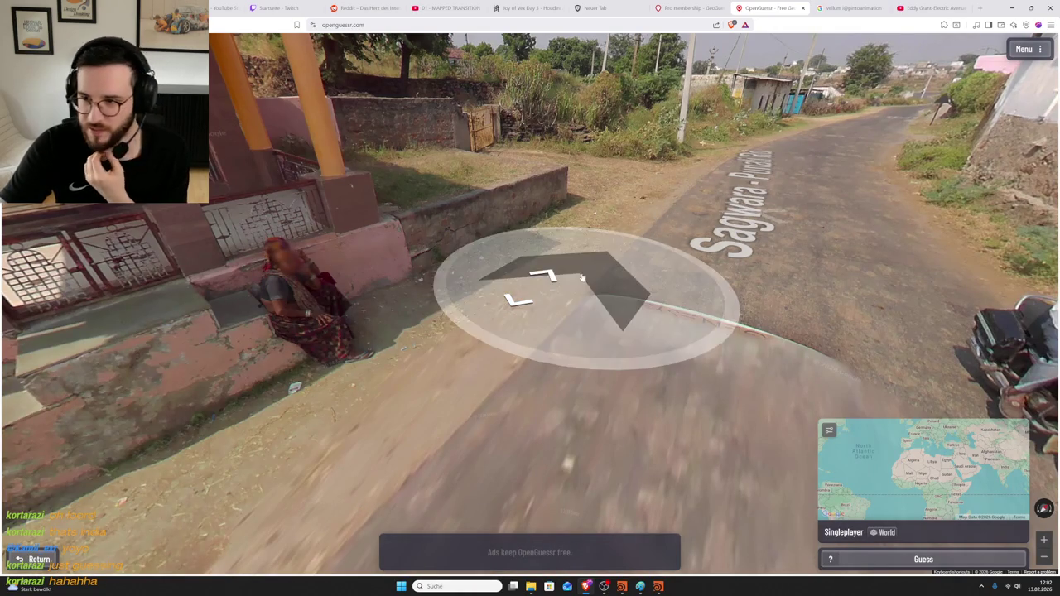
left_click(774, 219)
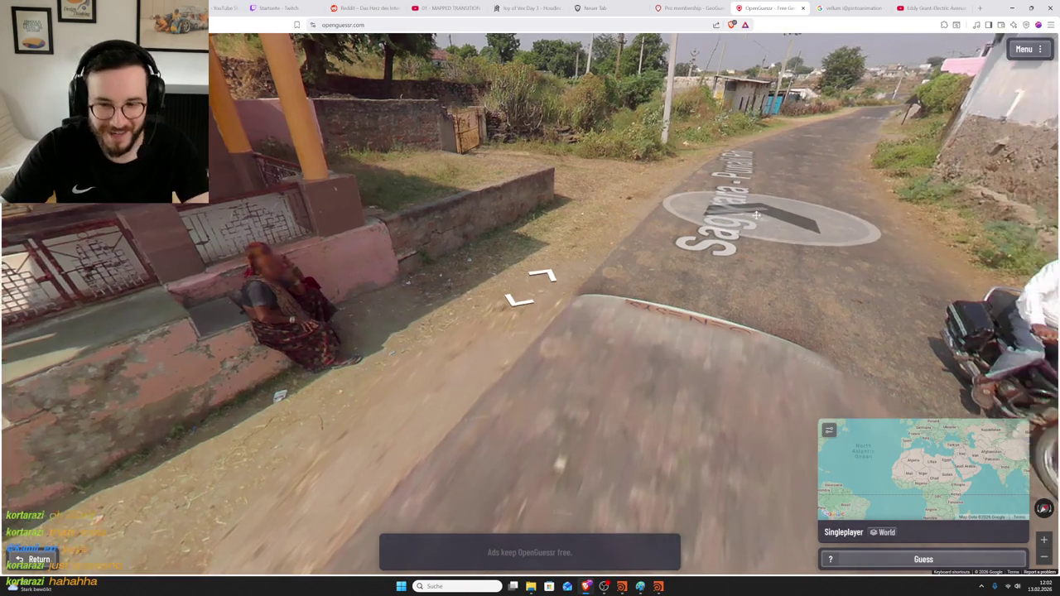
- Turn toward the road and advance to the pink house near the junction
mouse_move(997, 371)
left_mouse_down()
mouse_move(752, 213)
mouse_move(498, 245)
mouse_move(485, 285)
left_mouse_up()
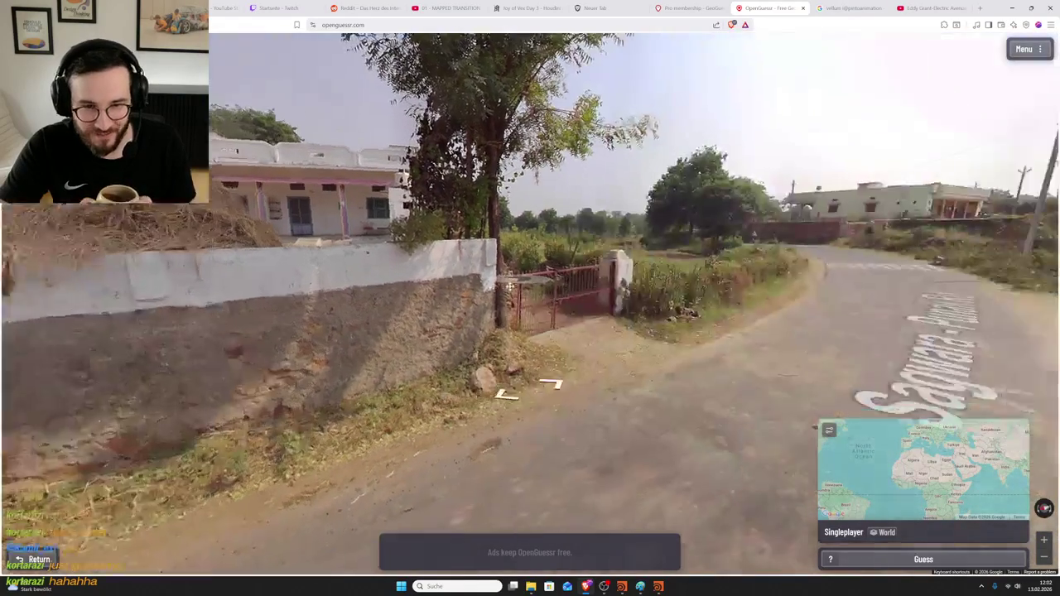
key("Right")
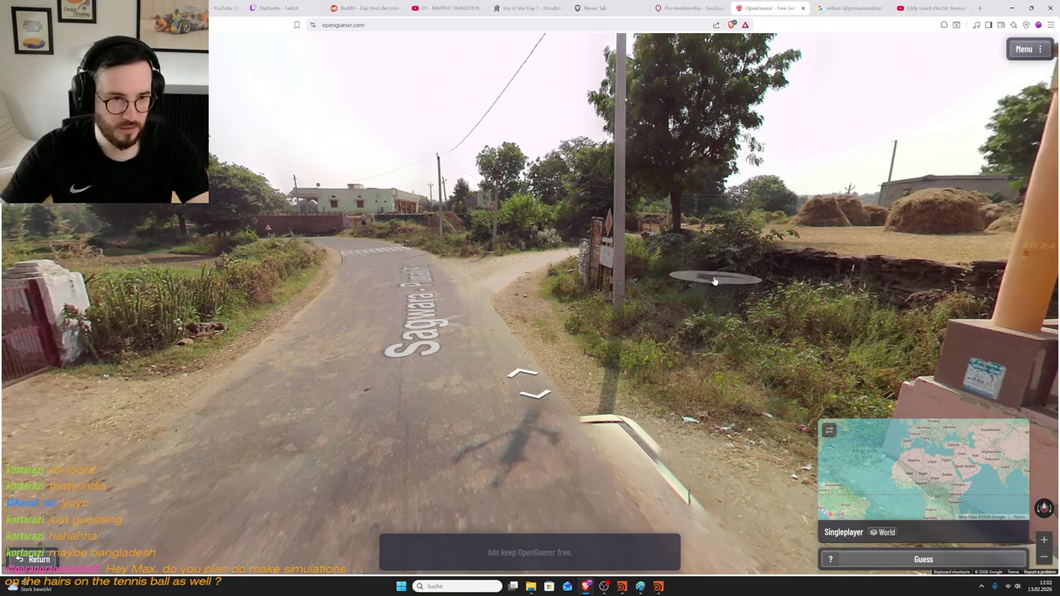
left_click(781, 279)
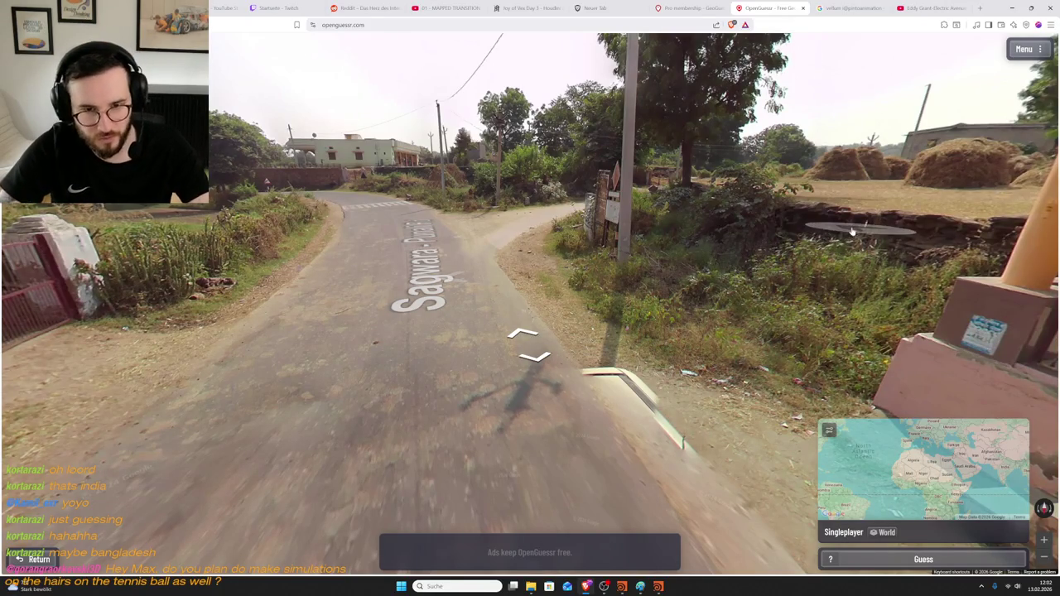
left_click(815, 228)
left_click_drag(670, 216, 488, 231)
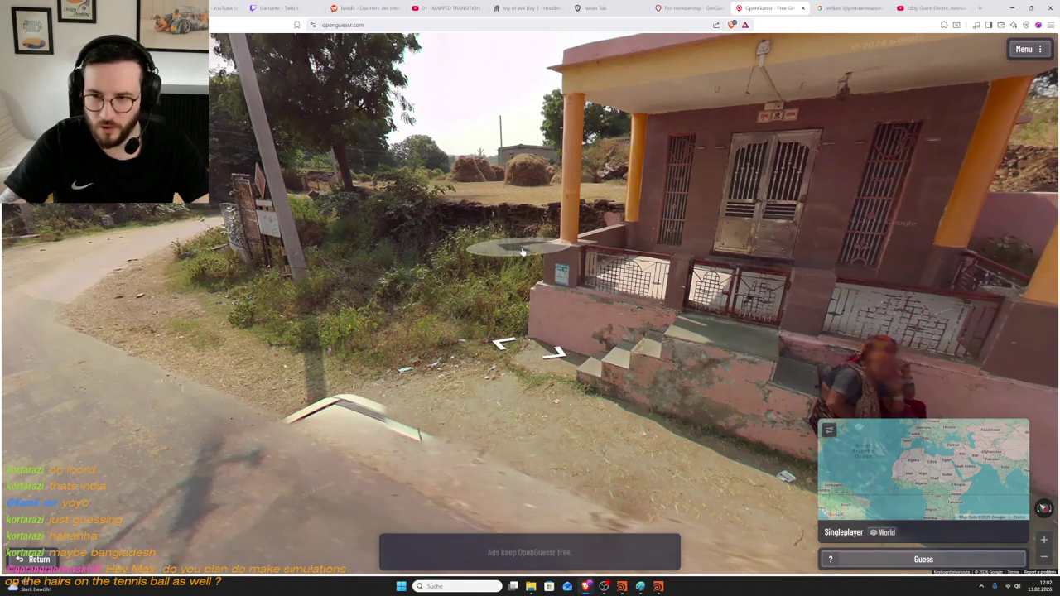
left_click(530, 256)
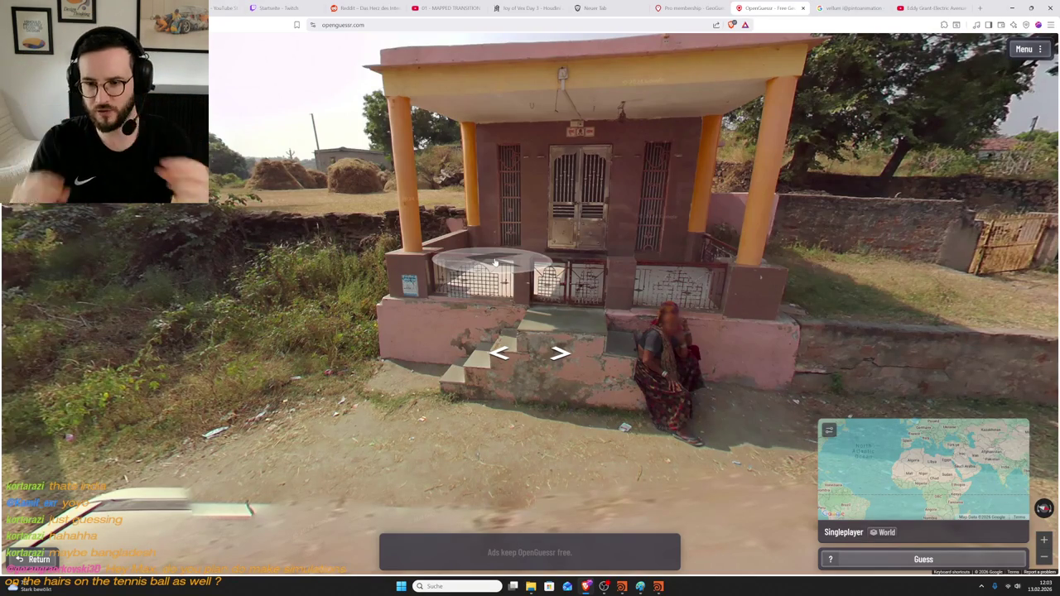
- Continue past the temple down the Sagwara road and zoom the guess map toward India
left_click(710, 277)
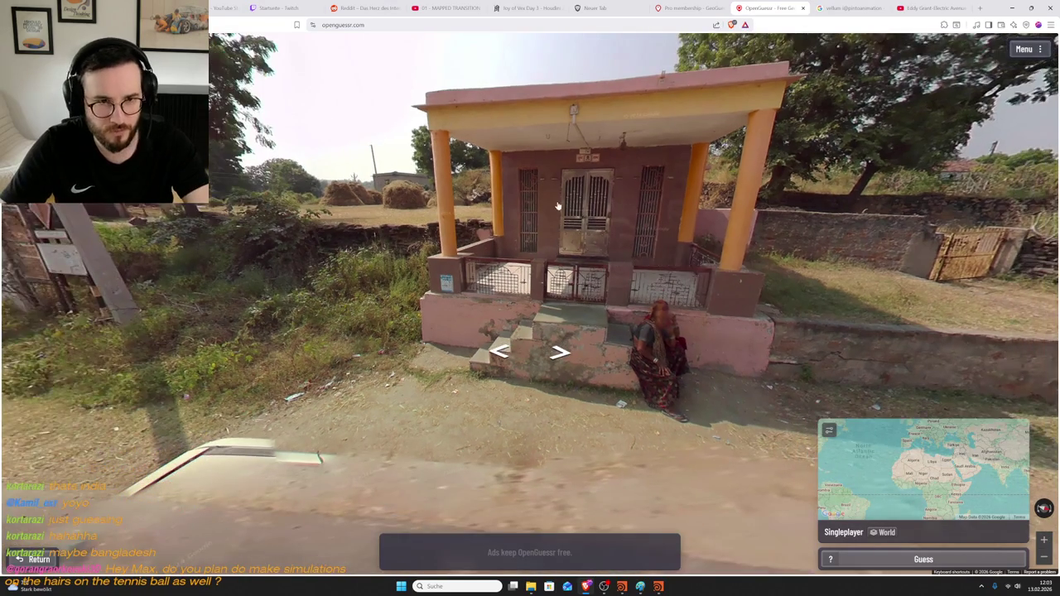
left_click_drag(560, 207, 670, 208)
left_click_drag(348, 198, 461, 280)
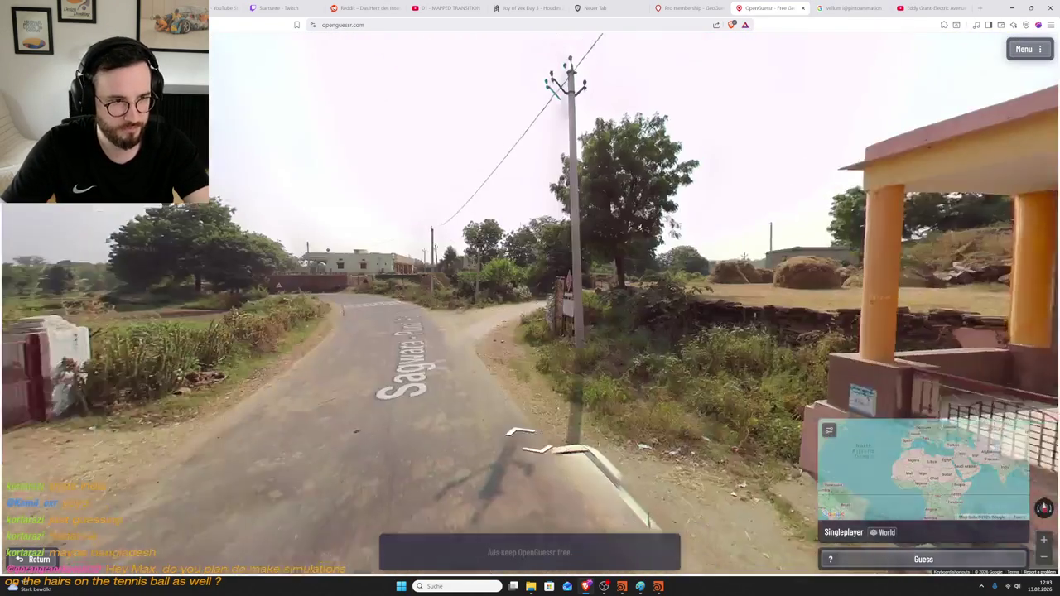
left_click_drag(124, 323, 340, 322)
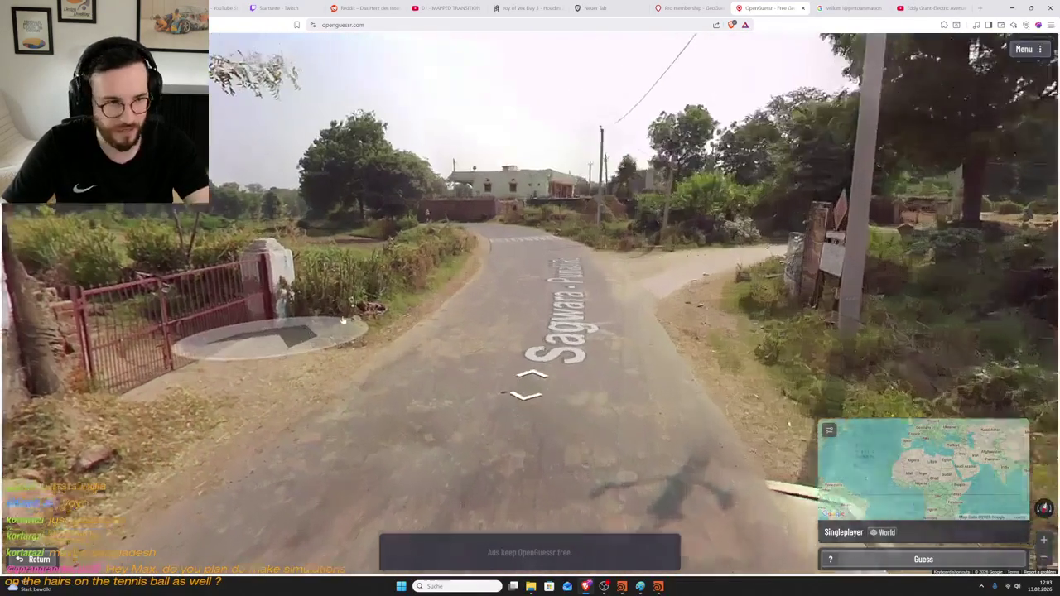
left_click(340, 321)
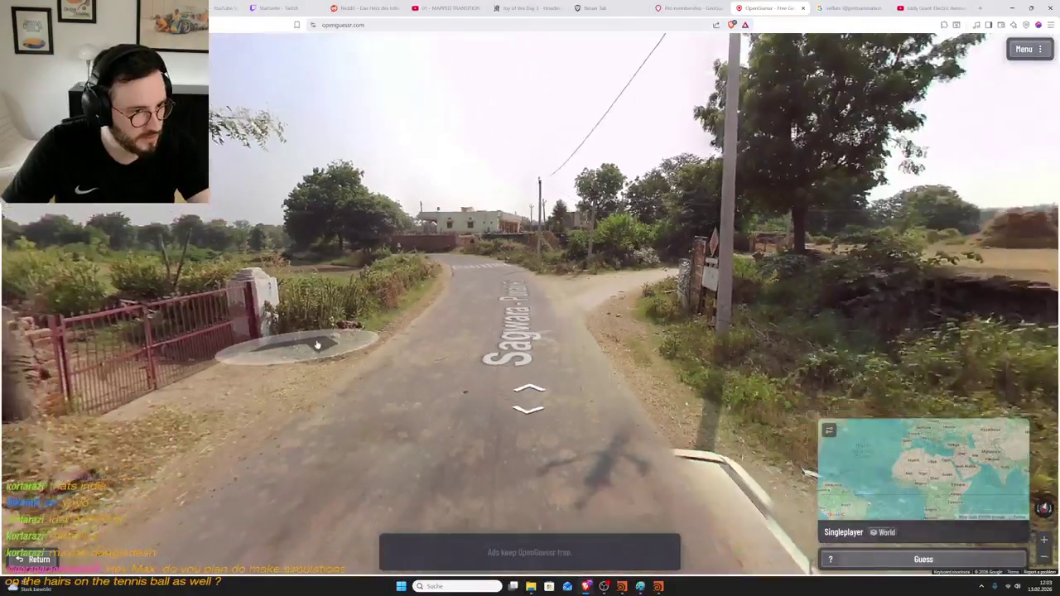
left_click(316, 345)
left_click_drag(580, 303, 663, 303)
left_click(539, 331)
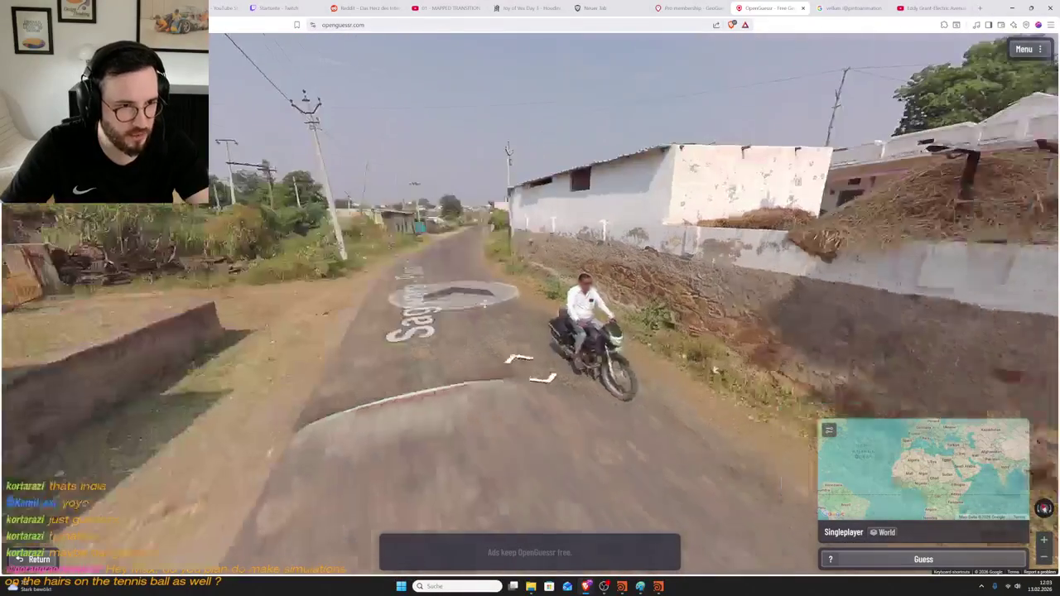
scroll(745, 373, "up", 3)
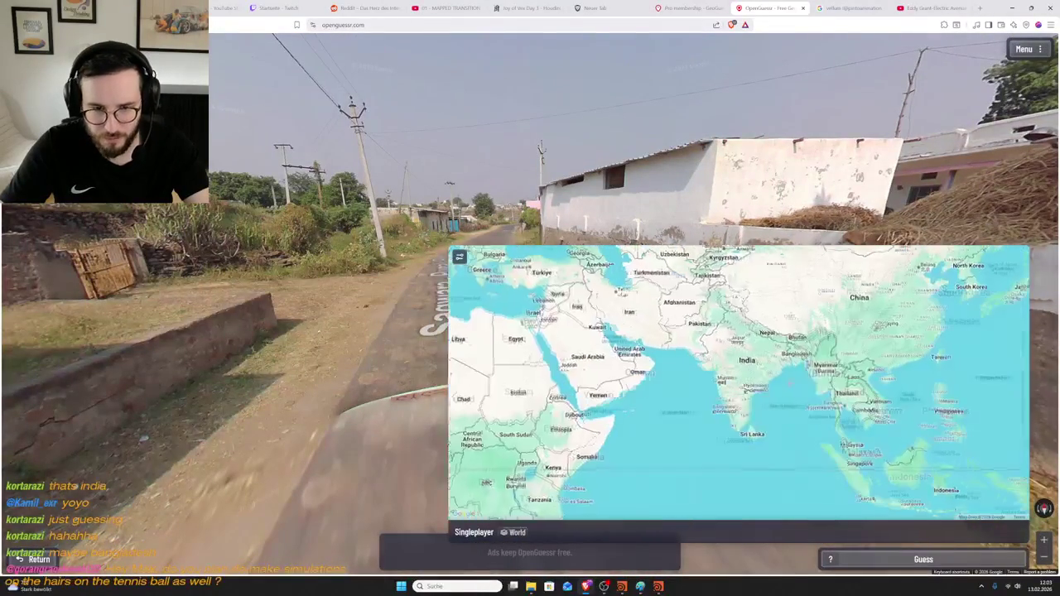
- Zoom the map onto India, recheck the road view, and pin a guess in central India
scroll(758, 330, "up", 2)
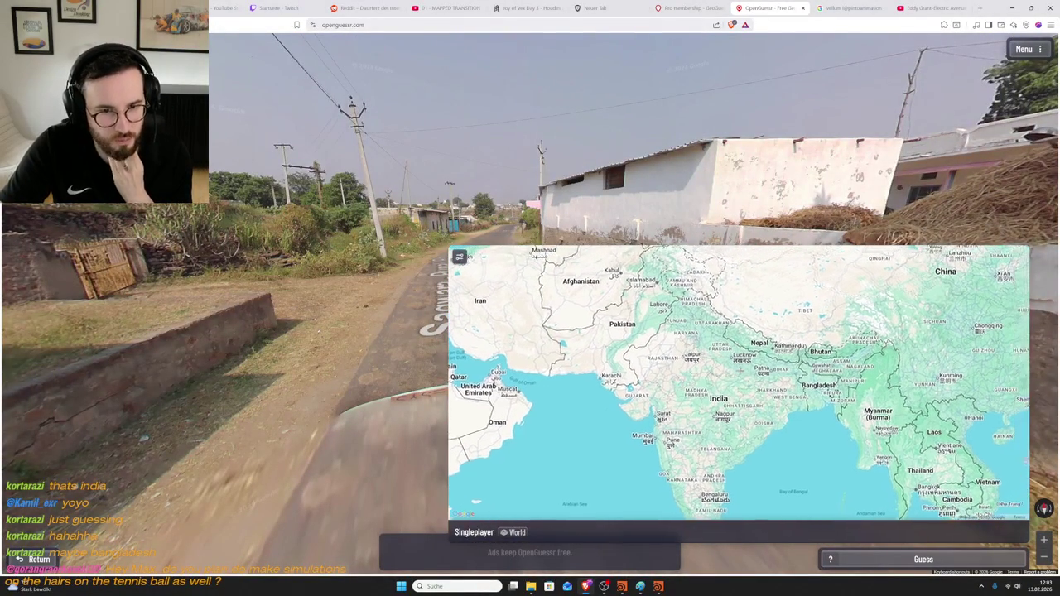
left_click_drag(747, 365, 717, 379)
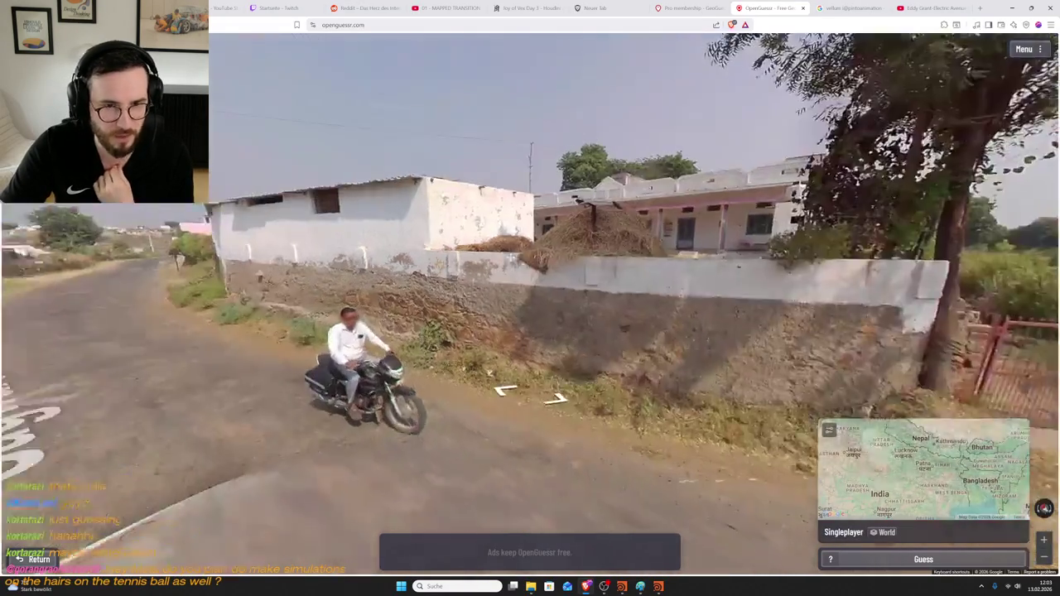
left_click_drag(861, 257, 702, 258)
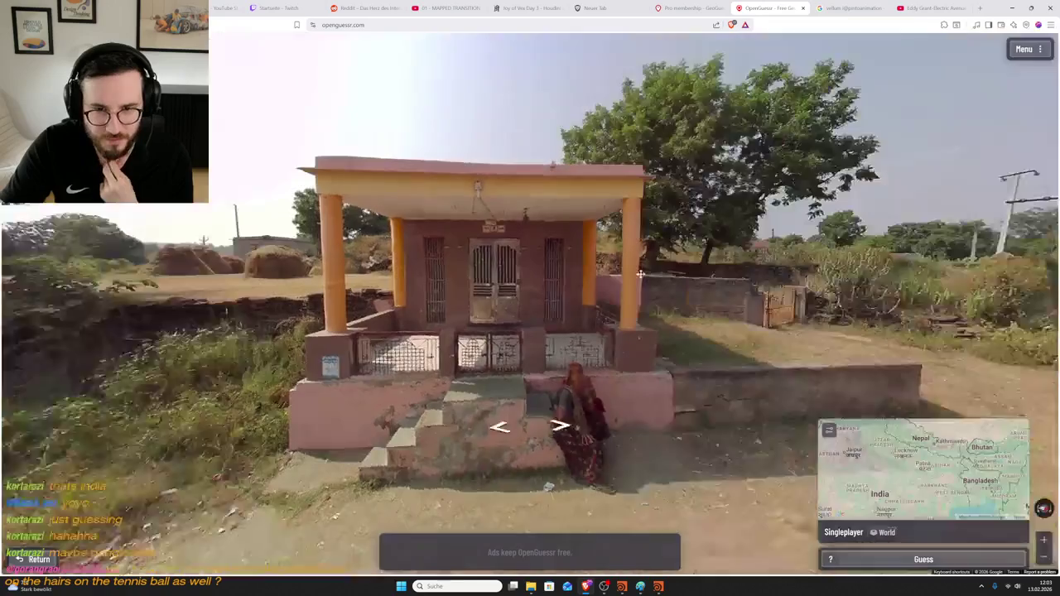
left_click_drag(829, 263, 728, 274)
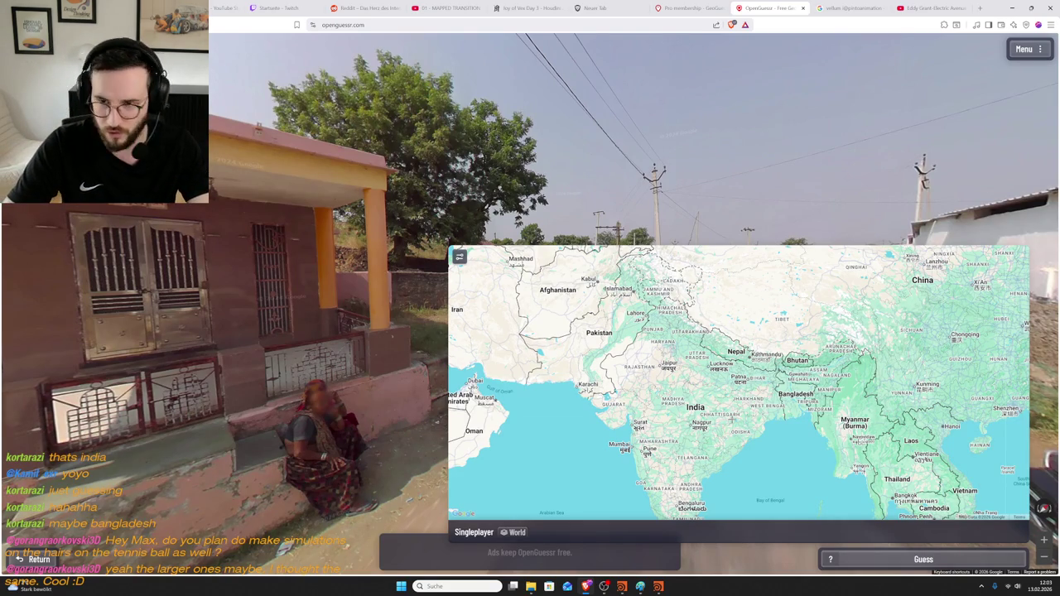
left_click(732, 414)
- Submit the India guess, inspect the 993.6 km result map, then minimize the browser
left_click(920, 557)
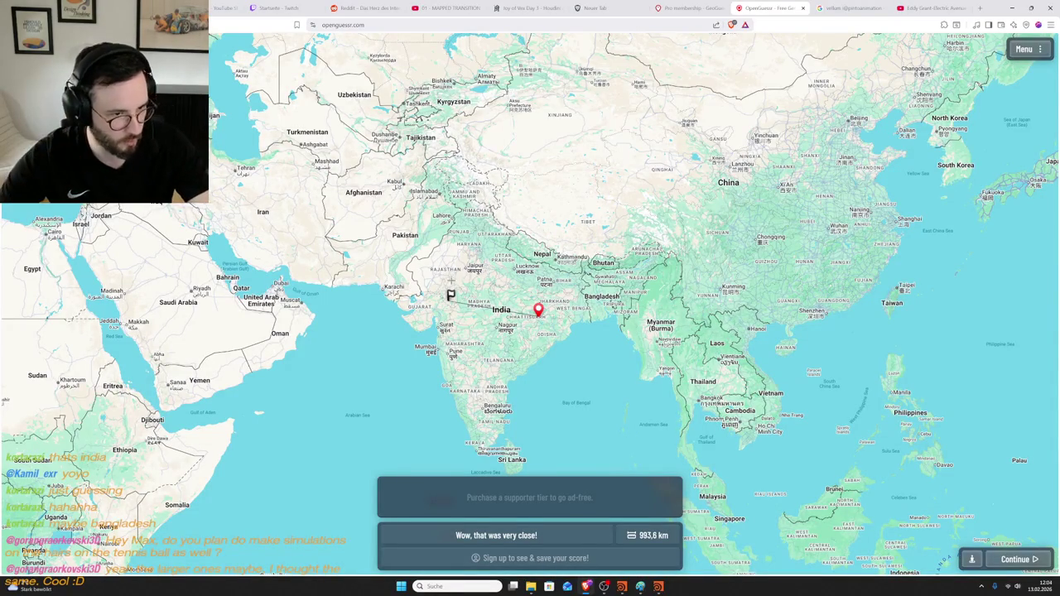
scroll(451, 282, "down", 5)
scroll(626, 257, "up", 3)
scroll(627, 257, "up", 3)
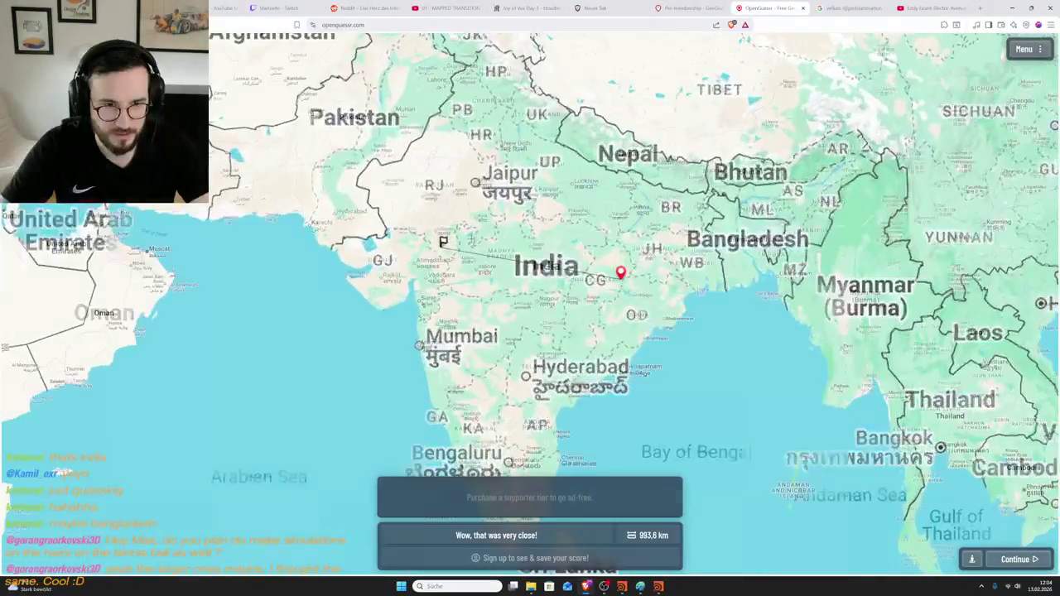
scroll(627, 263, "down", 2)
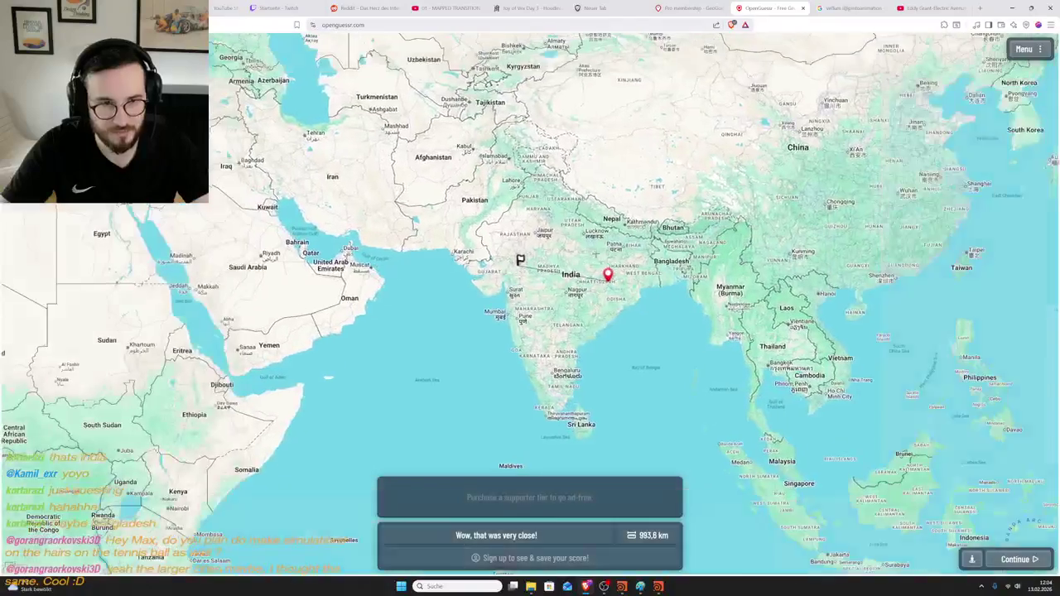
scroll(512, 262, "up", 2)
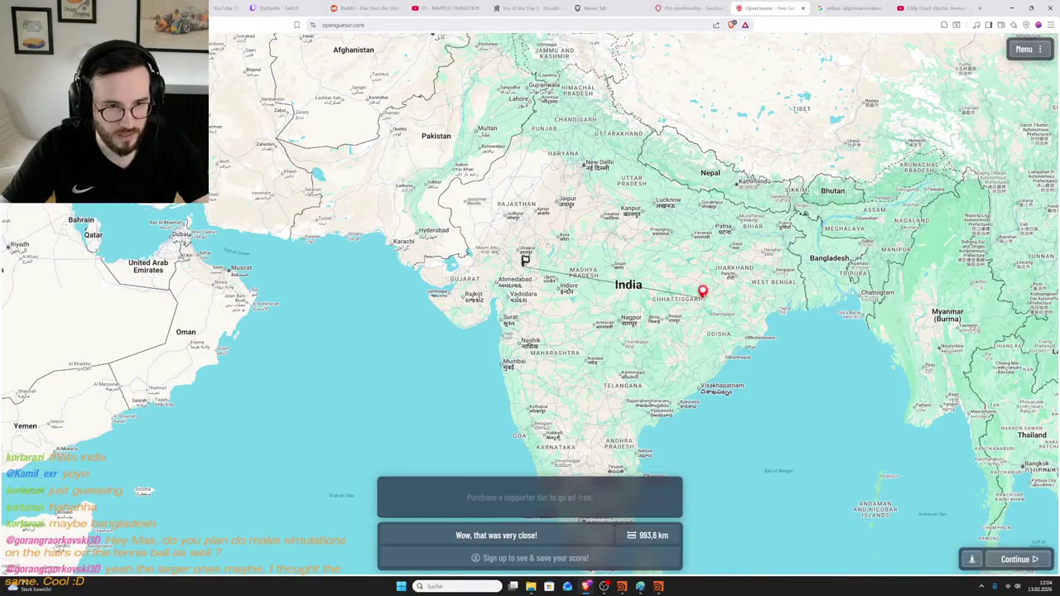
left_click_drag(735, 314, 685, 320)
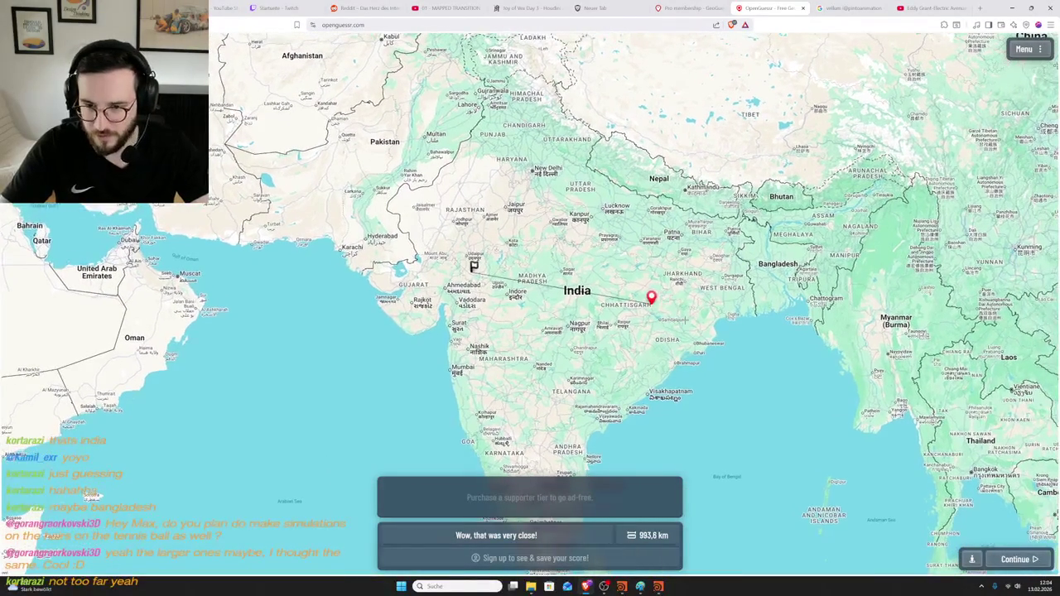
left_click(1012, 9)
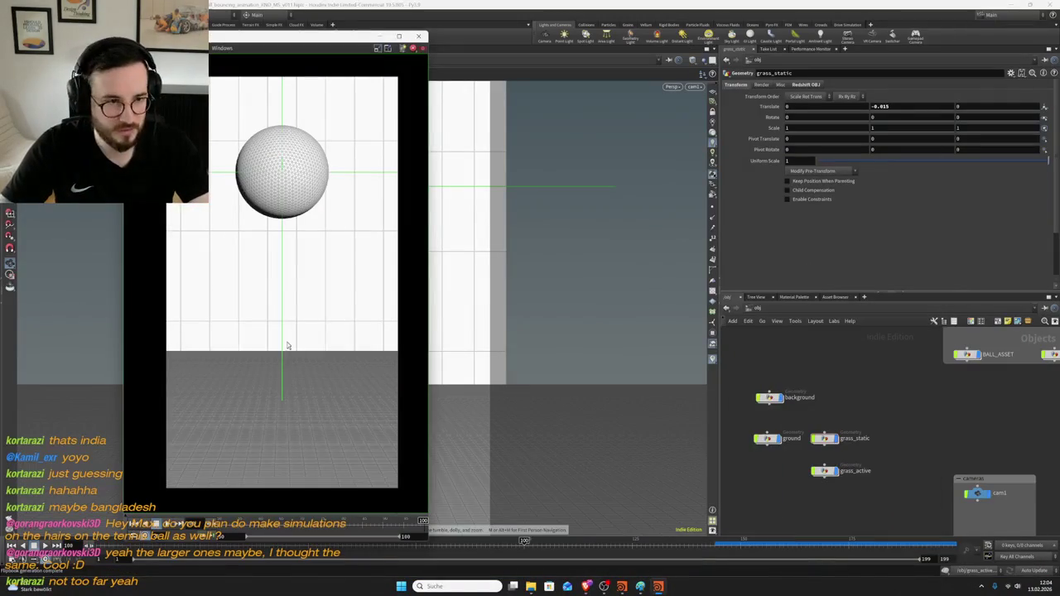
- Re-render the shot with grass filling the ground, then close the render window
left_click(168, 524)
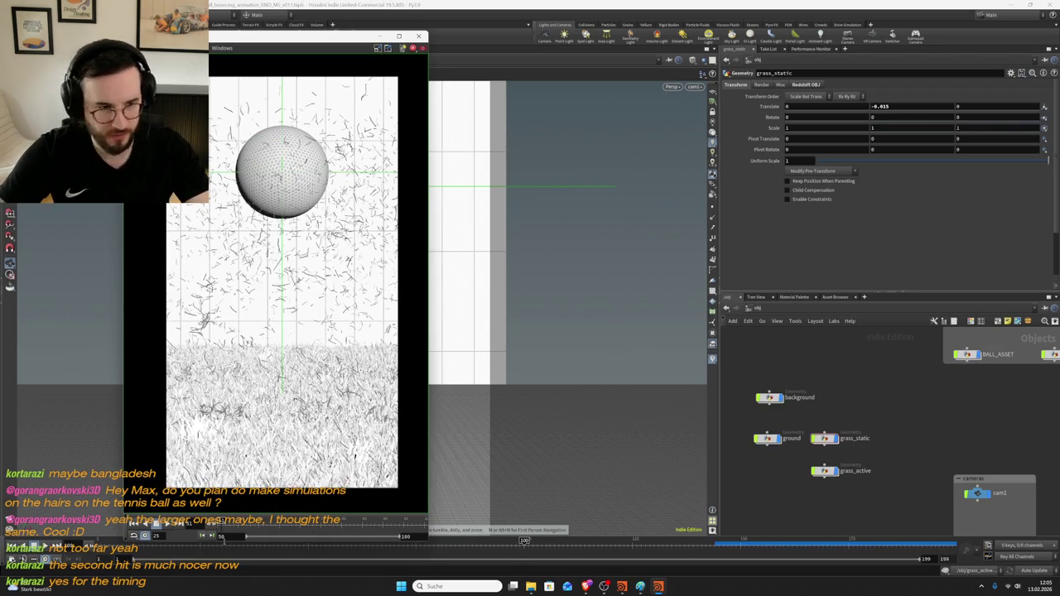
left_click(417, 38)
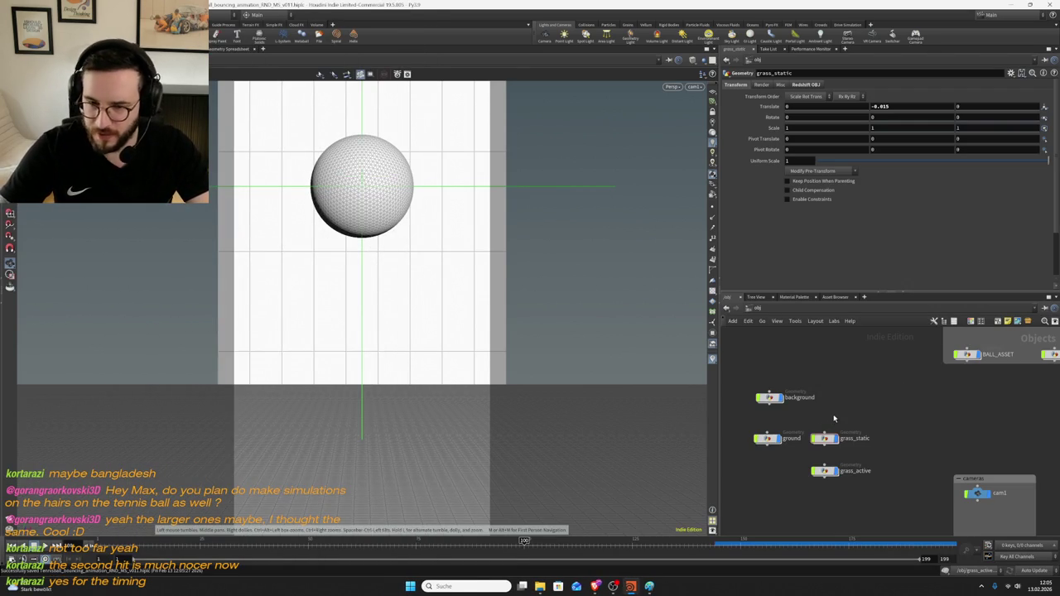
- Select the ground, grass_static and grass_active objects in the /obj network
left_click_drag(770, 452, 770, 452)
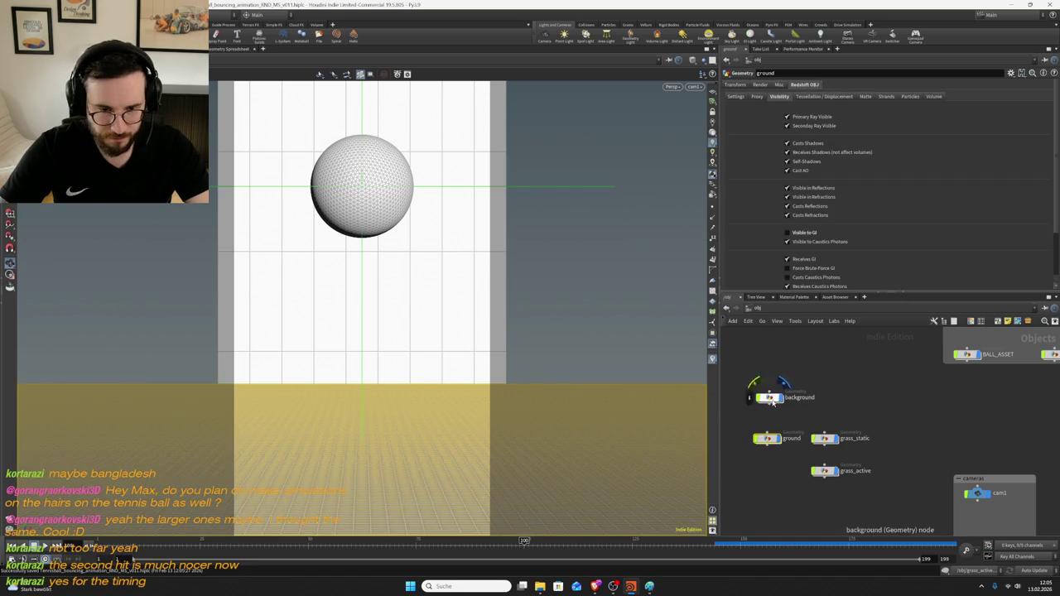
left_click(766, 472)
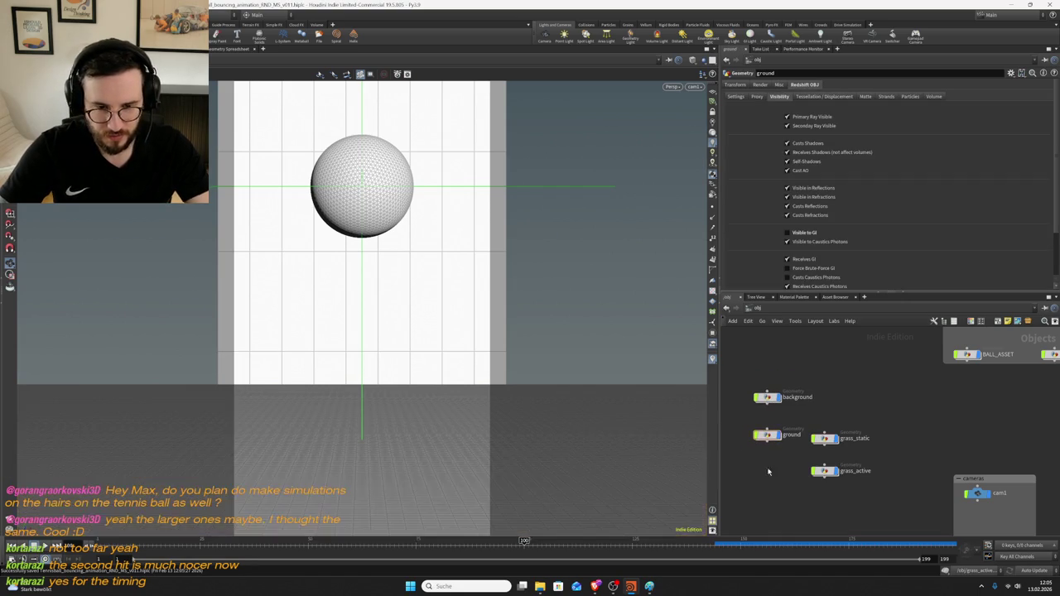
left_click_drag(793, 453, 794, 453)
left_click_drag(852, 456, 806, 483)
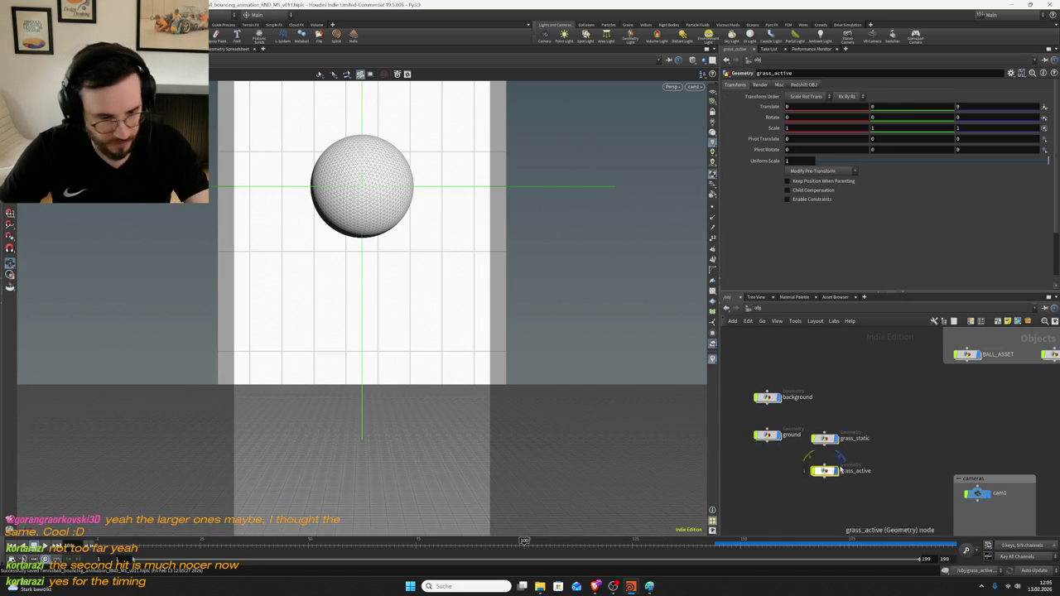
scroll(854, 459, "down", 1)
scroll(862, 447, "down", 1)
scroll(828, 443, "down", 1)
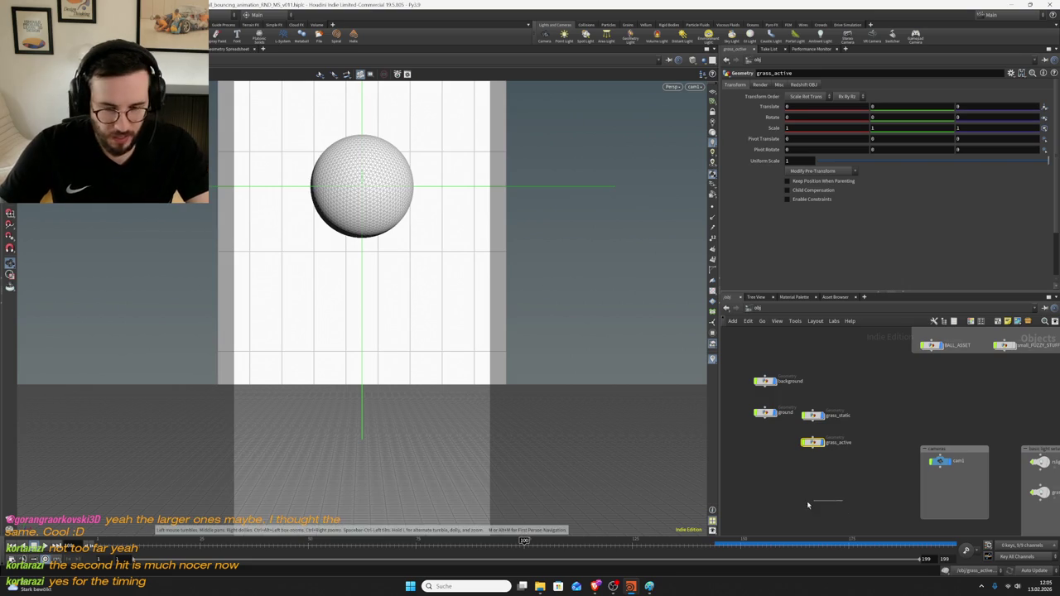
scroll(857, 441, "up", 2)
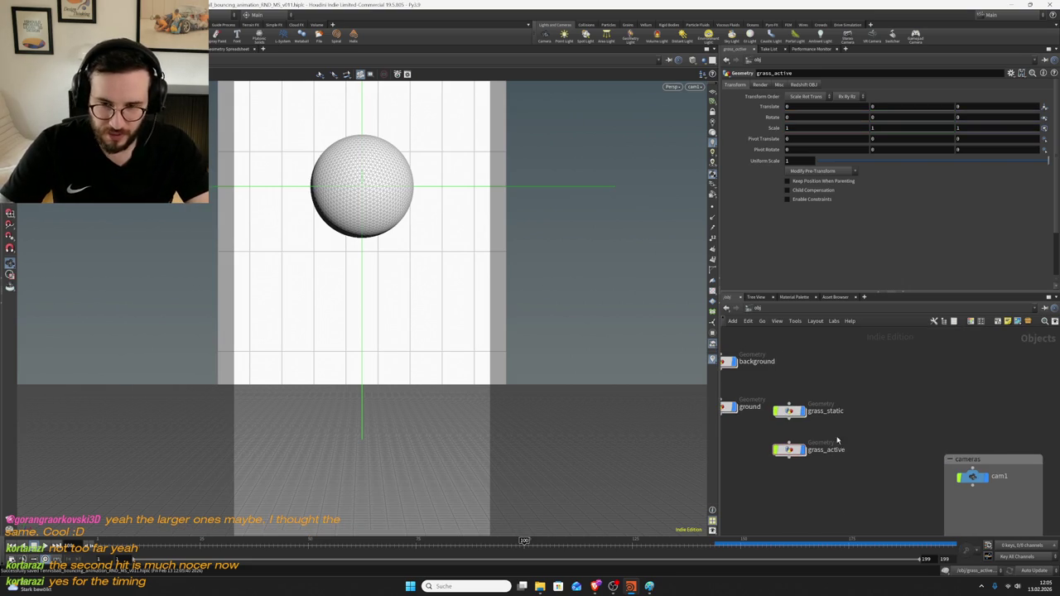
middle_click_drag(857, 431, 975, 429)
- Box-select all four scene objects and bring up the Tab add-node menu in empty space
left_click_drag(877, 383, 830, 427)
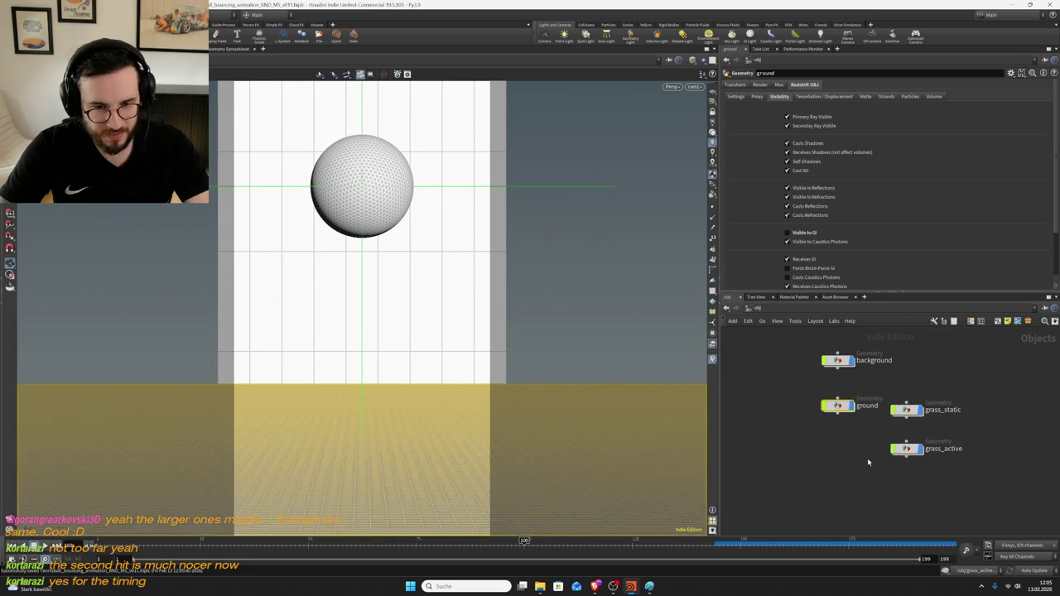
left_click_drag(787, 373, 949, 498)
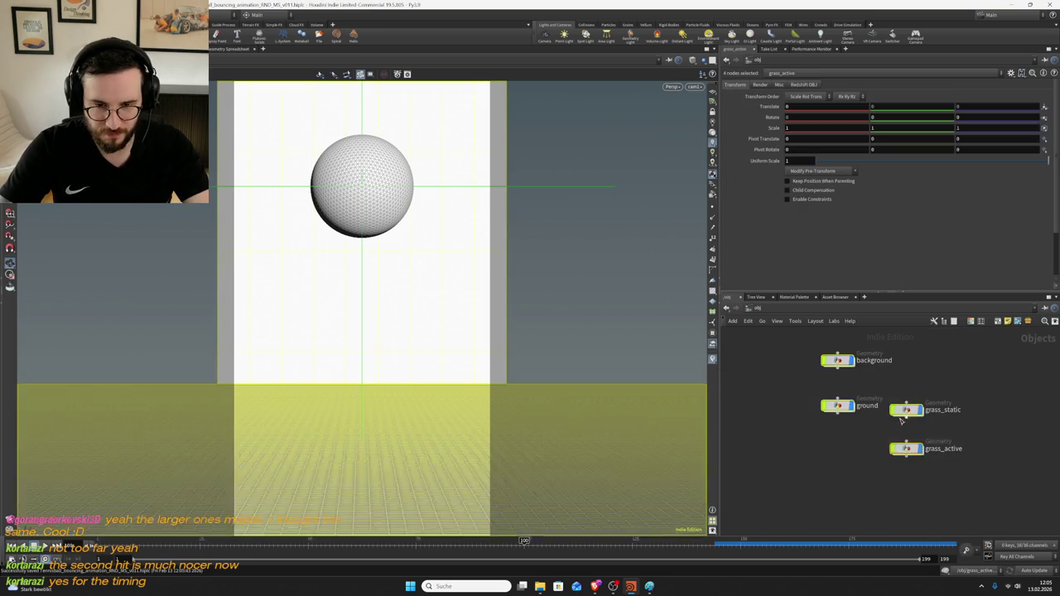
left_click(956, 418)
key("Tab")
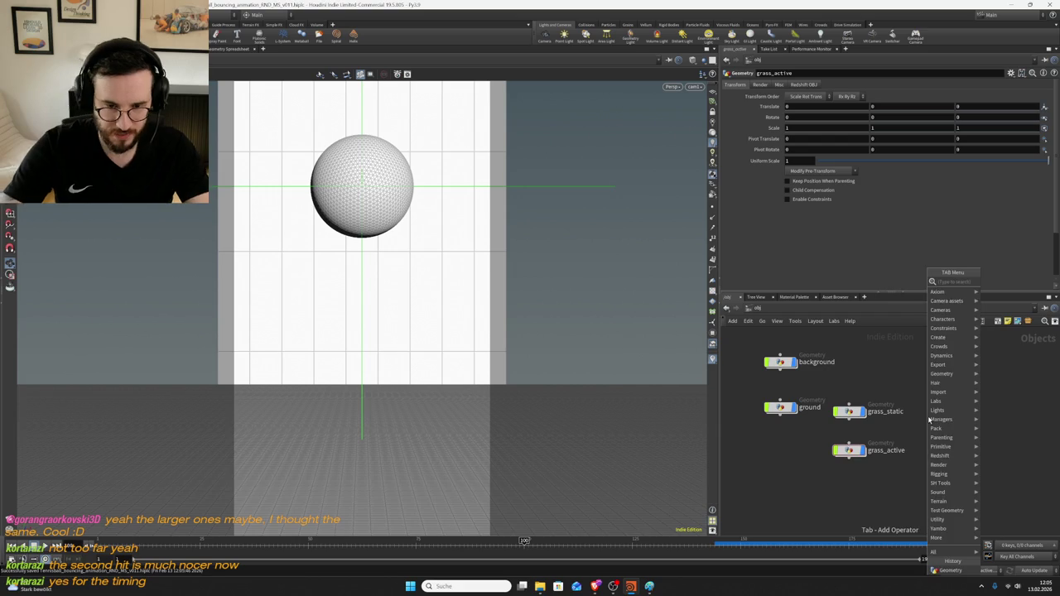
type("ge")
- Create the clay_court_grains Geometry object, save, hide grass_static, and open the new network
key("Return")
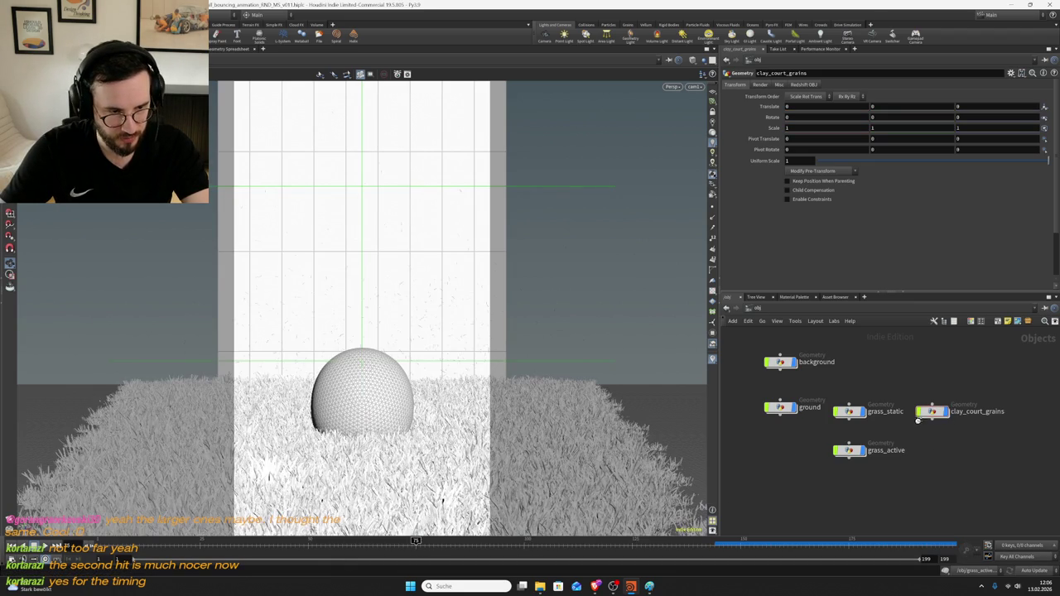
key("ctrl+s")
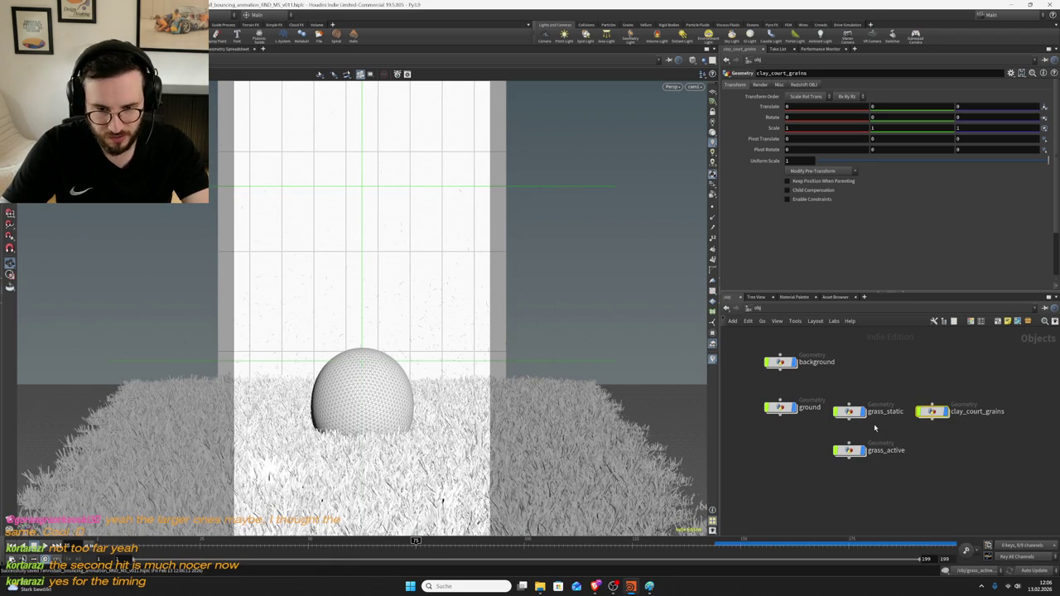
left_click(862, 412)
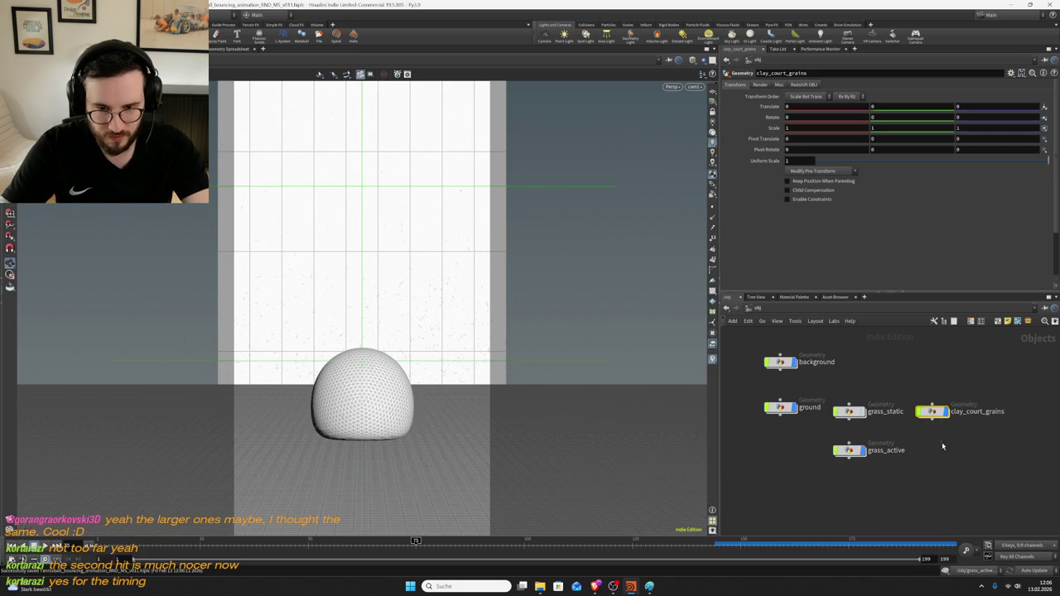
double_click(929, 411)
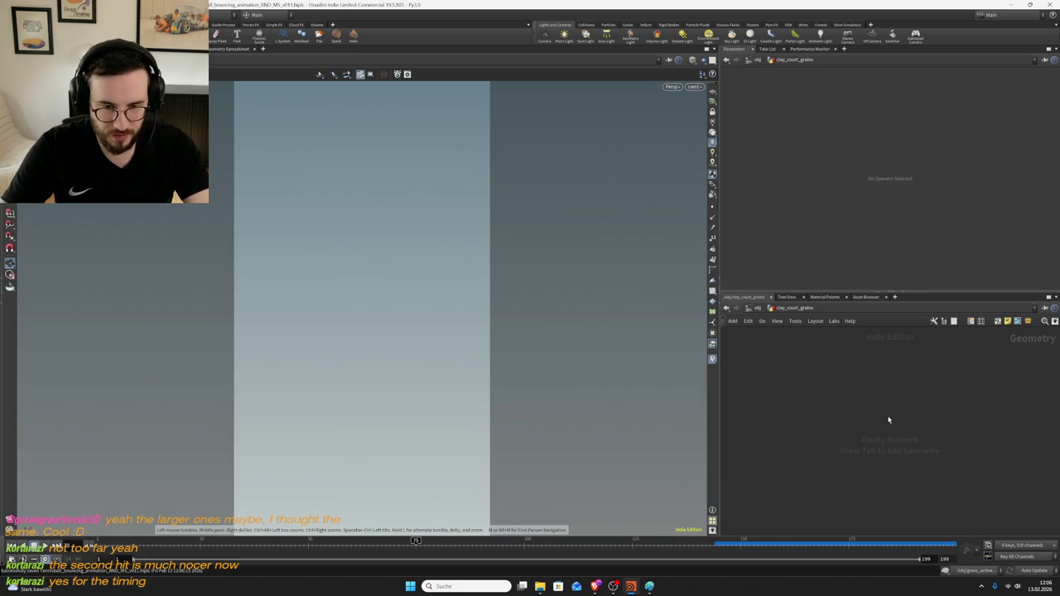
- Select all the nodes inside grass_static to copy them
left_click(759, 308)
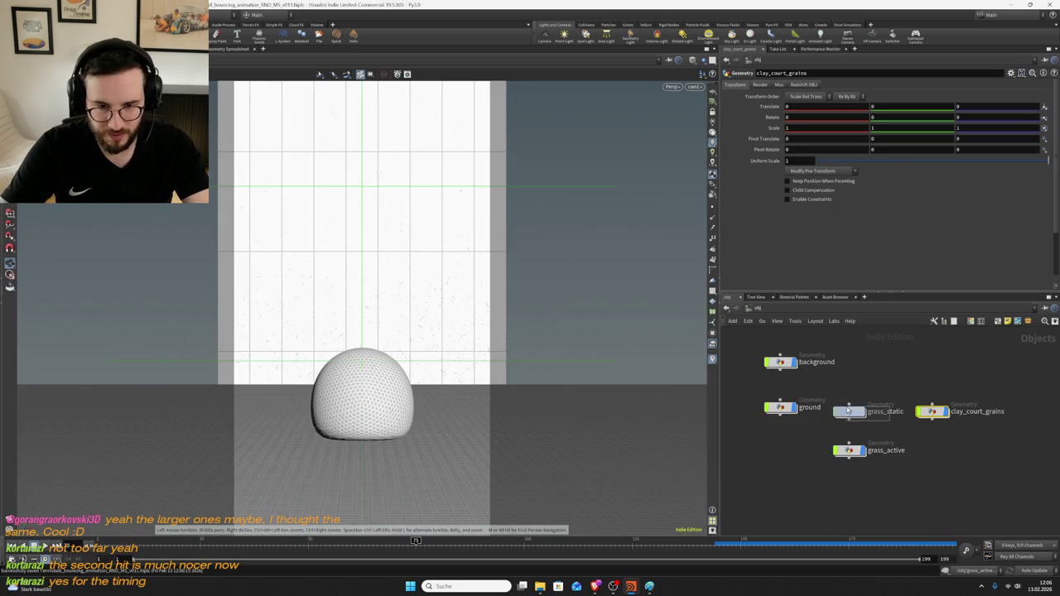
double_click(849, 411)
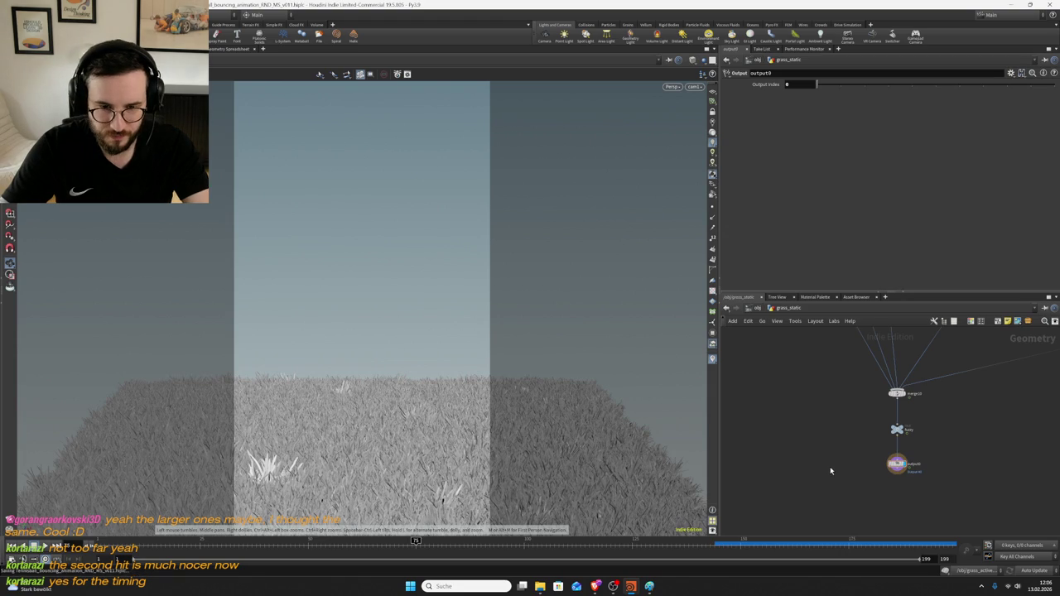
scroll(830, 466, "down", 3)
left_click_drag(944, 512, 822, 385)
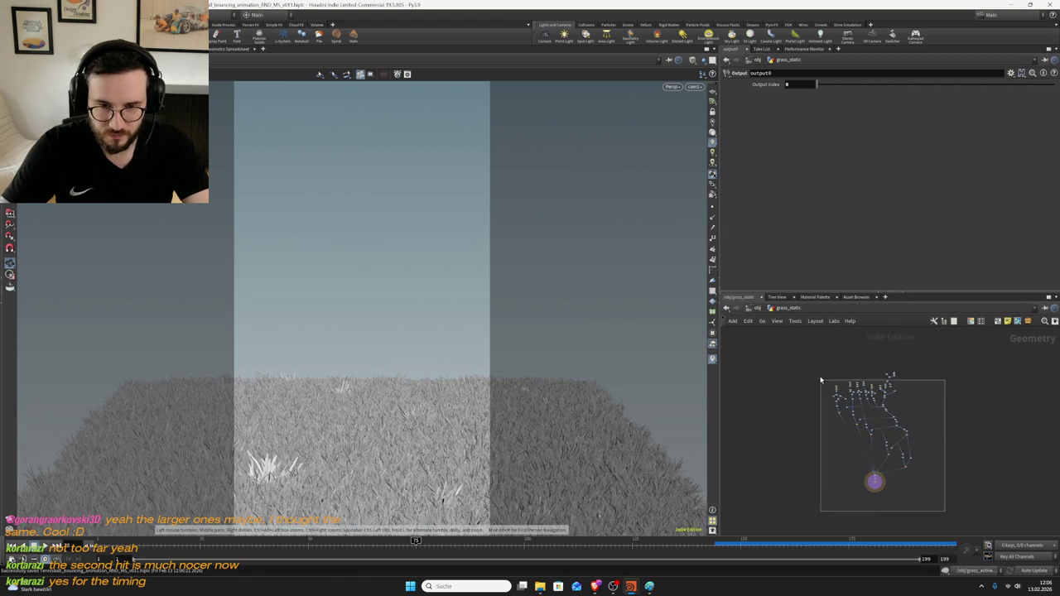
scroll(880, 384, "up", 3)
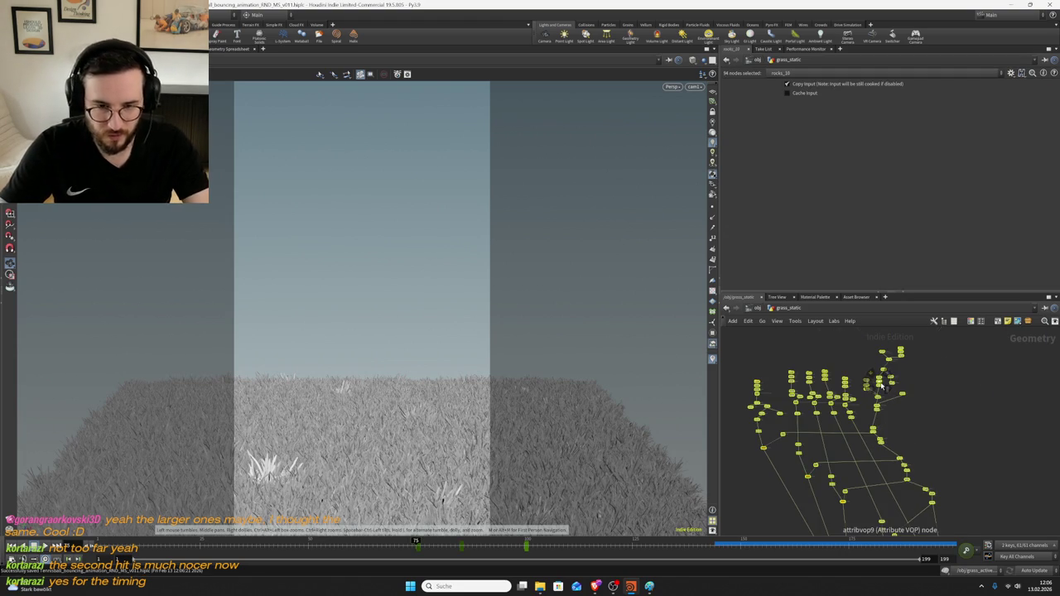
left_click(878, 381)
key("u")
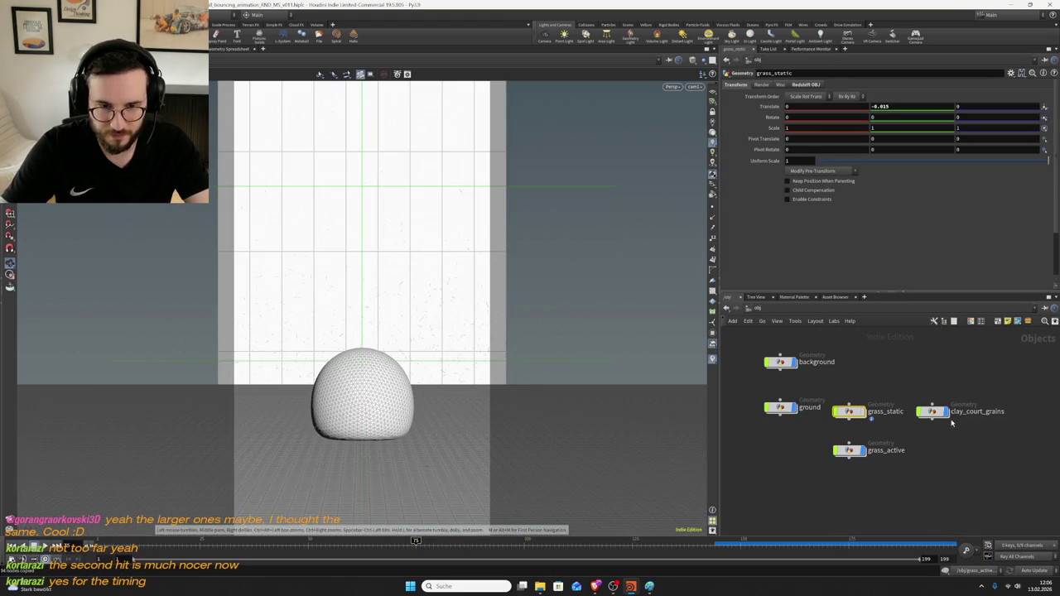
- Paste the copied grass_static nodes into the empty clay_court_grains network
double_click(933, 411)
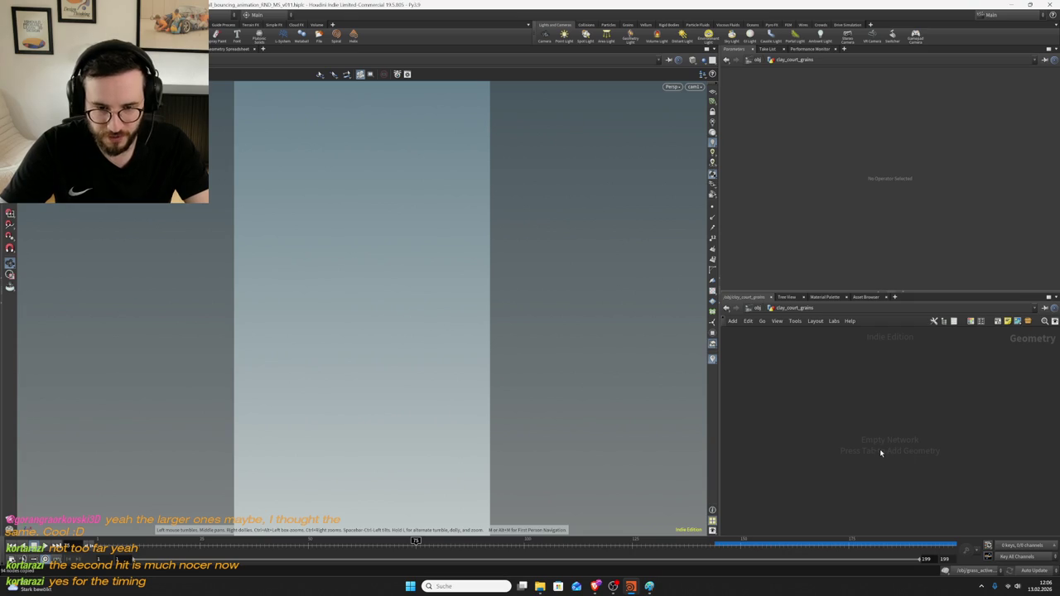
key("ctrl+v")
scroll(892, 449, "down", 3)
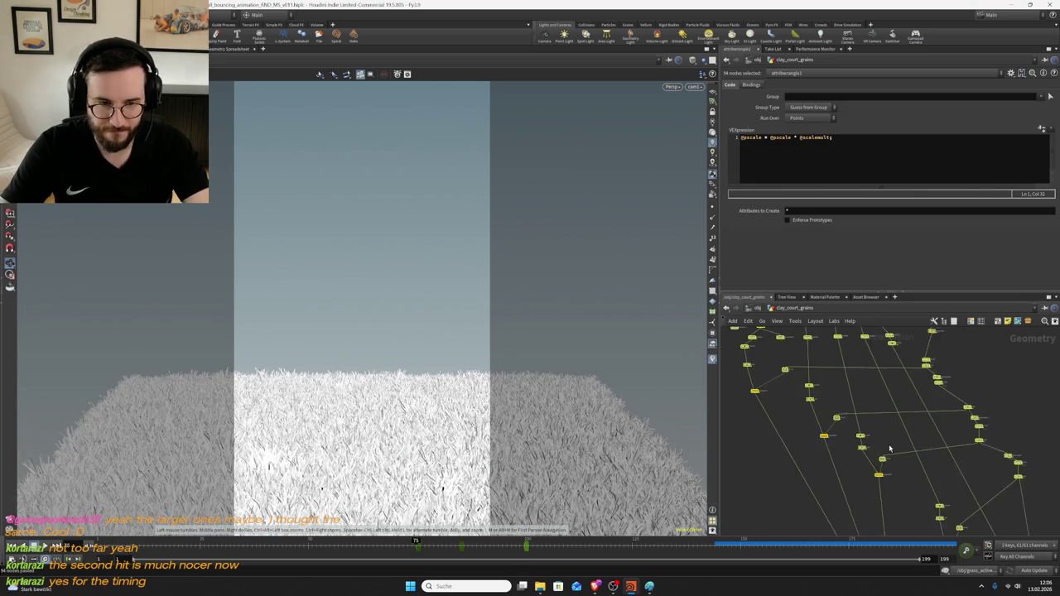
scroll(927, 390, "down", 2)
scroll(827, 386, "up", 3)
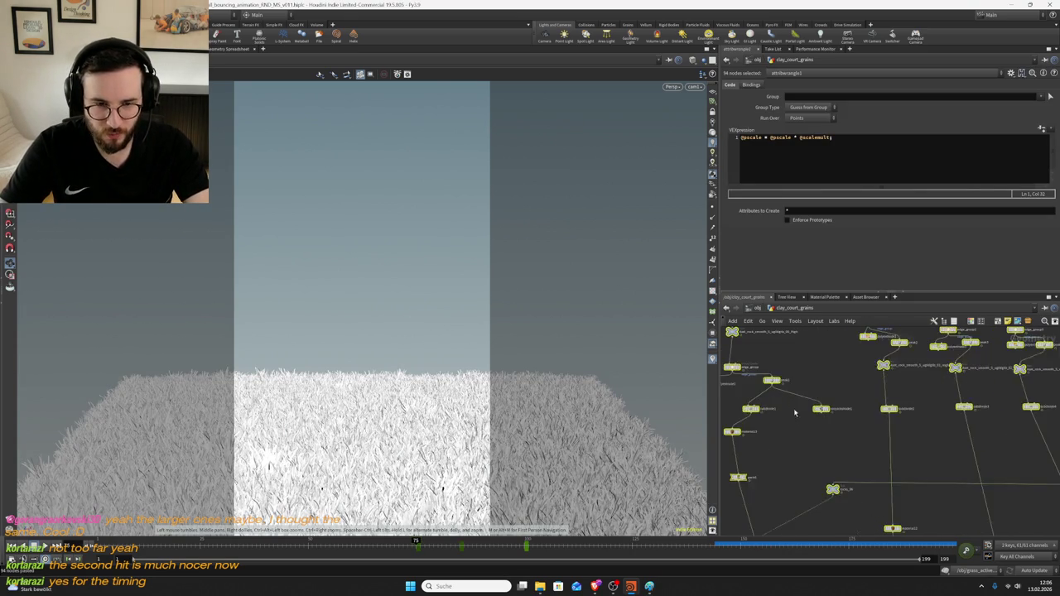
left_click(885, 434)
middle_click_drag(783, 418, 781, 458)
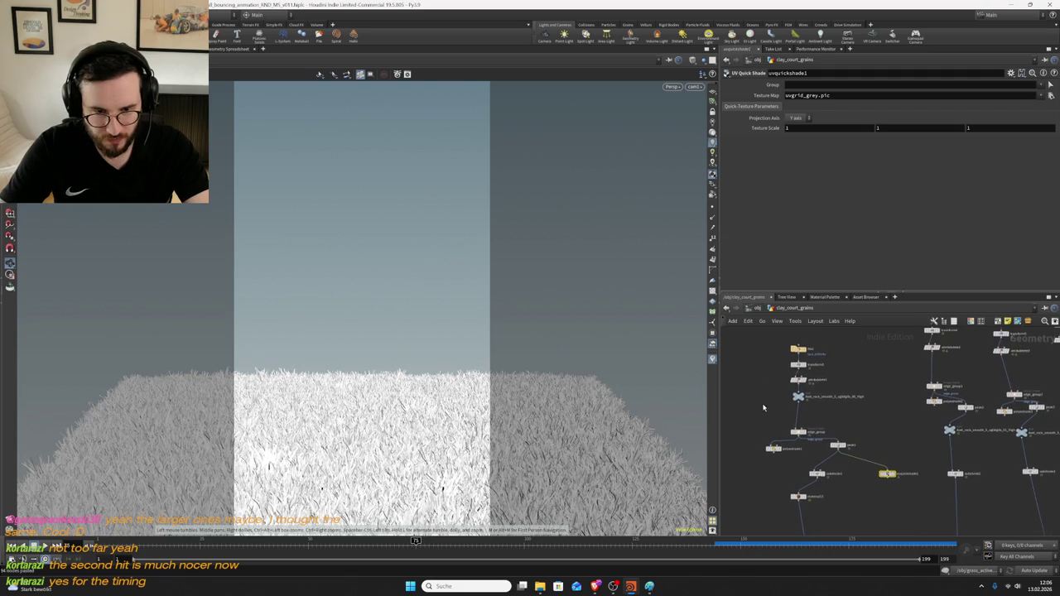
- Select the unneeded pasted grass nodes, including file1, and delete them
left_click_drag(822, 407, 896, 491)
left_click(798, 349, "shift")
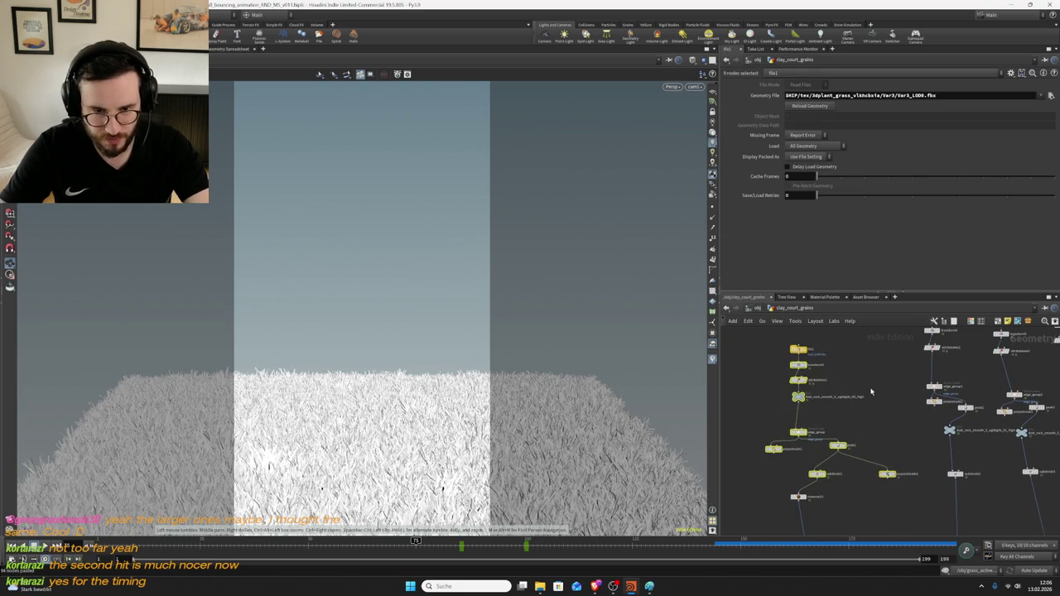
middle_click_drag(929, 427, 901, 452)
left_click_drag(958, 480, 871, 326, "shift")
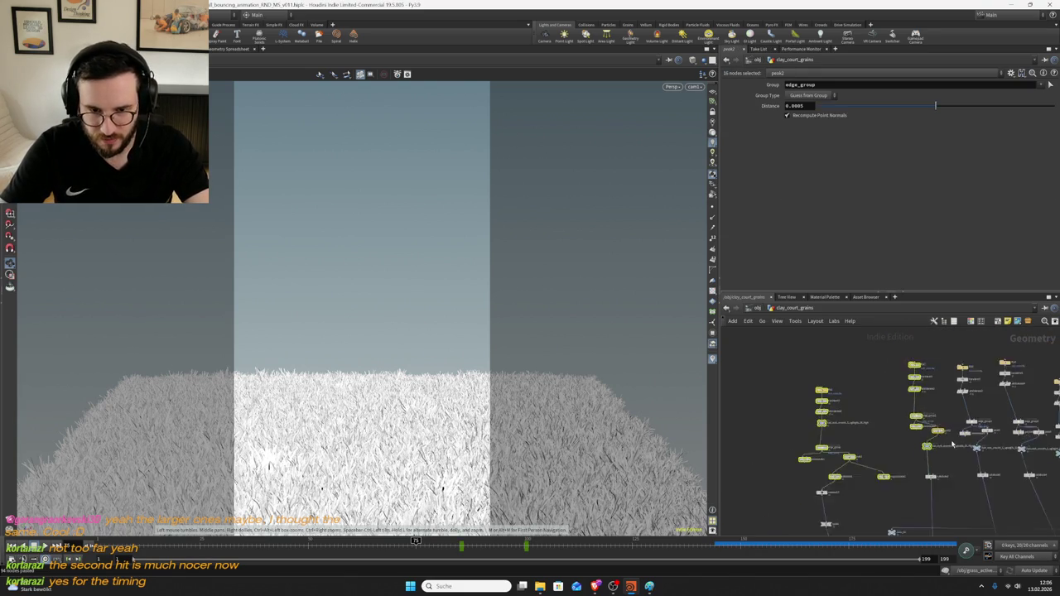
scroll(913, 477, "down", 2)
mouse_move(880, 424)
left_mouse_down("shift")
mouse_move(873, 389)
mouse_move(955, 397)
left_mouse_up("shift")
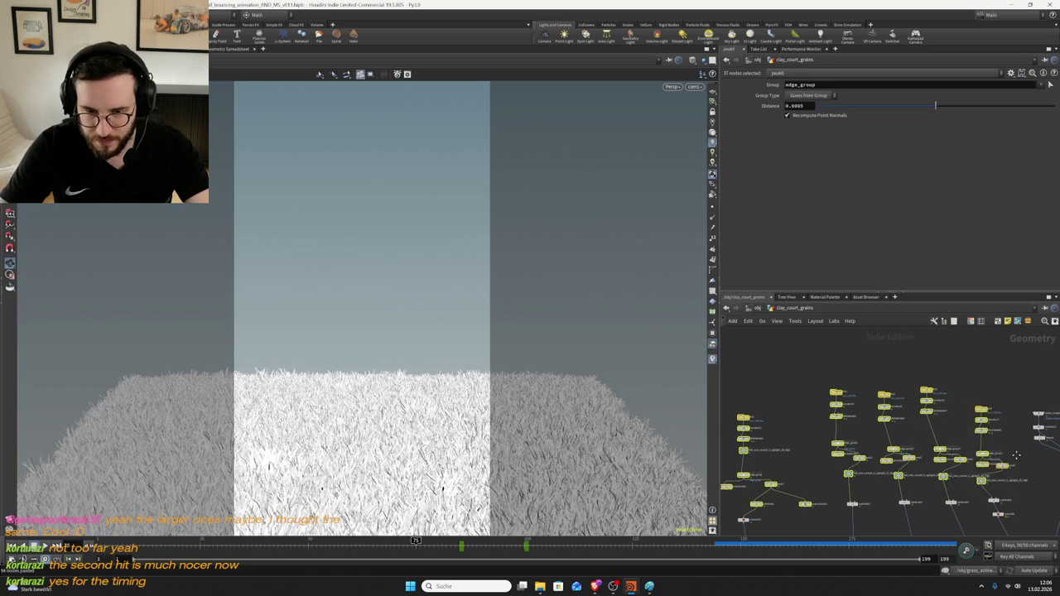
scroll(905, 411, "down", 3)
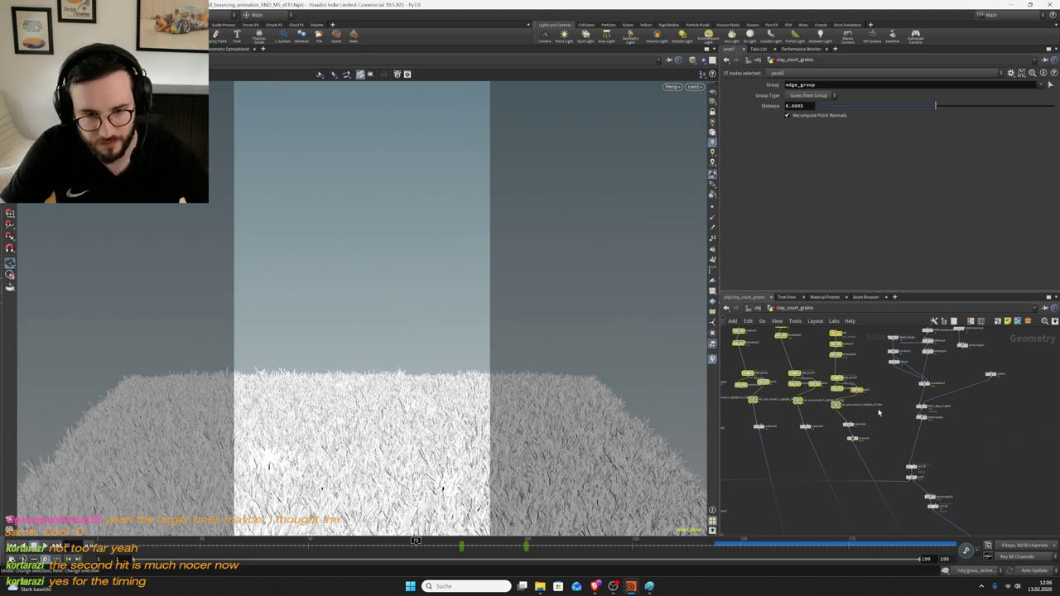
key("Delete")
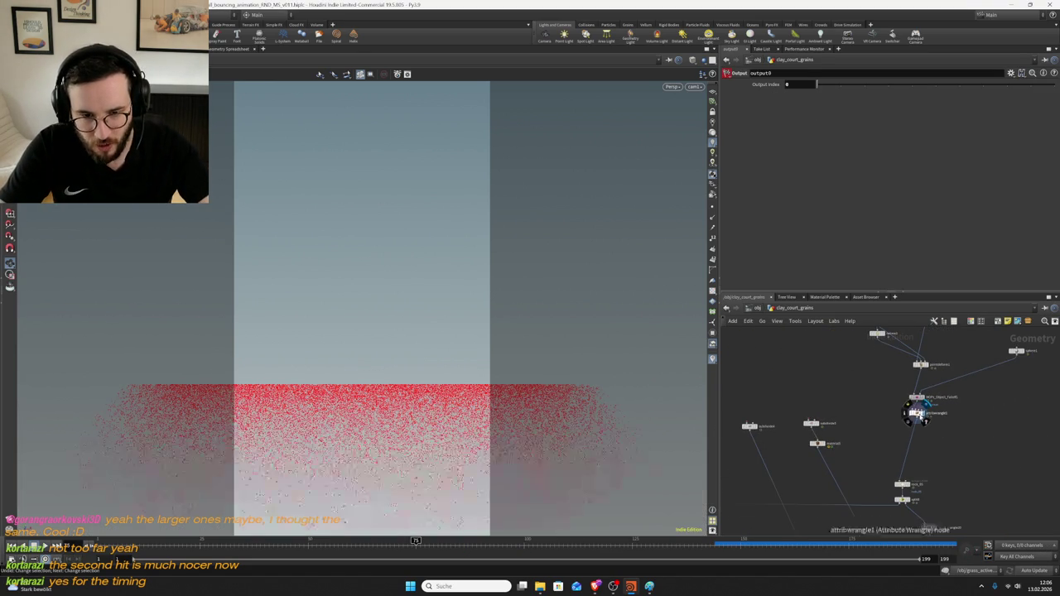
- Select and adjust the remaining node group around sphere1
left_click(915, 411)
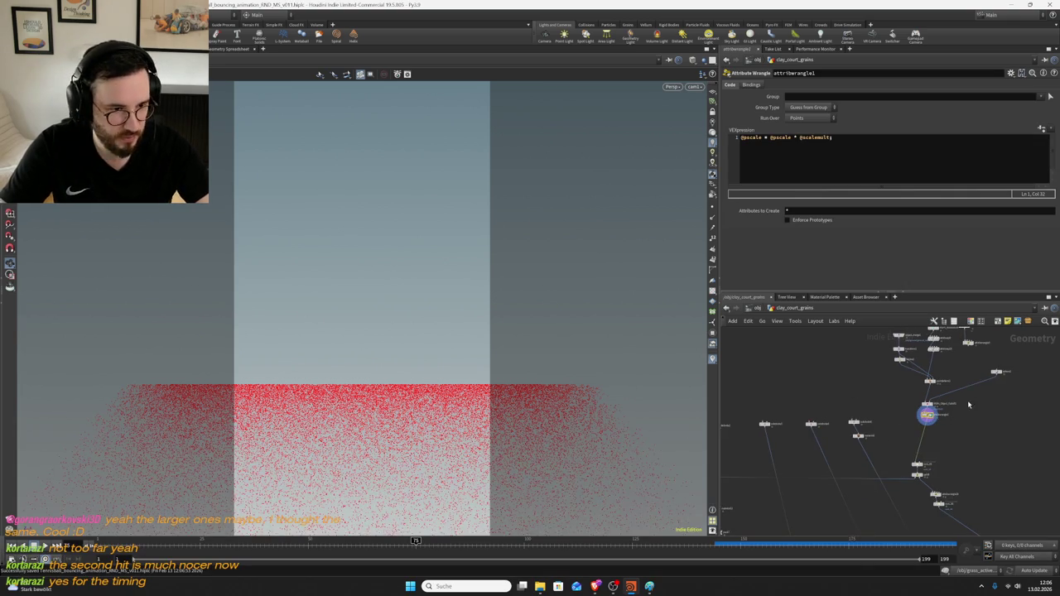
middle_click_drag(971, 402, 911, 427)
left_click_drag(841, 334, 955, 475)
scroll(867, 481, "up", 2)
scroll(867, 480, "up", 2)
left_click(817, 469)
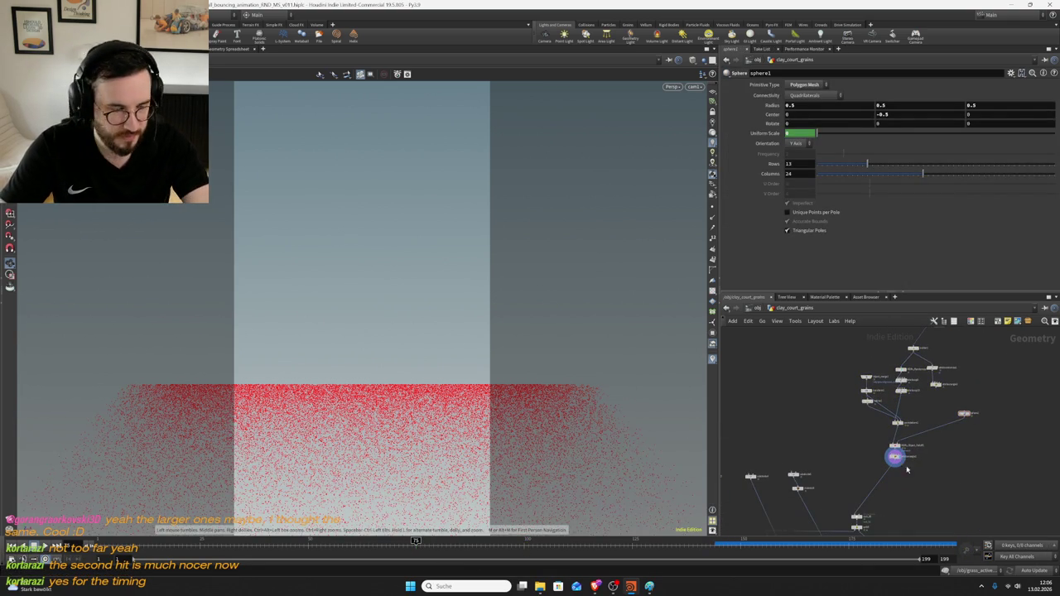
middle_click_drag(936, 459, 931, 463)
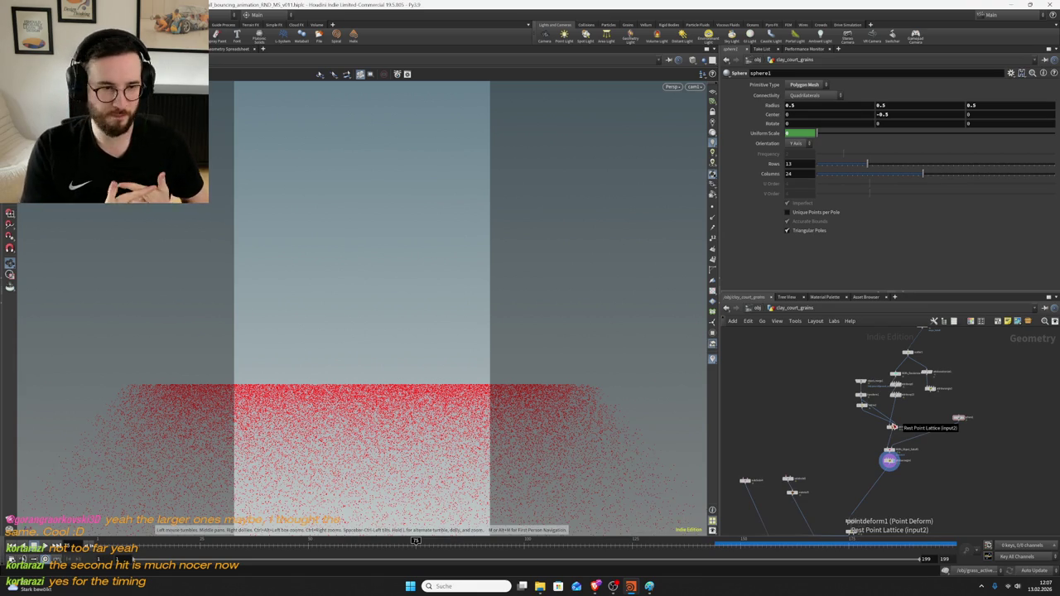
- Toggle grass_active's selection at /obj, then display MOPs_Object_Falloff inside clay_court_grains
left_click(756, 308)
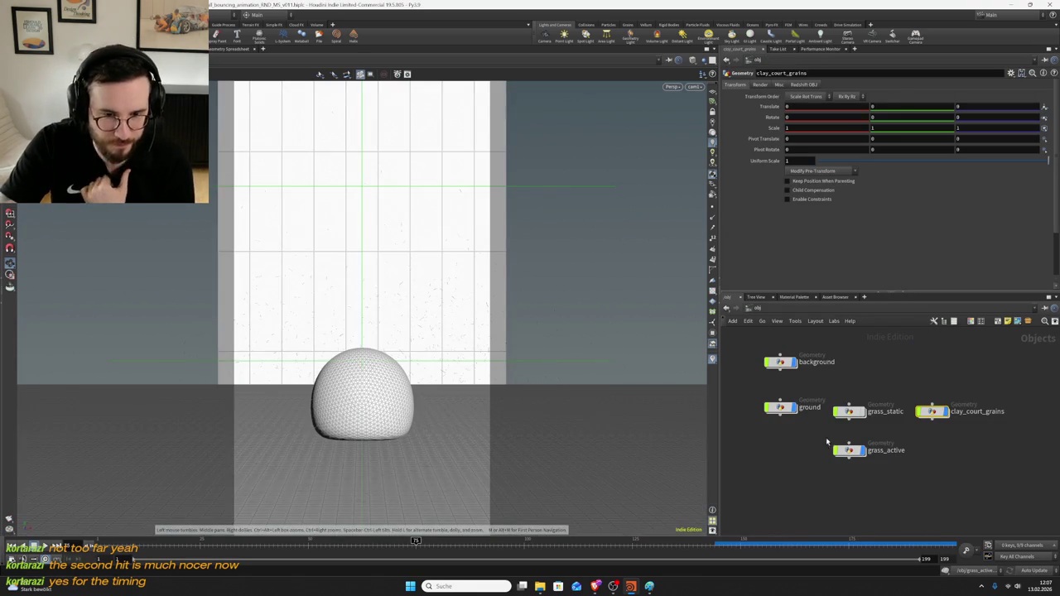
left_click(848, 452)
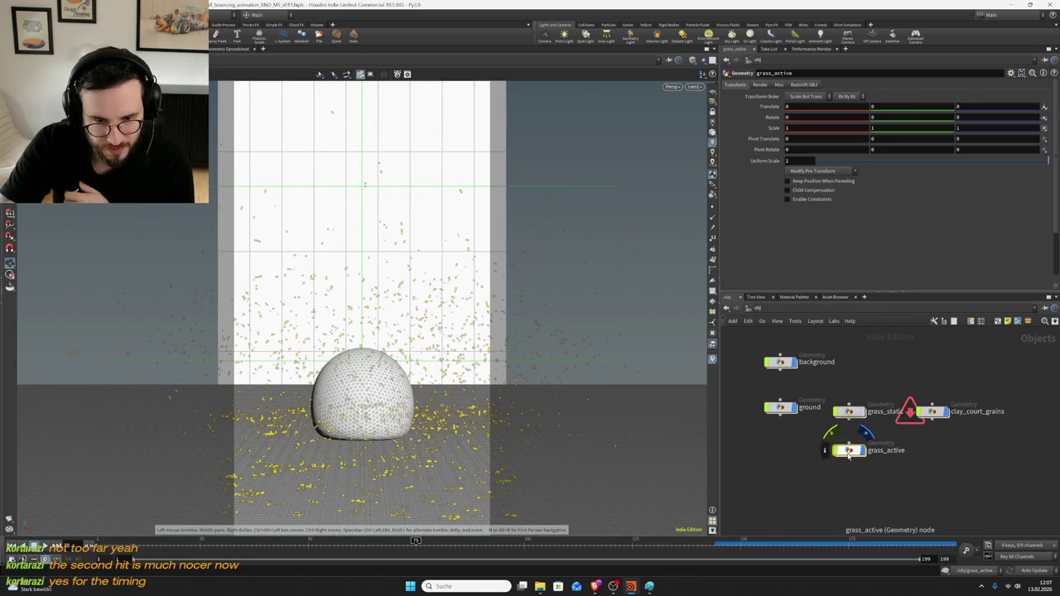
left_click(861, 482)
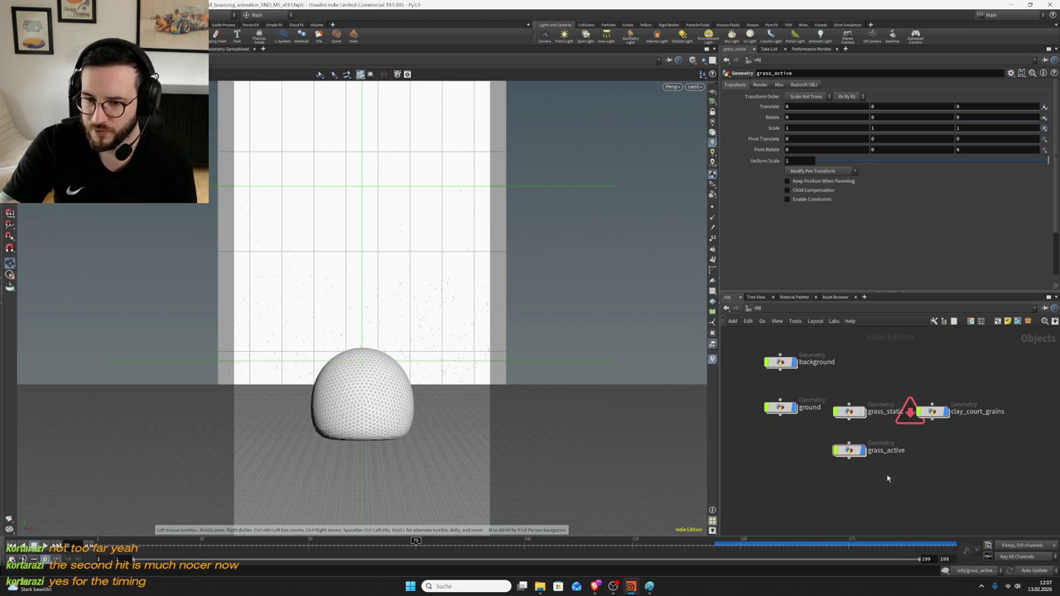
double_click(933, 411)
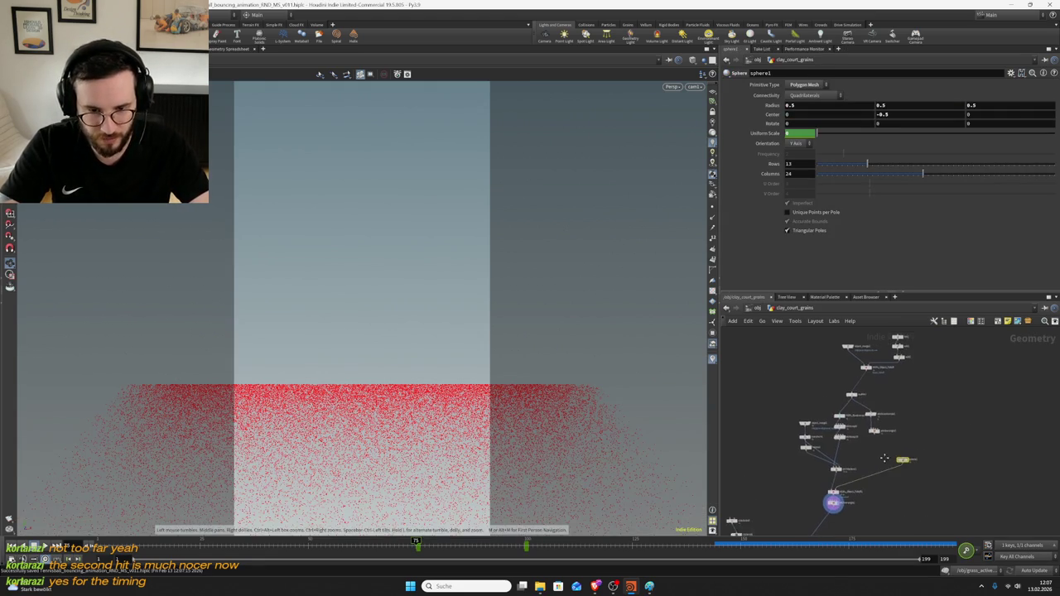
left_click(846, 358)
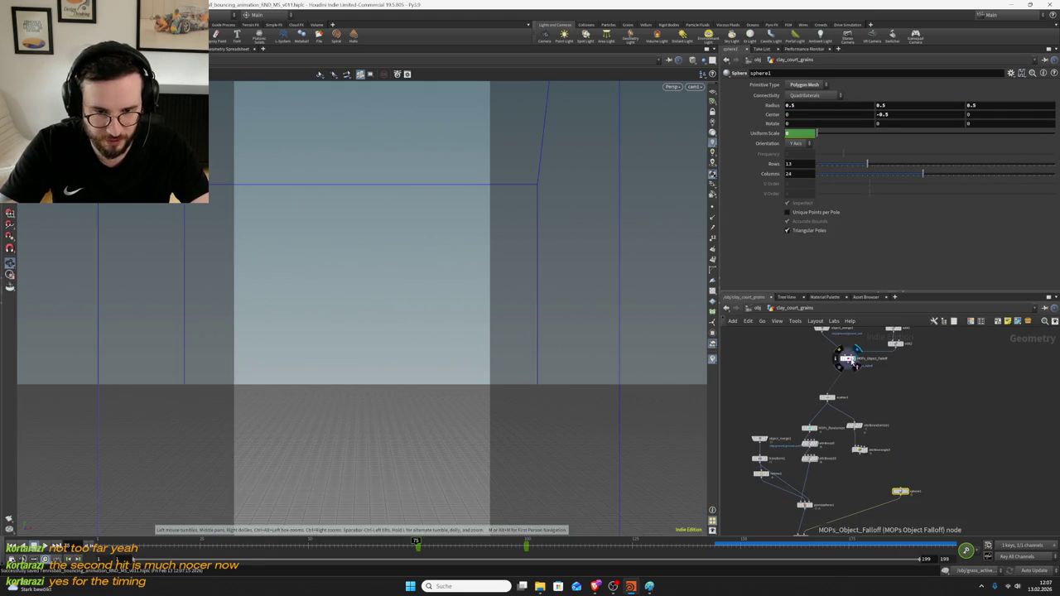
- Save the scene and display the attribvop10 result to view the grains
key("ctrl+s")
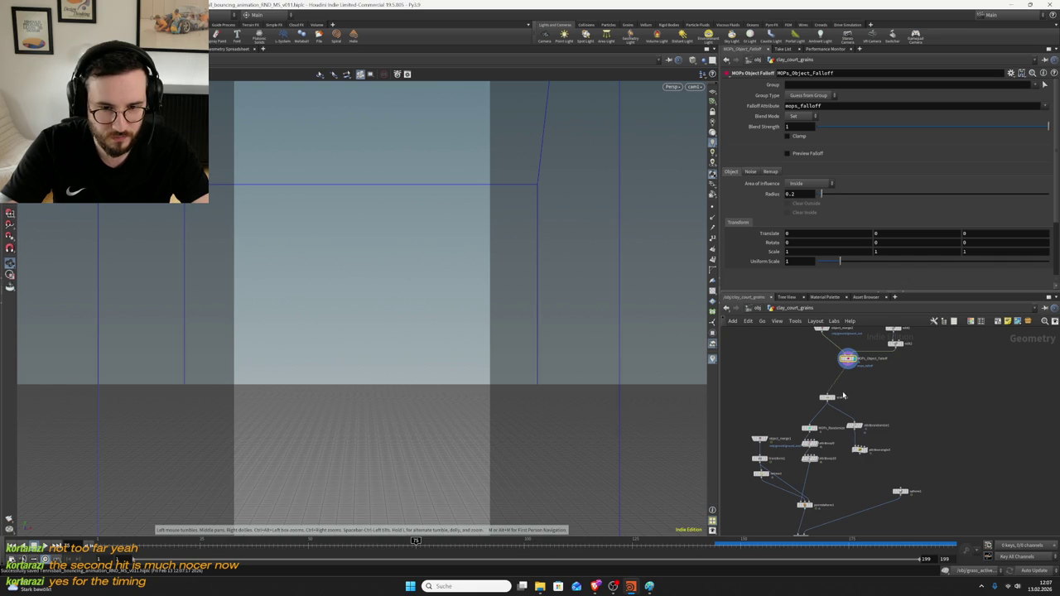
left_click(836, 398)
mouse_move(440, 447)
left_mouse_down()
mouse_move(407, 428)
mouse_move(439, 416)
mouse_move(359, 503)
mouse_move(605, 442)
mouse_move(343, 263)
mouse_move(367, 459)
mouse_move(530, 372)
mouse_move(466, 402)
mouse_move(579, 431)
left_mouse_up()
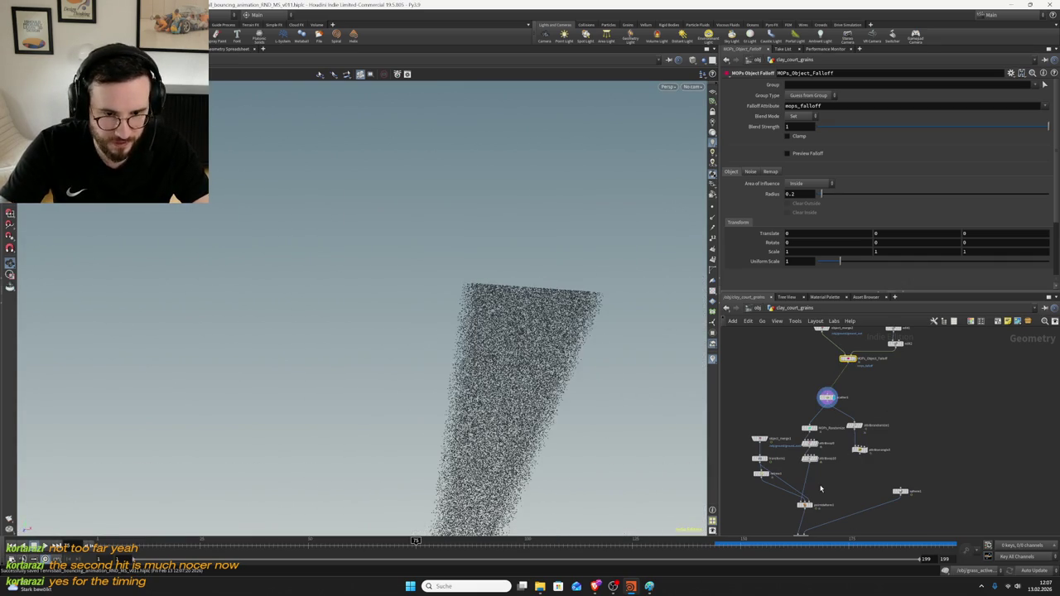
middle_click_drag(841, 431, 828, 365)
scroll(815, 396, "up", 2)
left_click(815, 396)
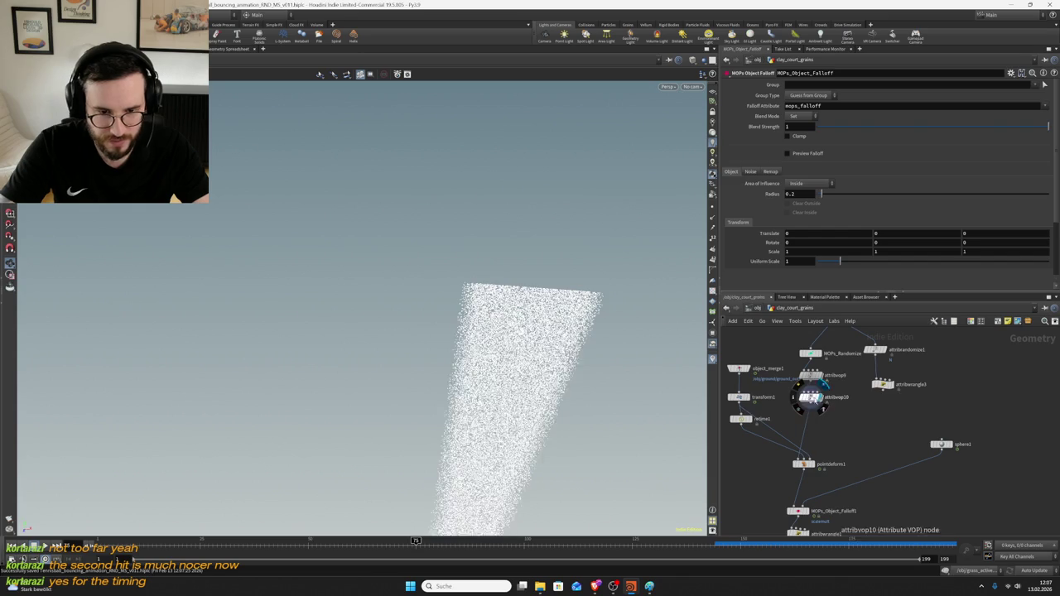
scroll(927, 425, "down", 2)
scroll(952, 472, "down", 2)
- Rearrange the network by moving two node groups up and to the side
left_click_drag(961, 480, 835, 346)
left_click_drag(844, 467, 859, 445)
left_click_drag(766, 433, 802, 460)
left_click_drag(845, 508, 791, 479)
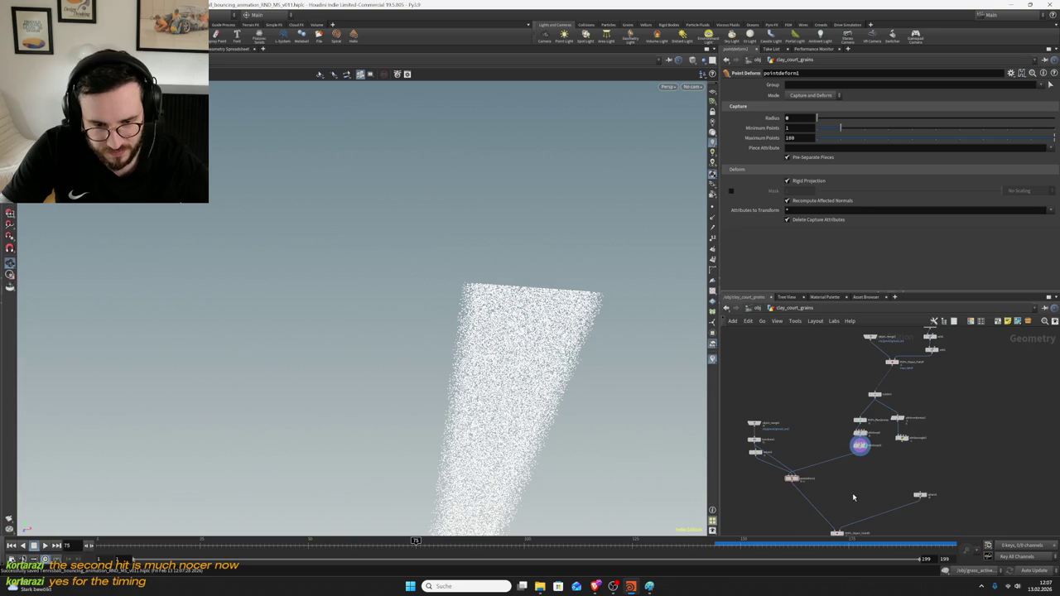
middle_click_drag(822, 521, 838, 398)
- Move sphere1 and its two downstream nodes to the left
left_click_drag(921, 422, 923, 423)
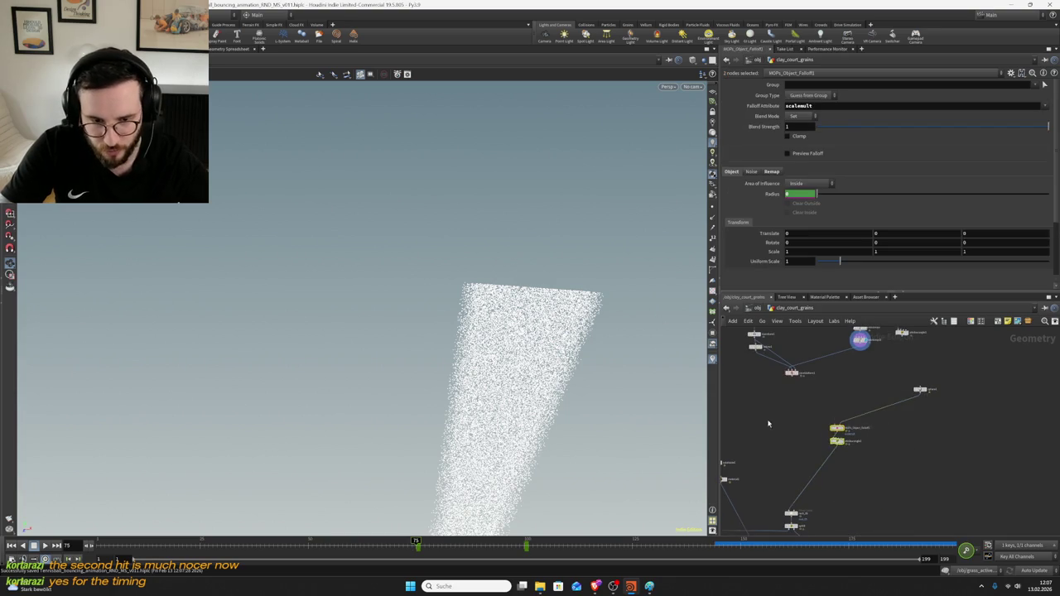
scroll(896, 353, "up", 1)
scroll(896, 353, "up", 1)
scroll(911, 373, "up", 1)
mouse_move(832, 495)
left_mouse_down()
mouse_move(784, 494)
mouse_move(785, 440)
left_mouse_up()
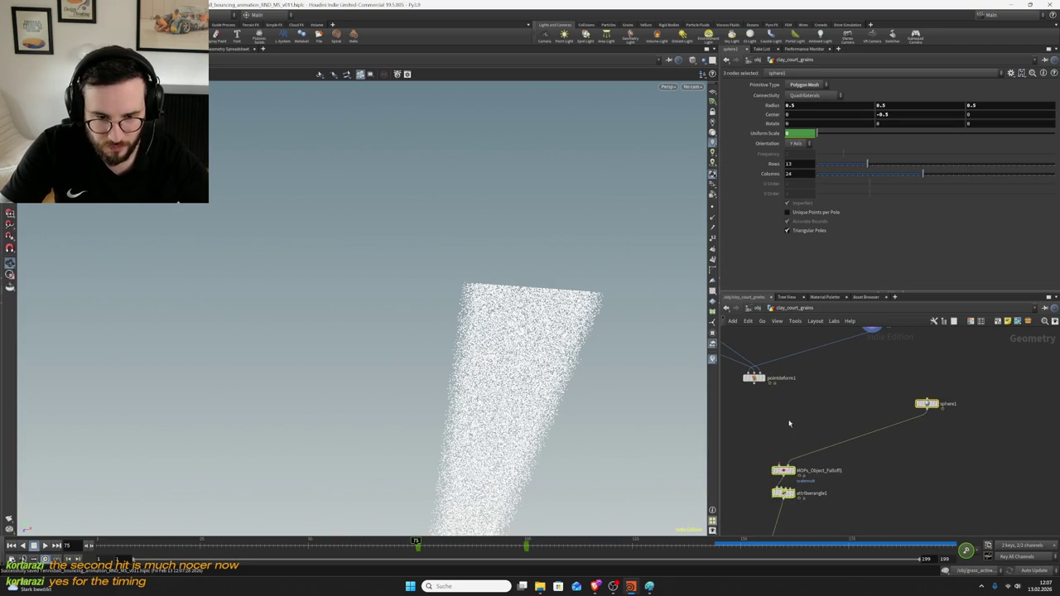
scroll(784, 489, "down", 2)
scroll(785, 448, "down", 1)
left_click(772, 439)
- Delete seven unneeded nodes from the clay_court_grains network
scroll(773, 439, "down", 1)
left_click_drag(790, 431, 768, 408)
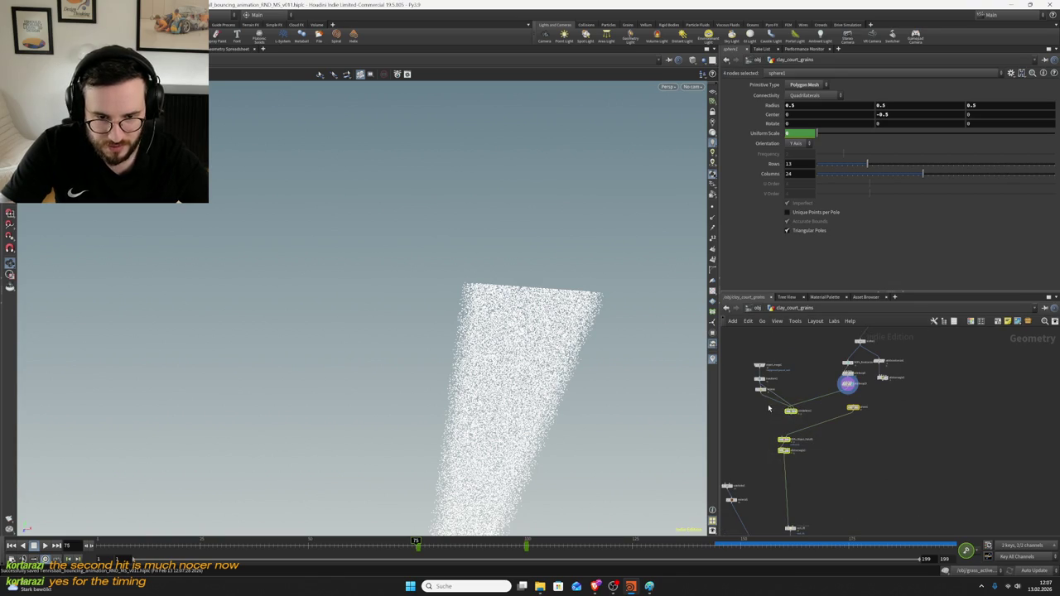
left_click_drag(755, 369, 779, 396, "shift")
scroll(803, 422, "up", 1)
key("Delete")
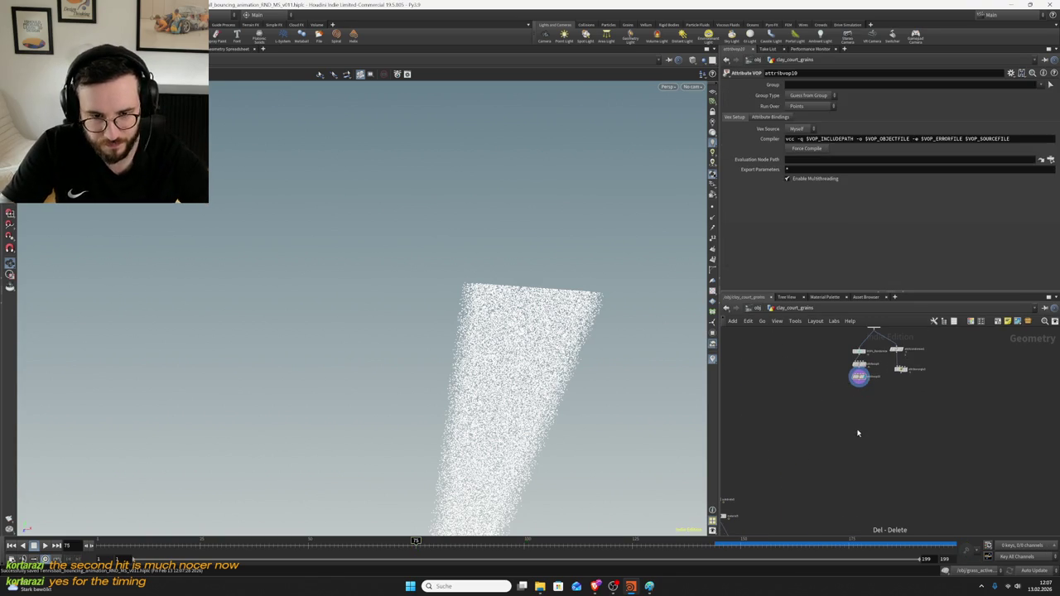
- Add a transform1 node to the network and return to the object level
key("Tab")
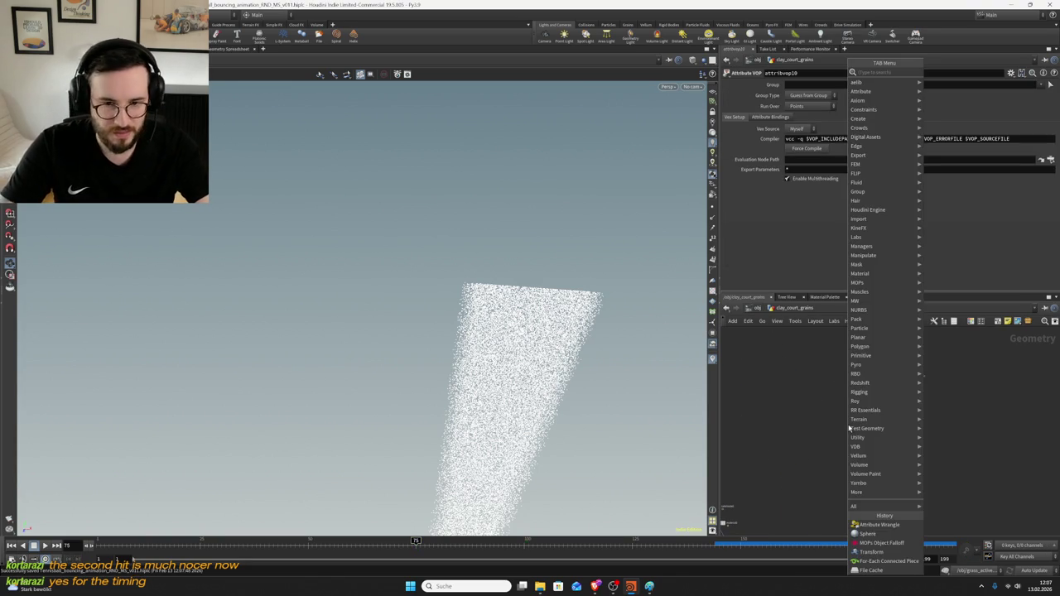
type("transform")
key("Return")
left_click(847, 427)
scroll(863, 405, "up", 1)
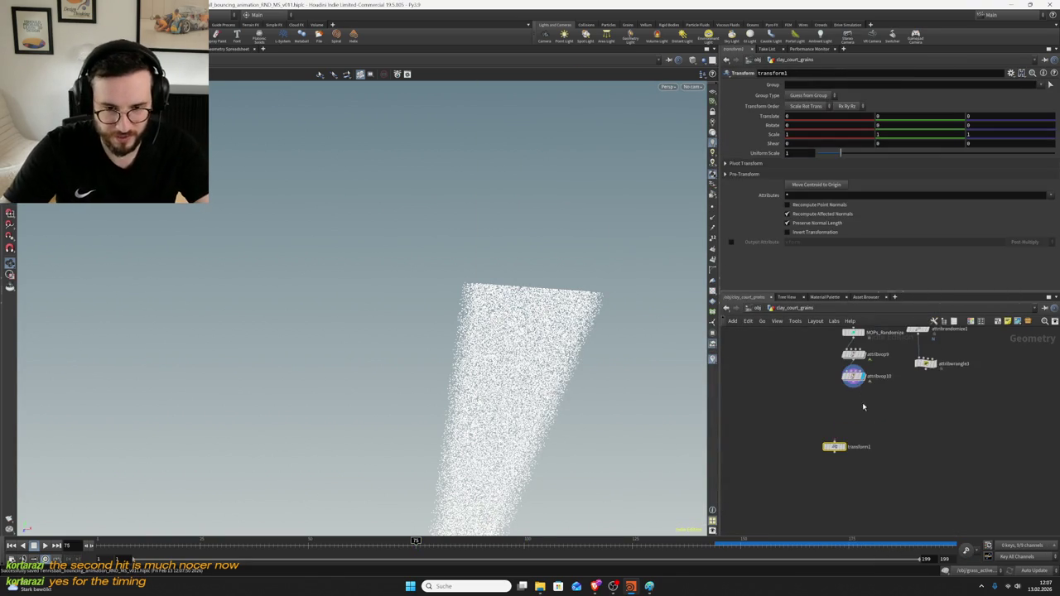
left_click(758, 309)
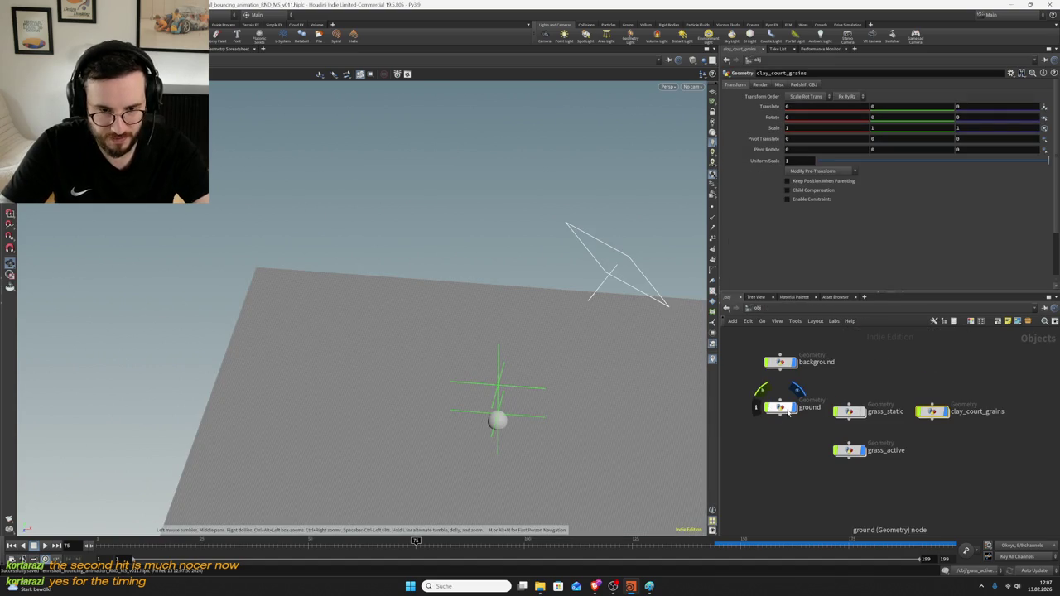
- Inside grass_active, hide all other objects in the viewport and inspect the ball
double_click(848, 449)
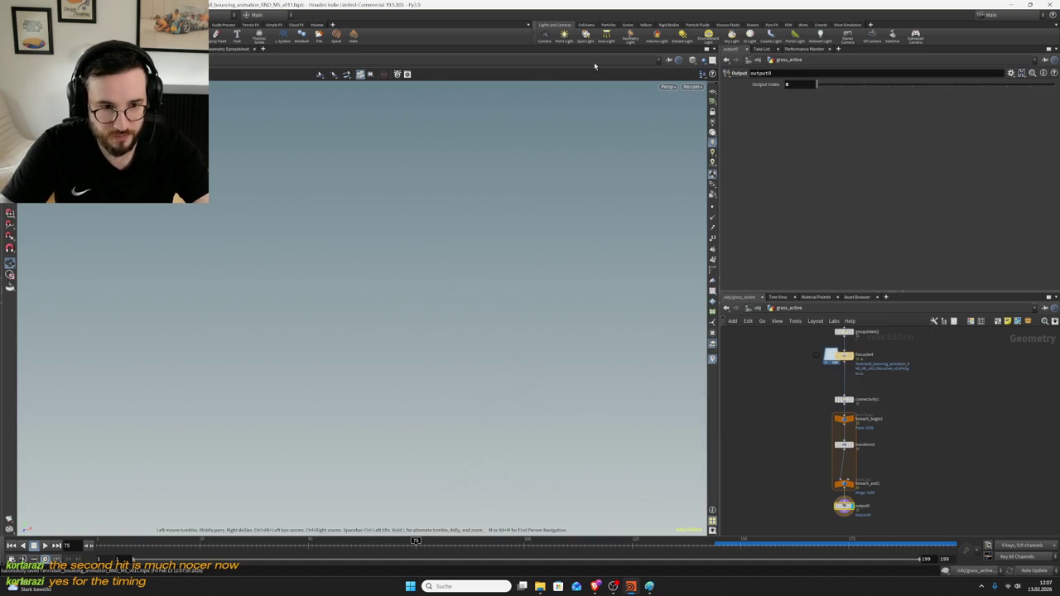
left_click(667, 87)
left_click(671, 89)
left_click(670, 89)
left_click(672, 87)
left_click(702, 60)
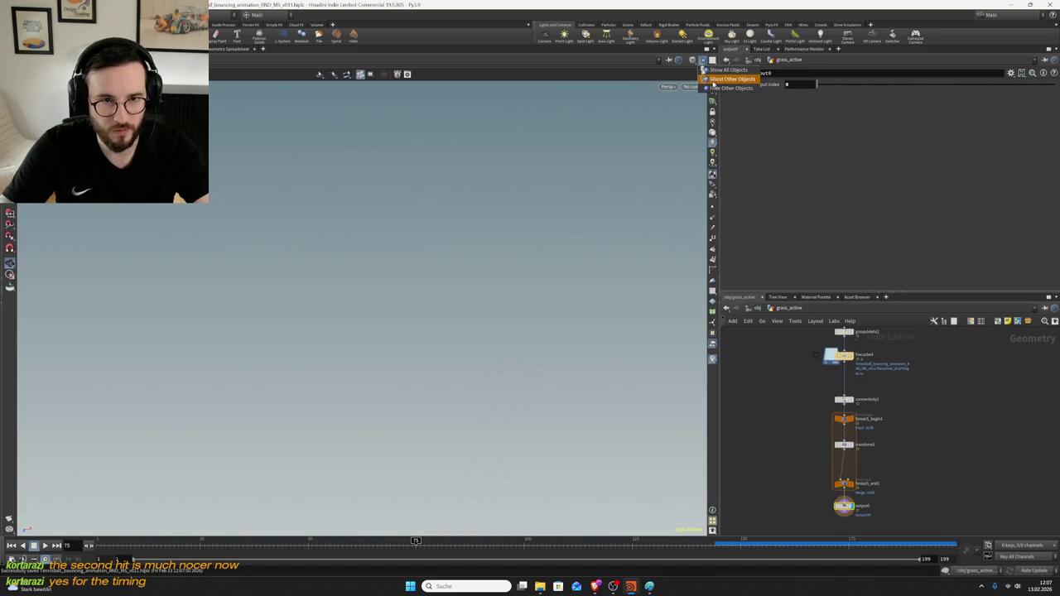
left_click(710, 87)
mouse_move(532, 395)
left_mouse_down()
mouse_move(560, 421)
mouse_move(587, 372)
left_mouse_up()
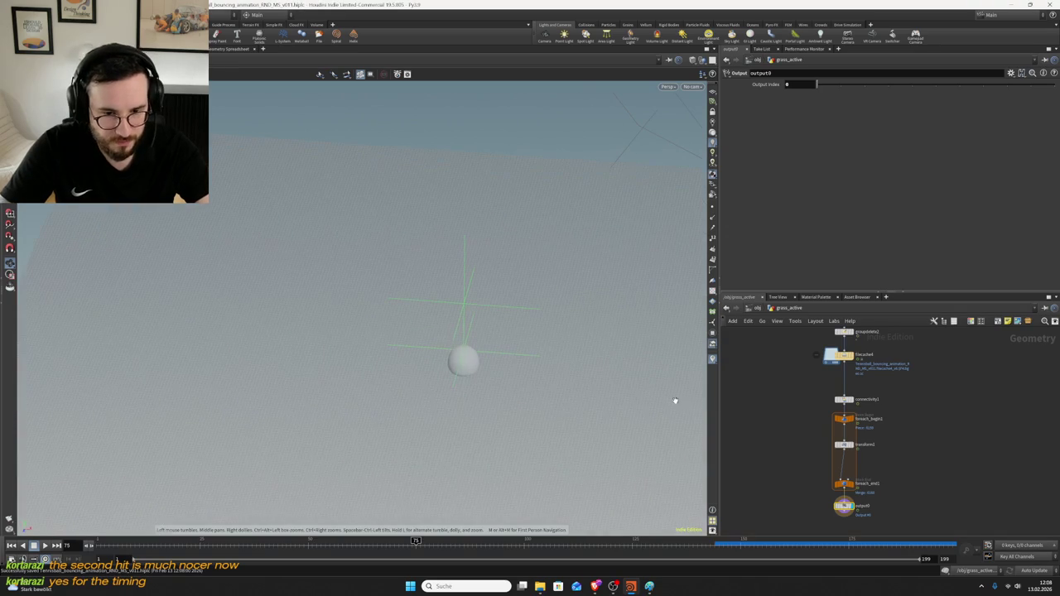
scroll(855, 419, "down", 3)
scroll(854, 418, "down", 3)
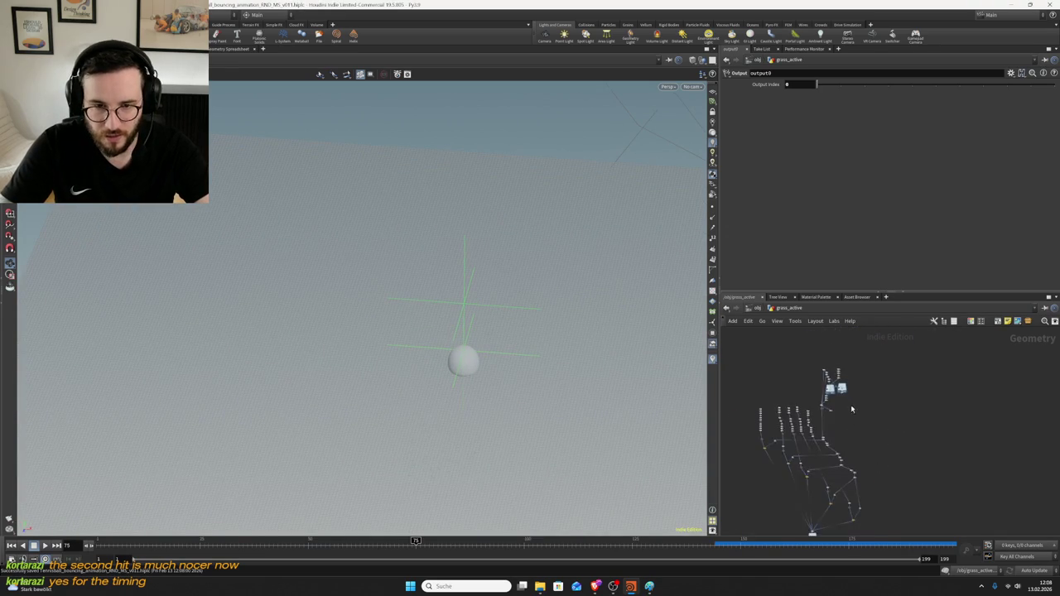
key("u")
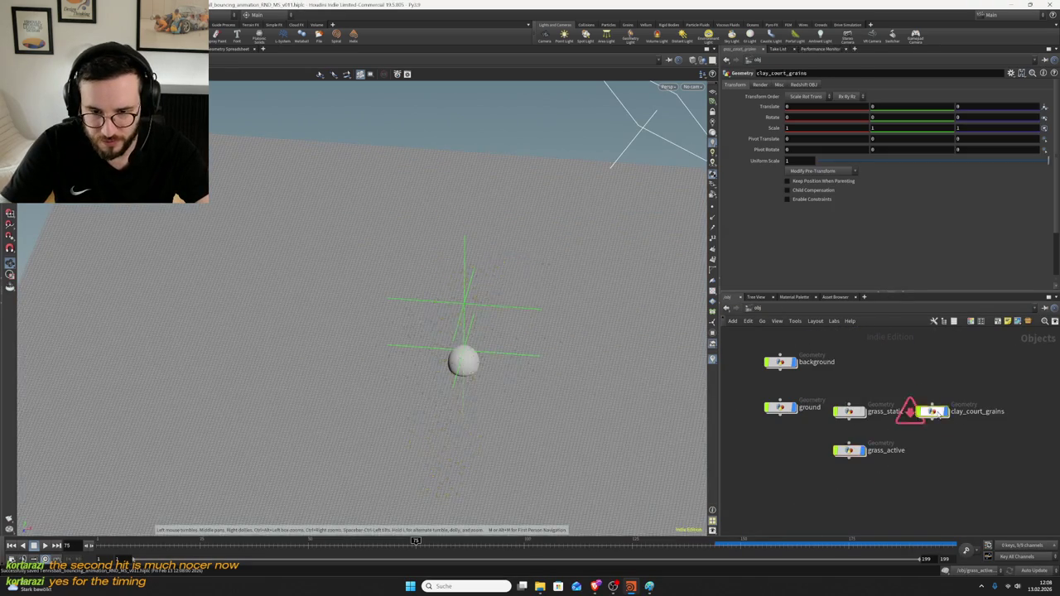
- Wire transform1 under attribvop10 in clay_court_grains and display its result
double_click(933, 411)
scroll(801, 451, "up", 2)
scroll(799, 420, "up", 3)
scroll(799, 421, "up", 3)
left_click_drag(753, 512, 786, 428)
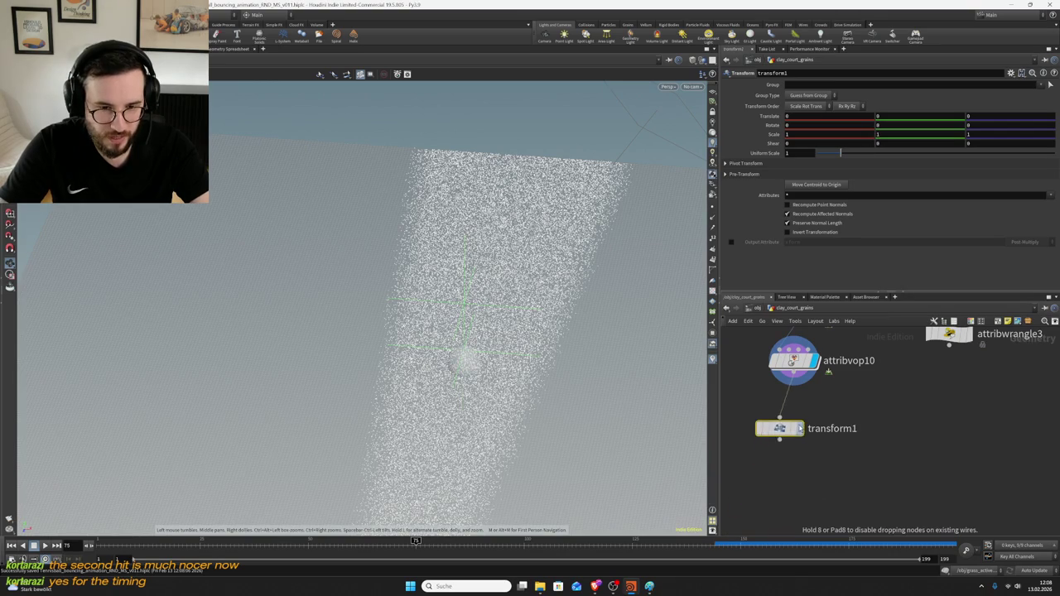
left_click(805, 428)
mouse_move(581, 376)
left_mouse_down()
mouse_move(484, 364)
mouse_move(364, 210)
left_mouse_up()
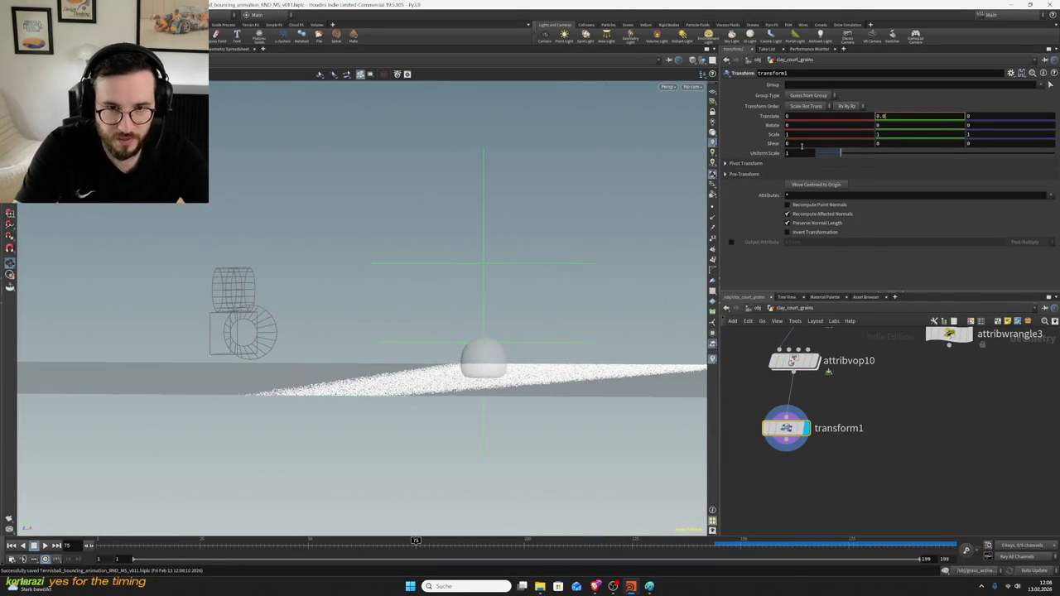
- Set transform1's Translate Y to 0.05, checking the grain height above the ground
type("1")
key("Return")
left_click_drag(483, 404, 491, 386)
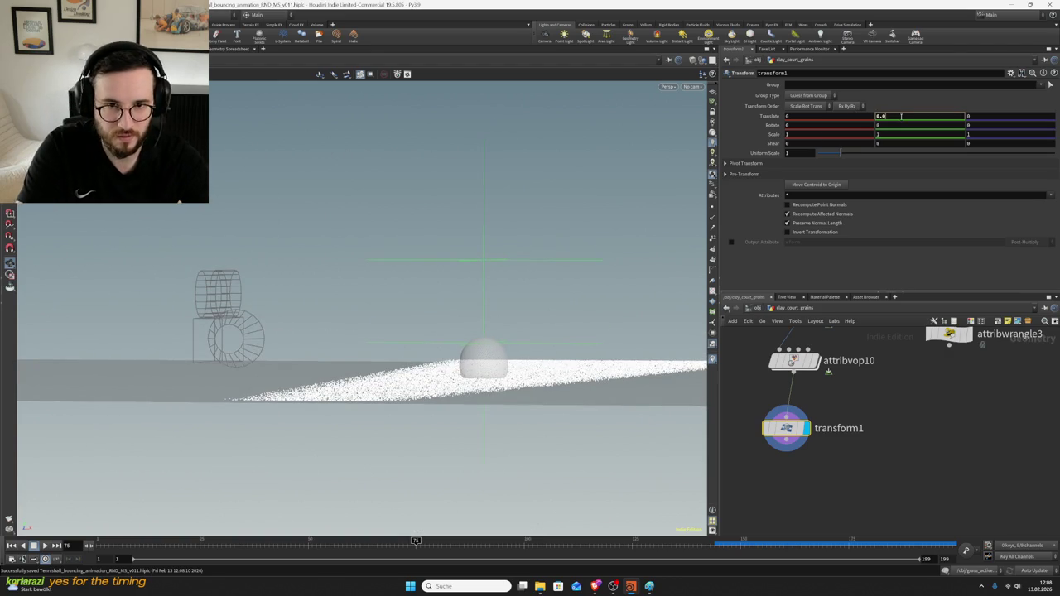
type("5")
key("Return")
left_click_drag(489, 381, 454, 383)
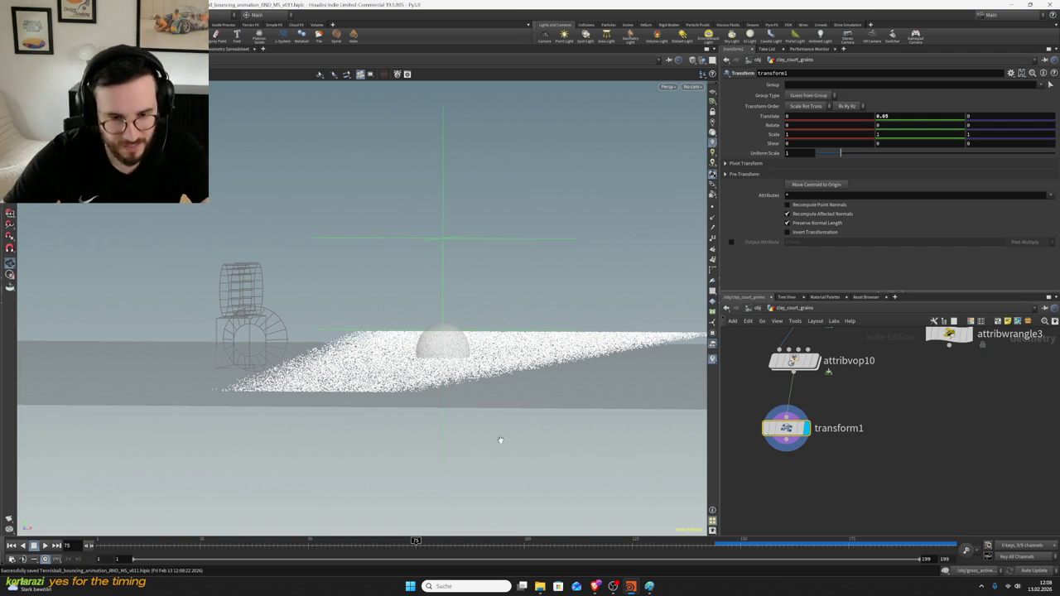
- Shift the four lower nodes, save the scene, and view the grains from above
scroll(865, 411, "down", 5)
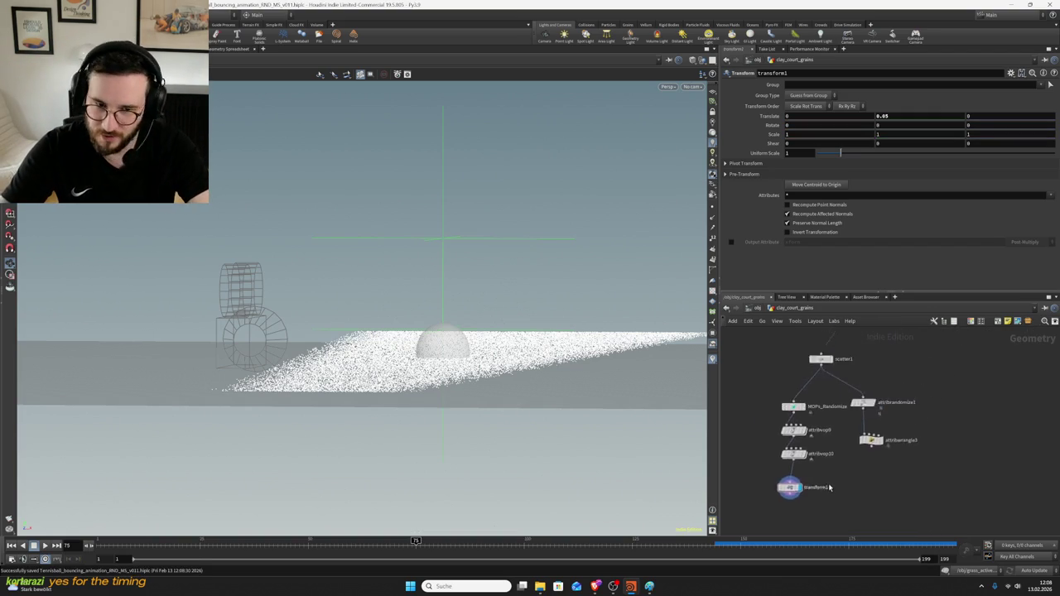
scroll(815, 464, "up", 3)
mouse_move(812, 436)
left_mouse_down()
mouse_move(827, 495)
mouse_move(804, 461)
left_mouse_up()
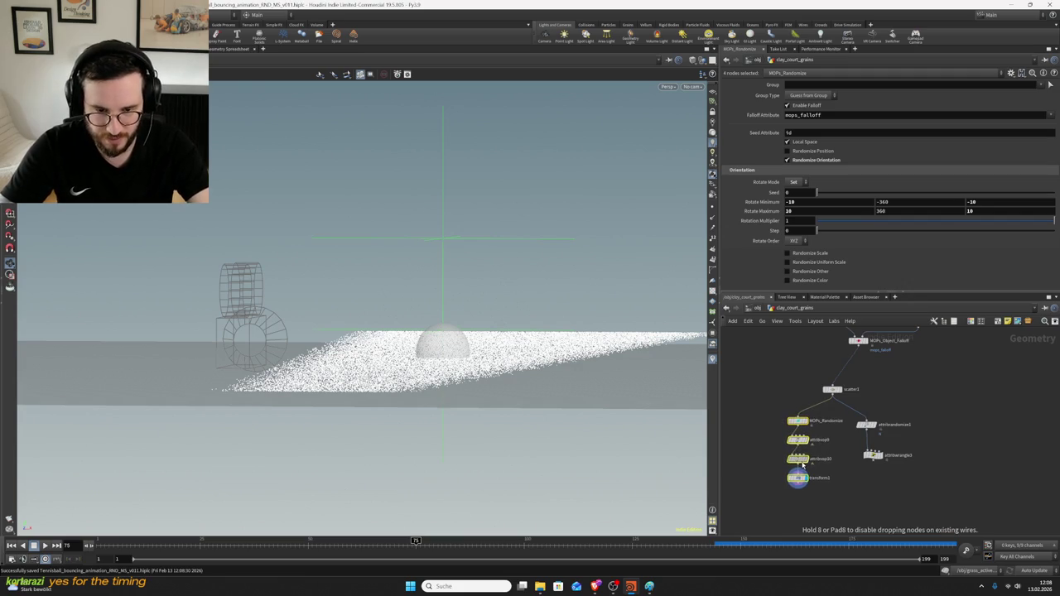
key("ctrl+s")
mouse_move(364, 360)
left_mouse_down()
mouse_move(564, 373)
mouse_move(820, 497)
left_mouse_up()
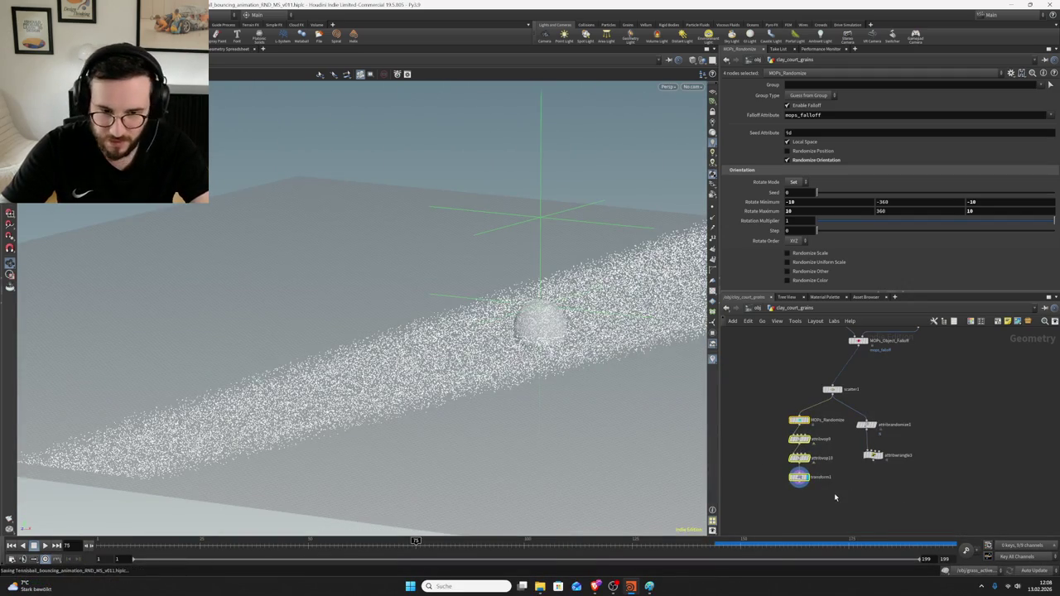
scroll(834, 494, "down", 2)
scroll(836, 501, "down", 2)
scroll(828, 480, "down", 2)
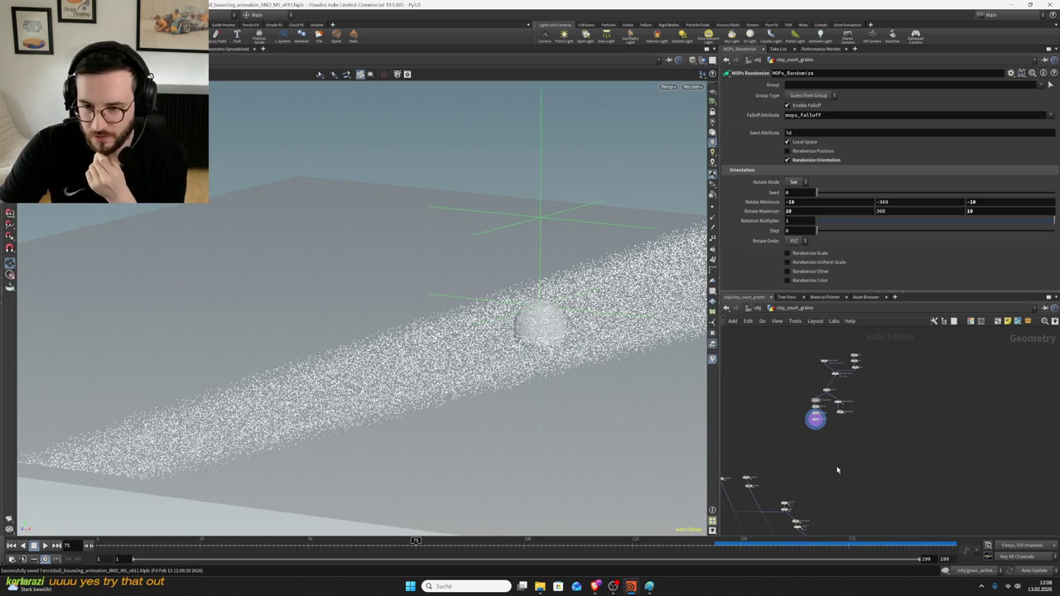
left_click(816, 418)
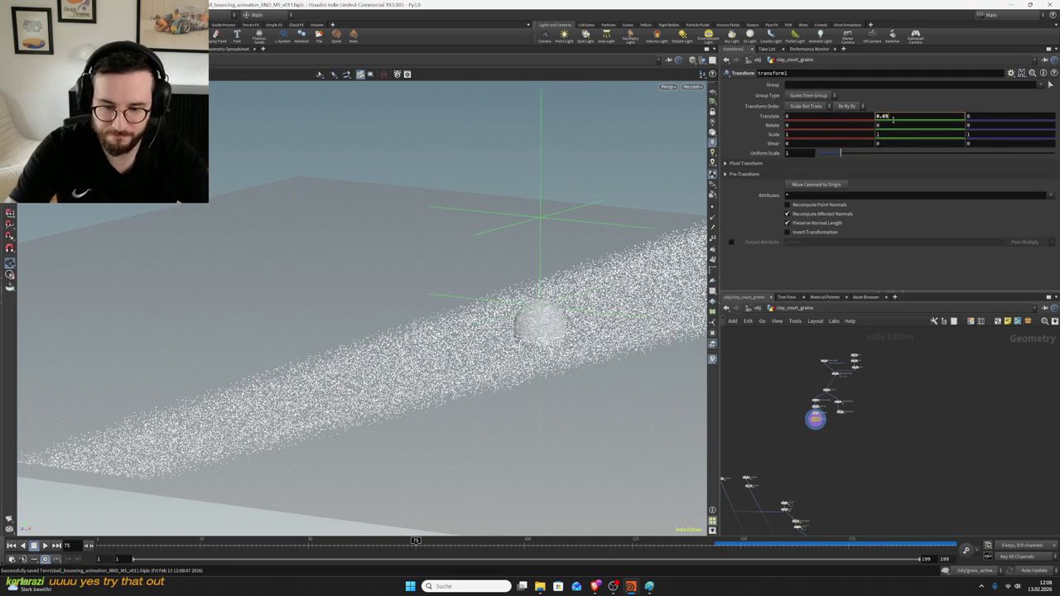
- Select sphere1, MOPs_Object_Falloff1 and attribwrangle1 inside grass_static for copying
left_click(758, 309)
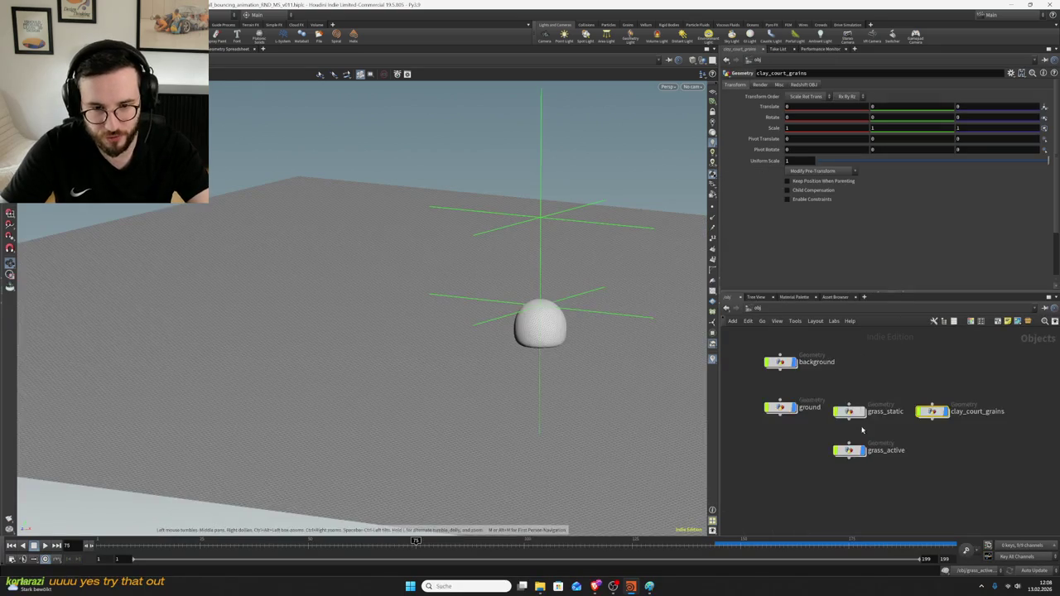
left_click(862, 411)
double_click(848, 412)
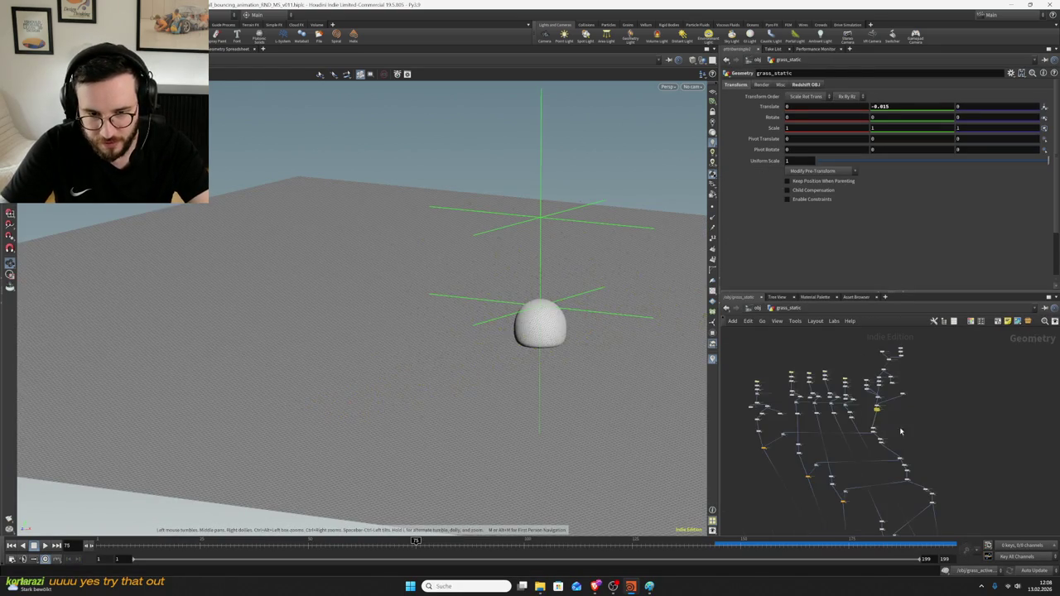
scroll(865, 402, "up", 3)
left_click_drag(837, 398, 903, 435)
scroll(894, 443, "up", 3)
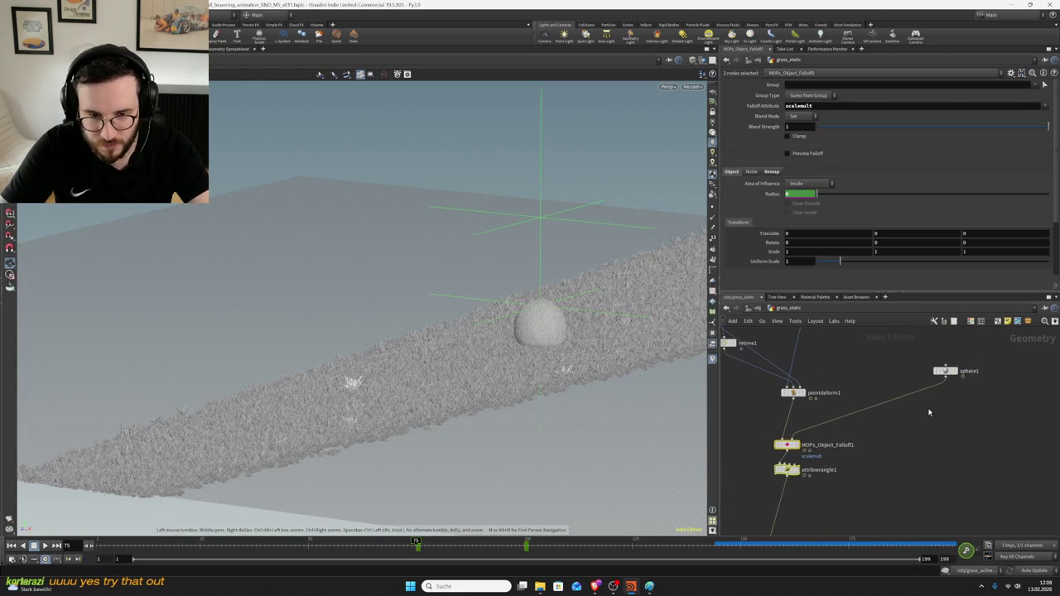
- Paste the falloff and scale wrangle nodes into clay_court_grains
left_click(755, 309)
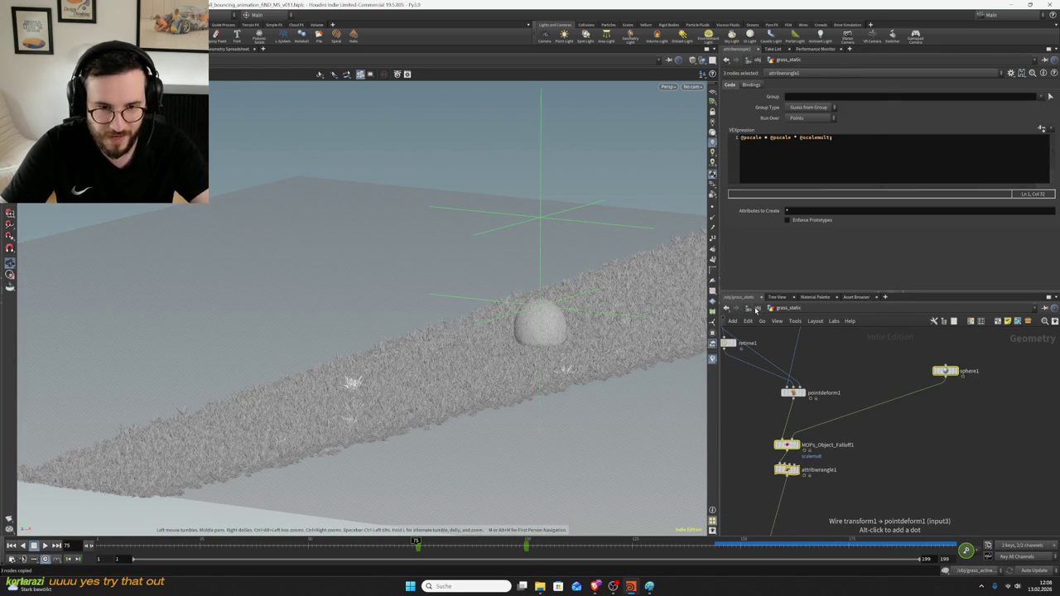
double_click(933, 412)
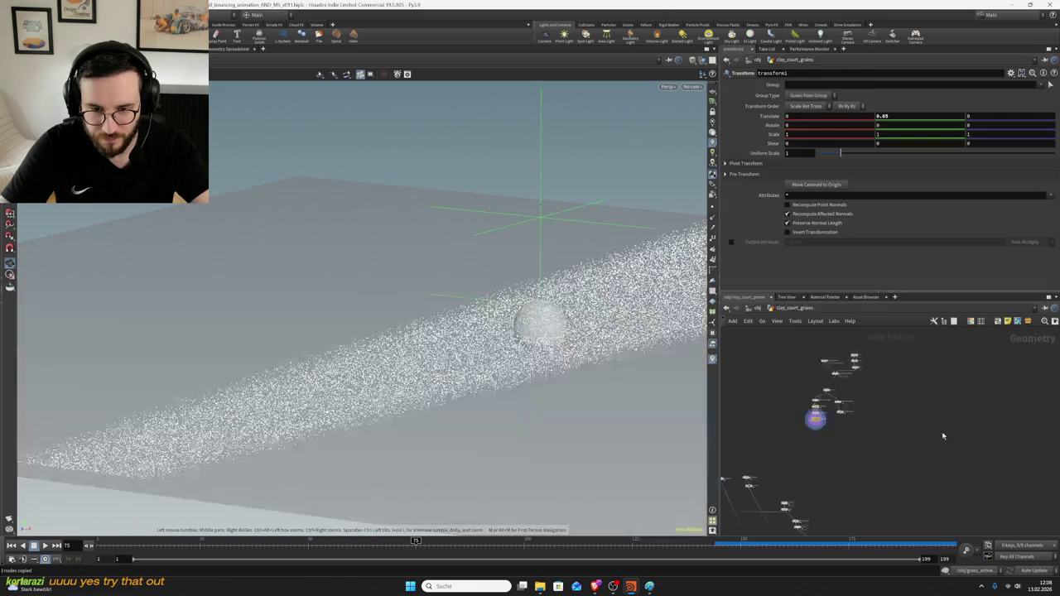
key("ctrl+v")
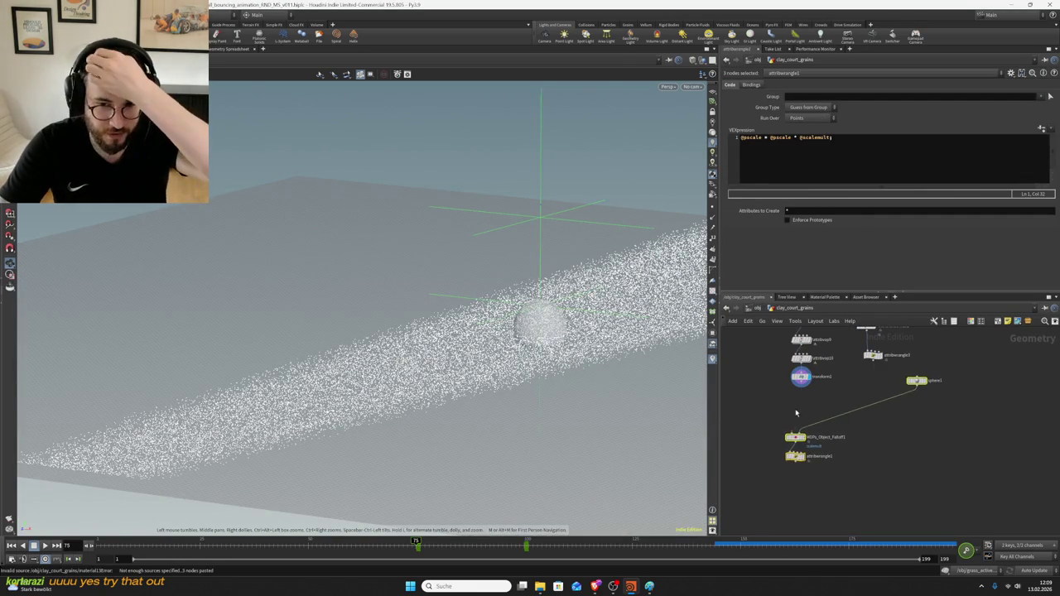
left_click(796, 407)
scroll(795, 407, "up", 2)
- Wire transform1 into MOPs_Object_Falloff1, display it, and save the scene
left_click_drag(805, 376, 796, 447)
mouse_move(796, 451)
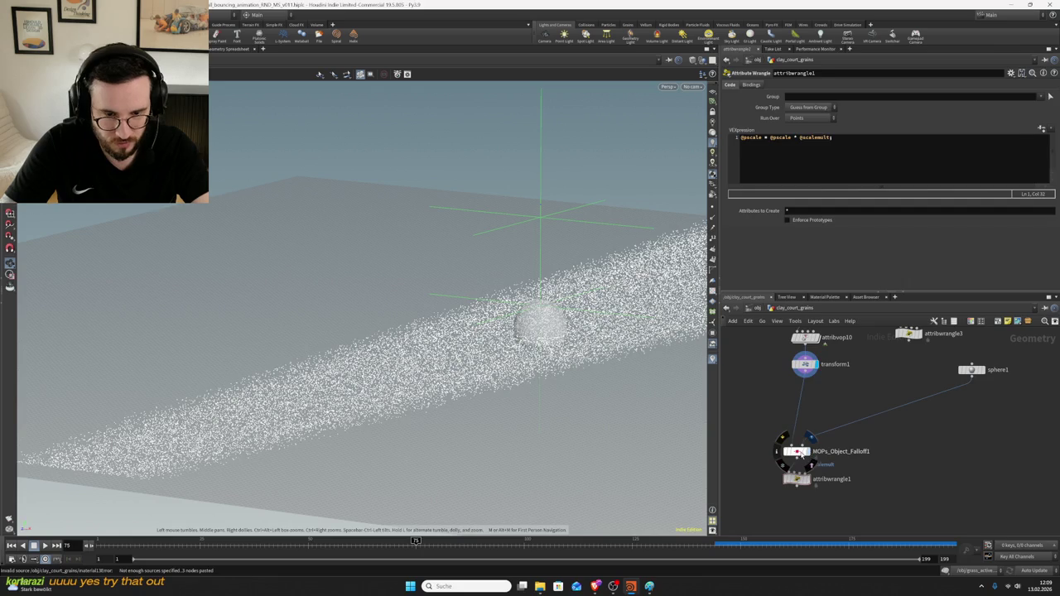
left_click(807, 452)
key("ctrl+s")
left_click_drag(796, 479, 807, 491)
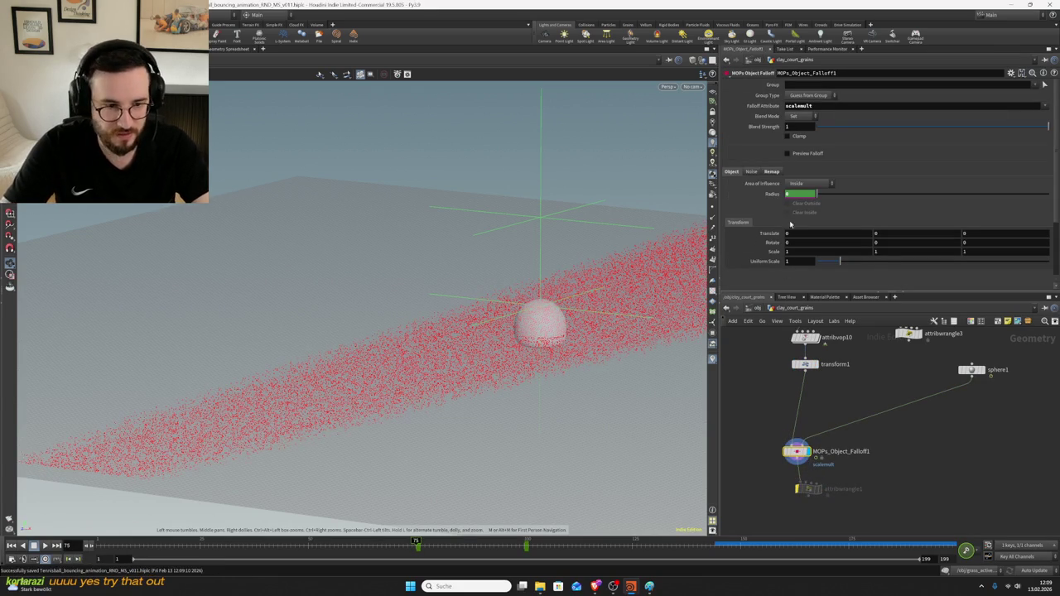
left_click(771, 172)
- Set the falloff remap ramp to 0 at its start and about 1 at its end
scroll(771, 207, "down", 3)
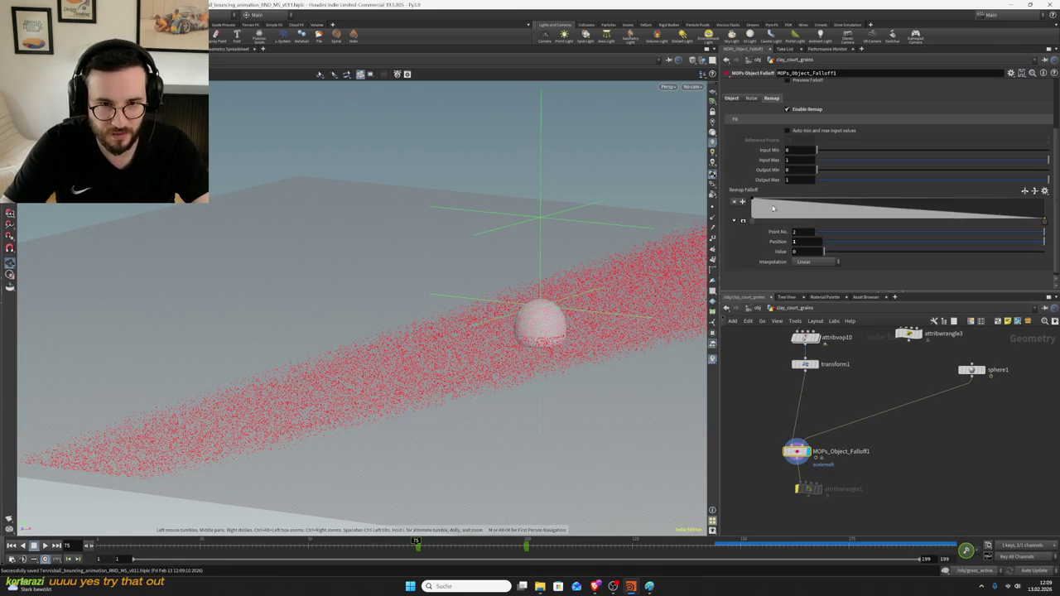
left_click(752, 222)
left_click_drag(753, 202, 749, 221)
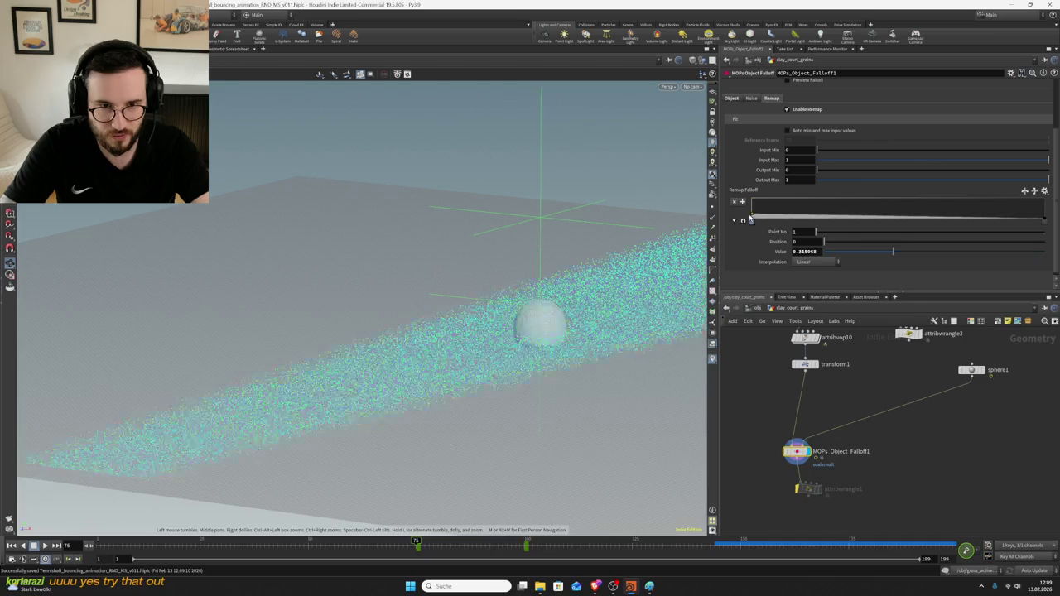
left_click_drag(1045, 222, 1045, 201)
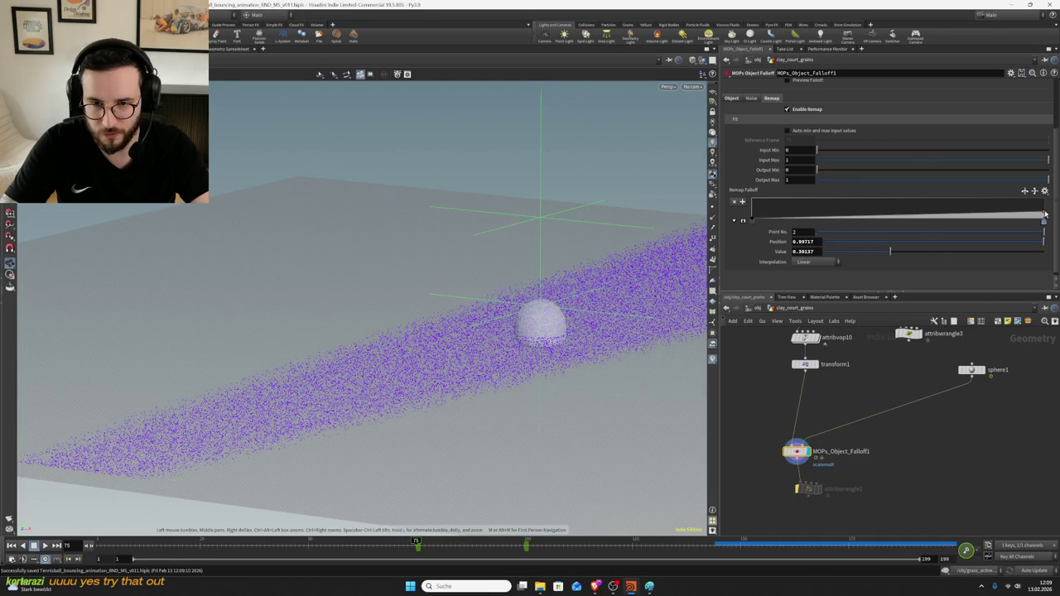
left_click_drag(807, 460, 805, 457)
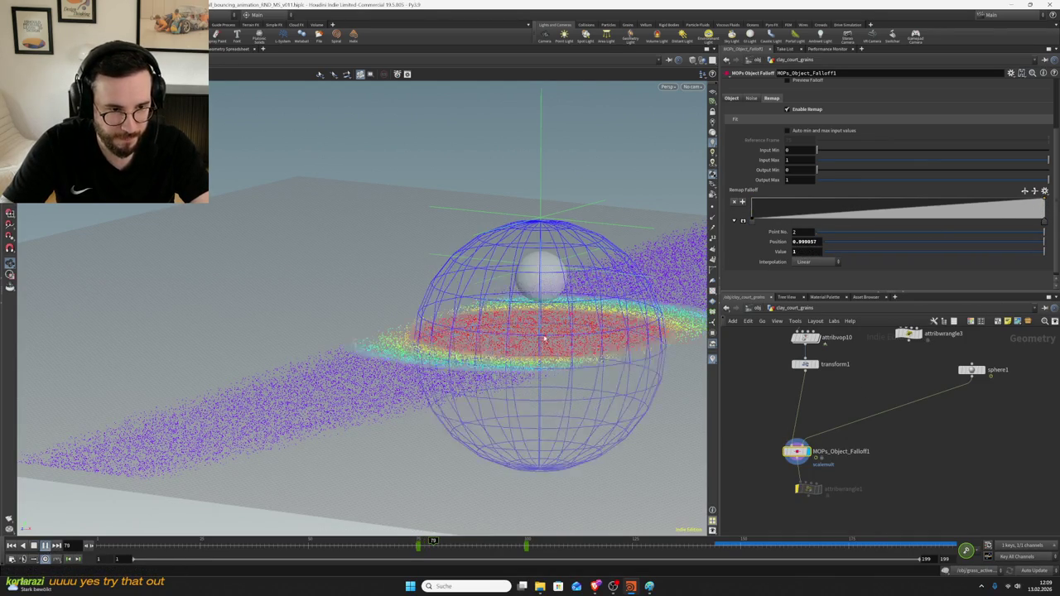
- Inspect the falloff around the sphere, save, and add a Vellum Configure Grain node
left_click_drag(588, 331, 458, 346)
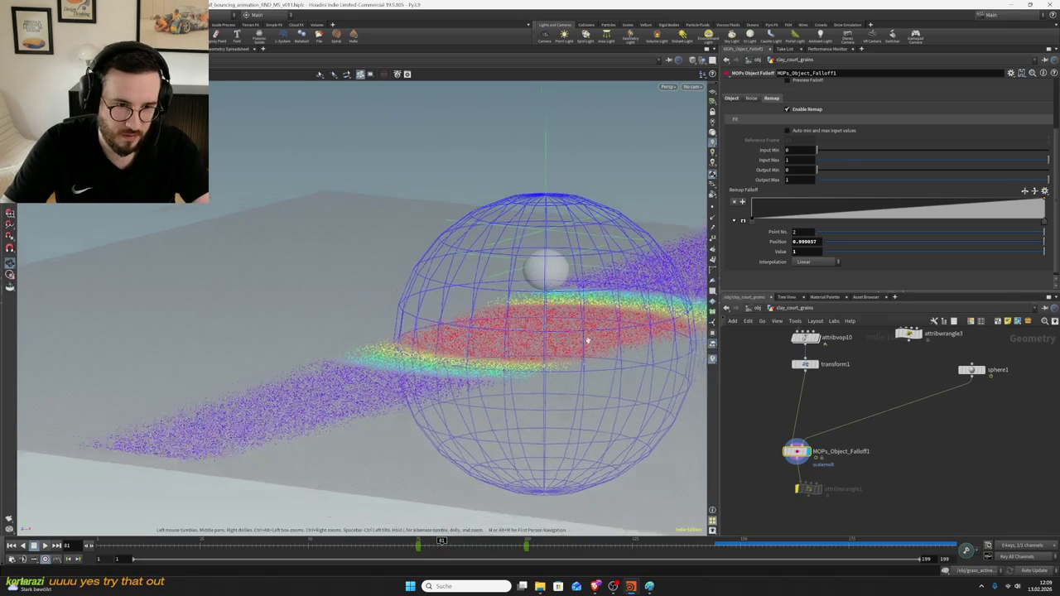
mouse_move(423, 335)
left_mouse_down()
mouse_move(377, 350)
mouse_move(516, 364)
mouse_move(507, 363)
left_mouse_up()
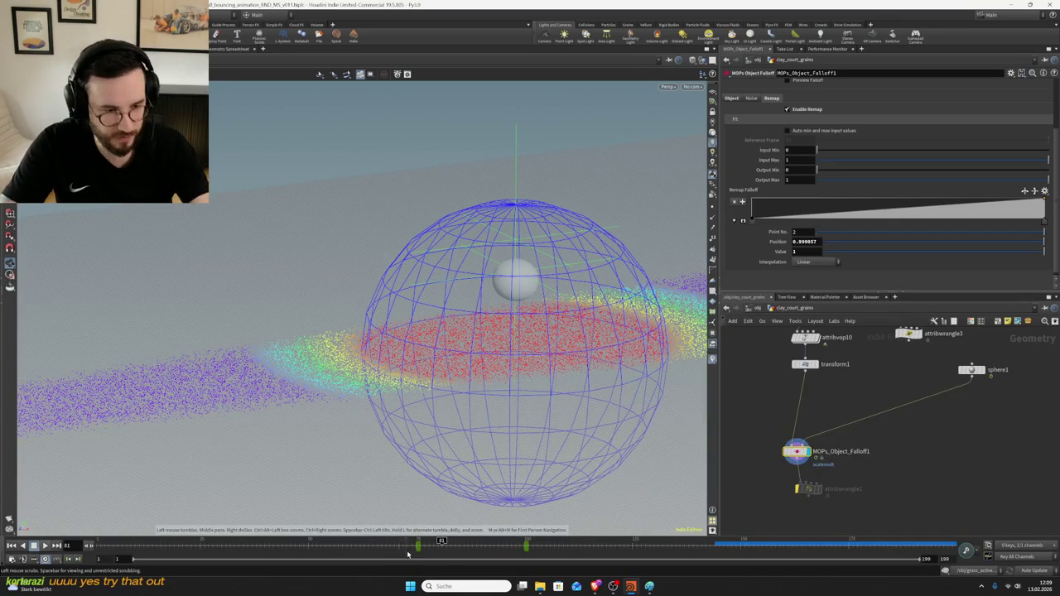
mouse_move(568, 369)
left_mouse_down()
mouse_move(521, 335)
mouse_move(496, 348)
left_mouse_up()
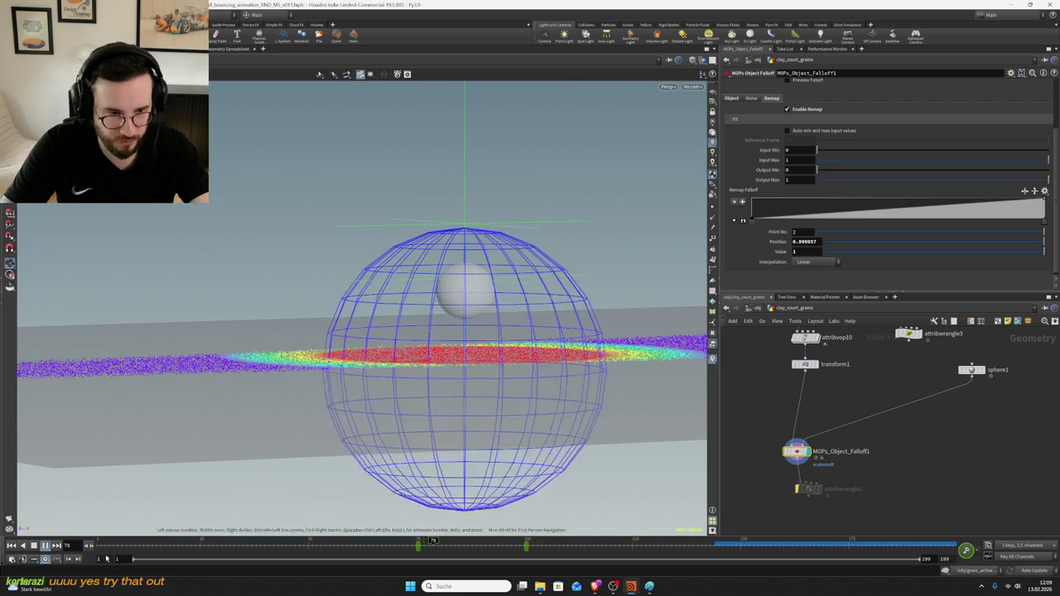
key("ctrl+s")
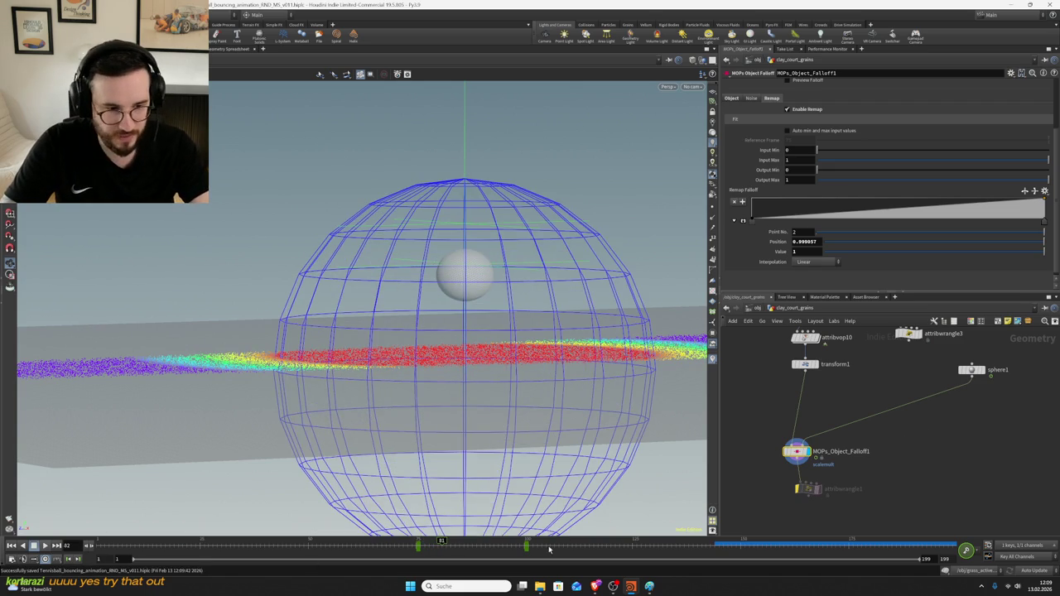
middle_click_drag(875, 469, 847, 388)
key("Tab")
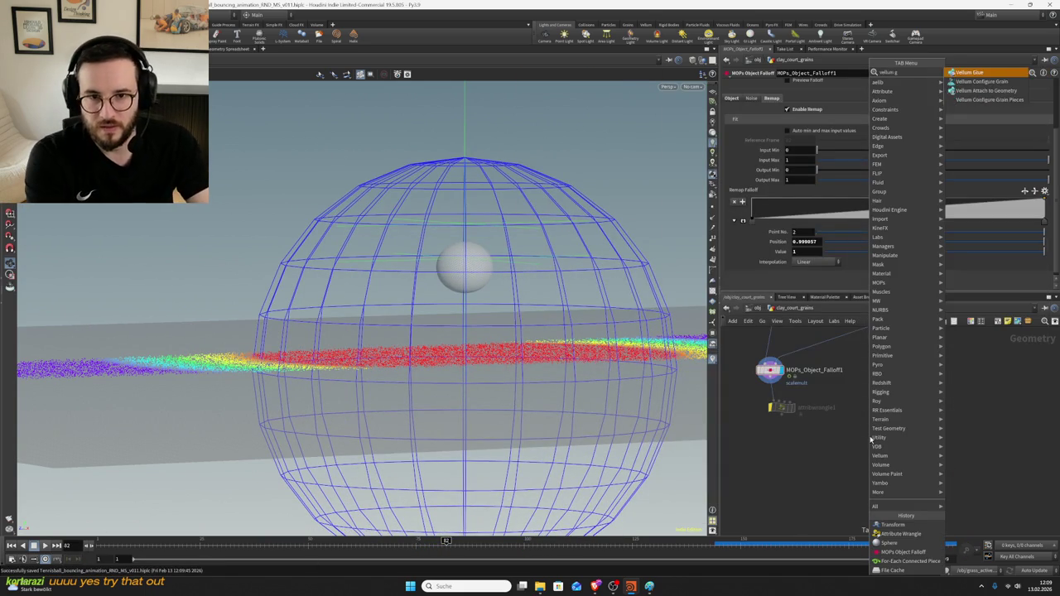
left_click(982, 81)
- Place the Vellum Configure Grain node in clay_court_grains and select attribwrangle1
left_click(868, 436)
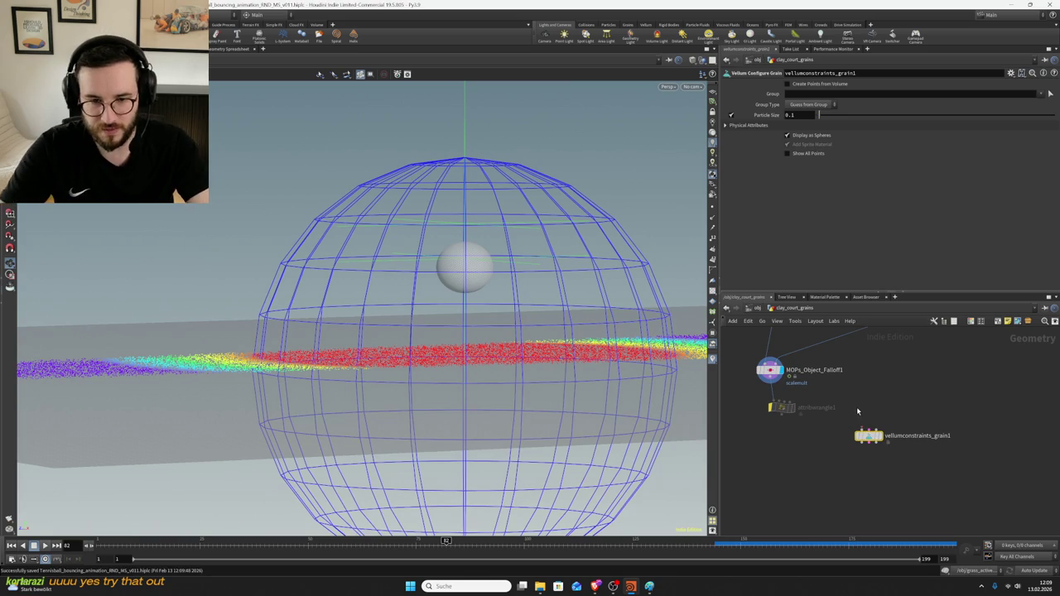
middle_click_drag(844, 425, 842, 429)
scroll(855, 412, "down", 2)
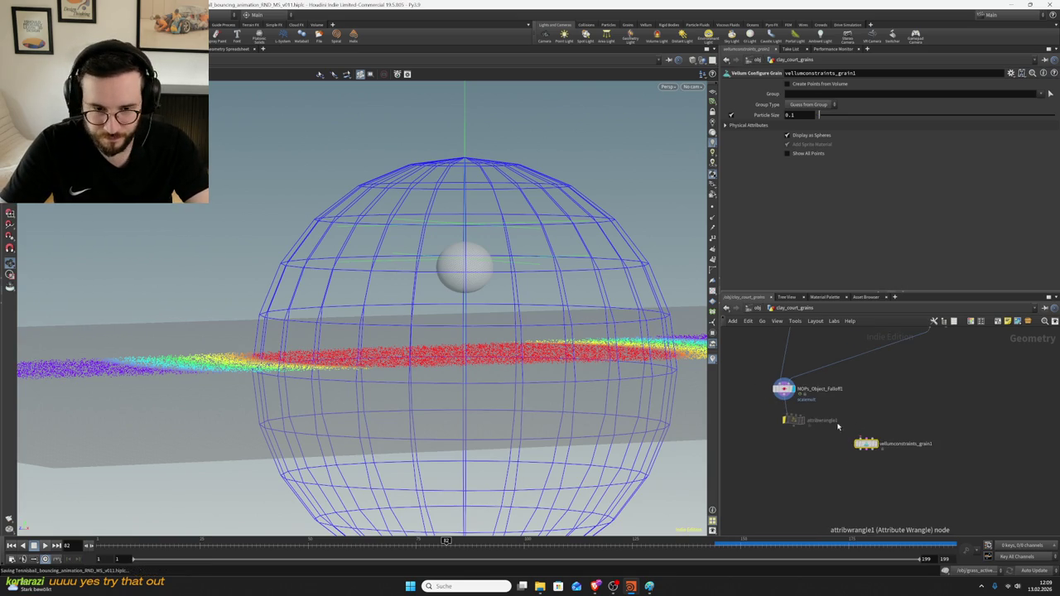
scroll(842, 417, "down", 3)
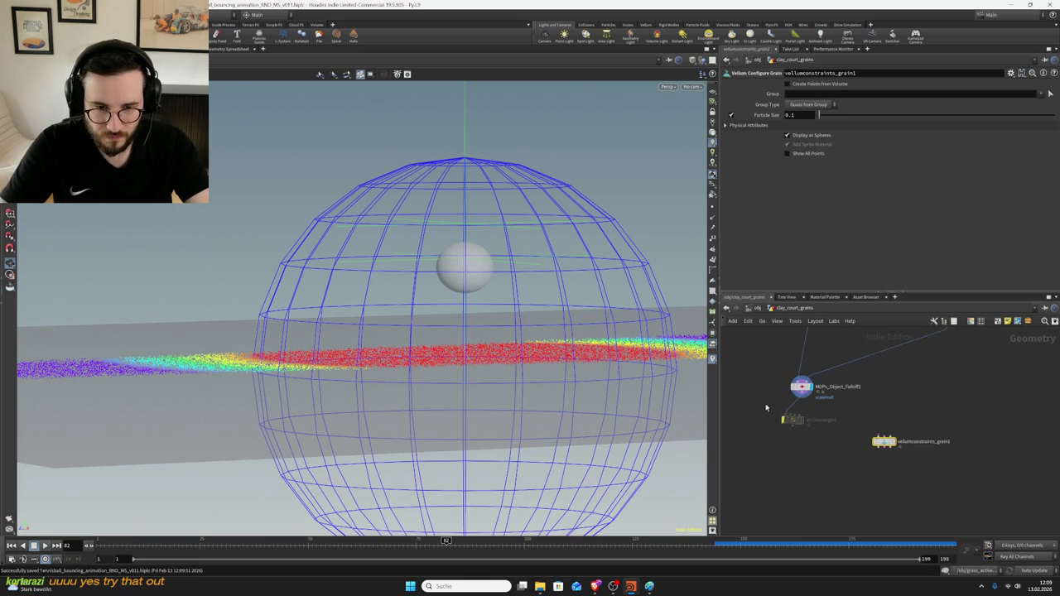
left_click(793, 420)
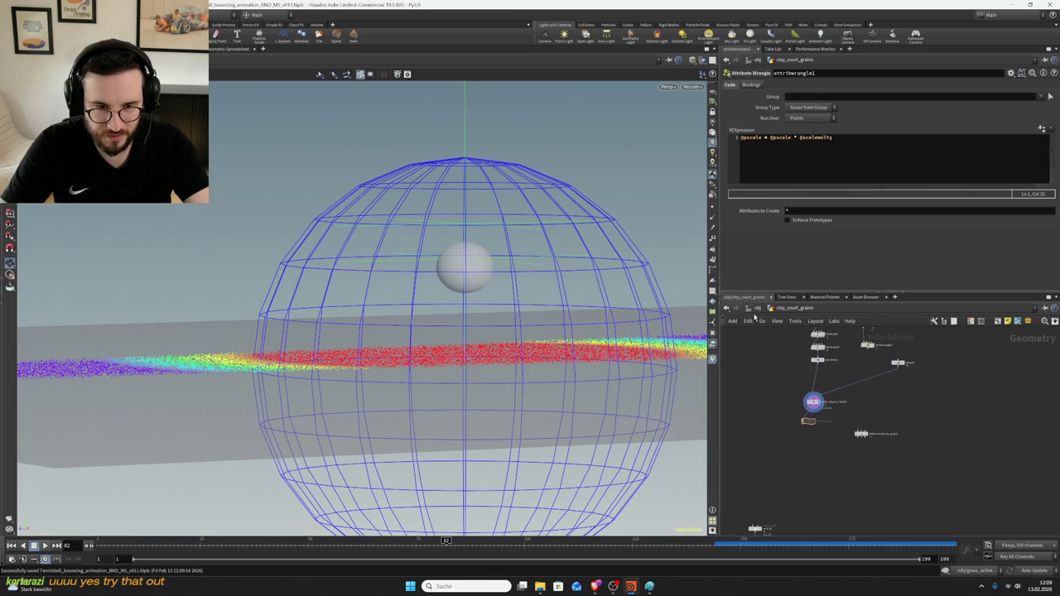
- Go up to /obj and inspect transform5 inside the grass_static network
left_click(755, 309)
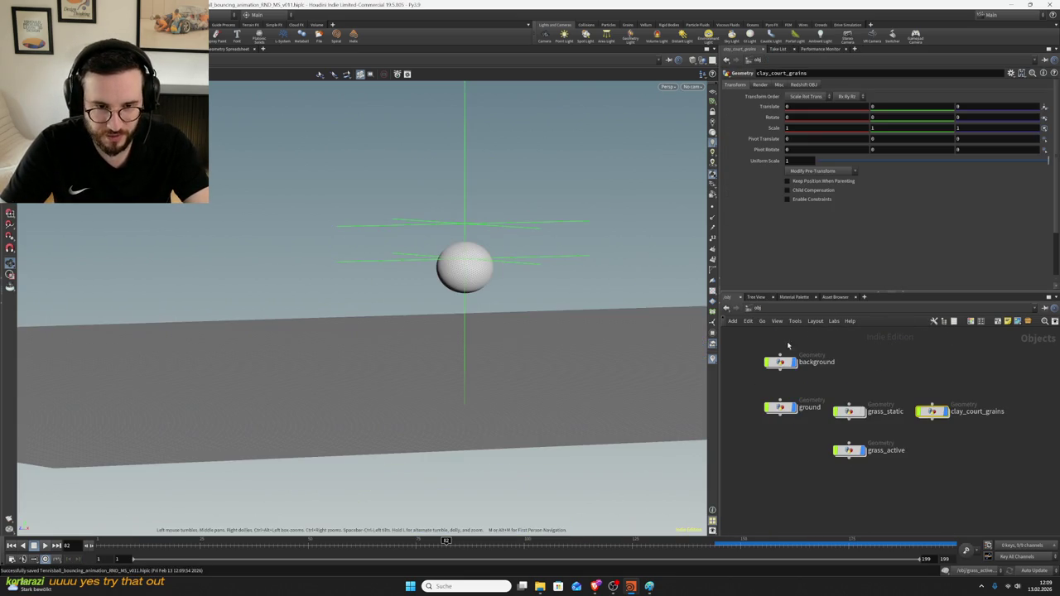
double_click(852, 412)
scroll(823, 423, "down", 3)
scroll(861, 397, "down", 3)
scroll(893, 367, "down", 2)
scroll(869, 406, "up", 3)
scroll(838, 443, "up", 3)
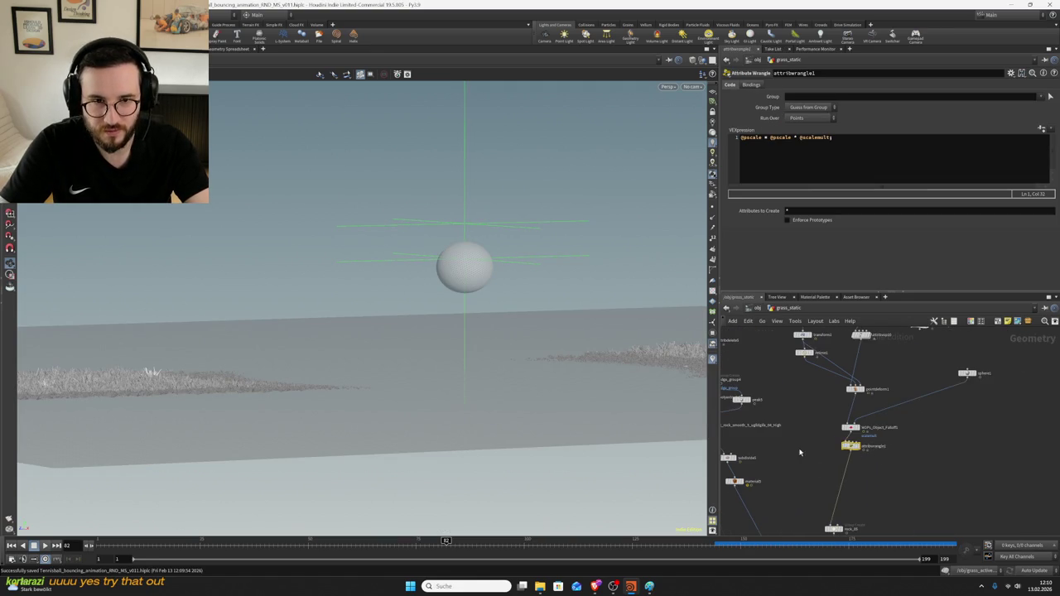
scroll(870, 438, "down", 2)
scroll(852, 406, "down", 2)
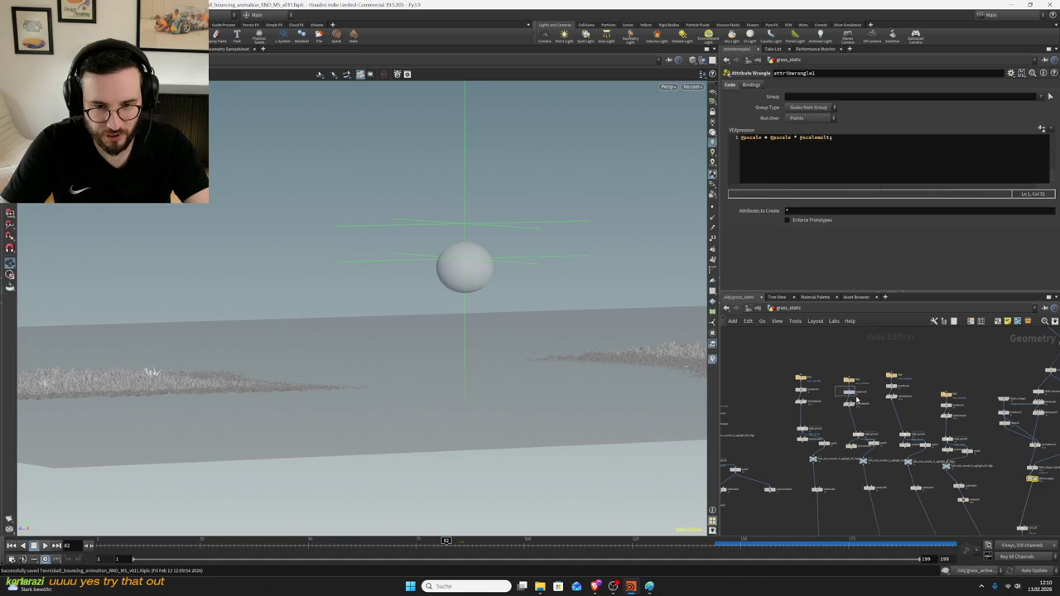
left_click(853, 393)
- Return to /obj and dive back into the clay_court_grains network
key("u")
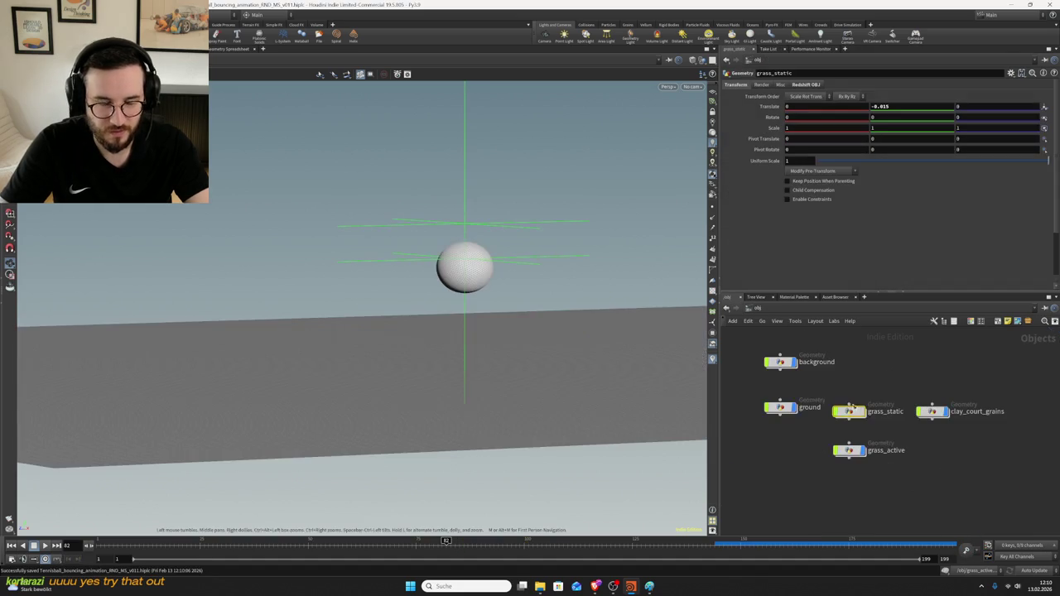
left_click(853, 453)
double_click(932, 411)
scroll(844, 445, "up", 3)
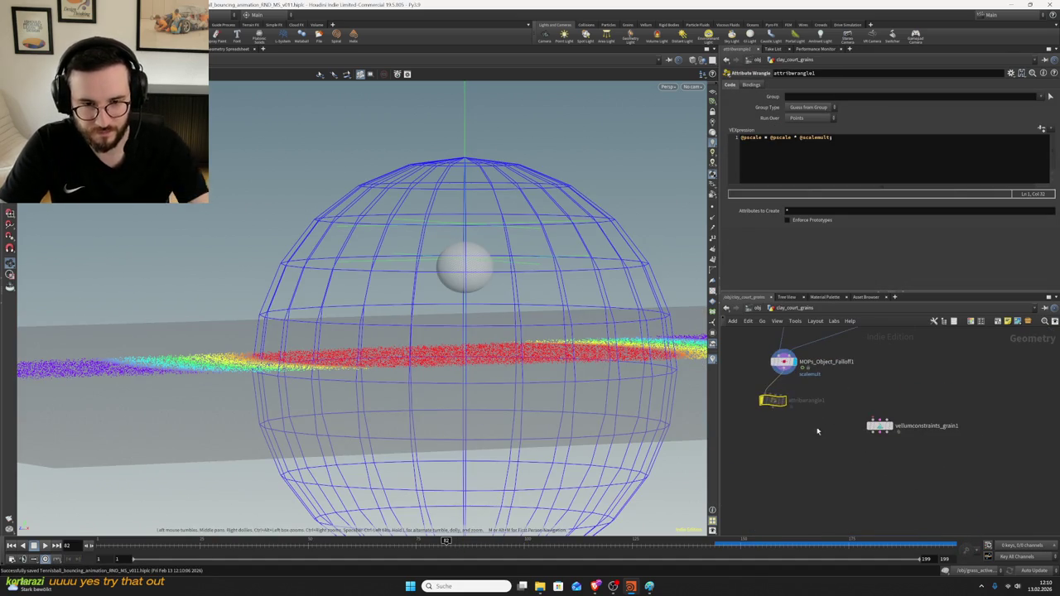
mouse_move(772, 400)
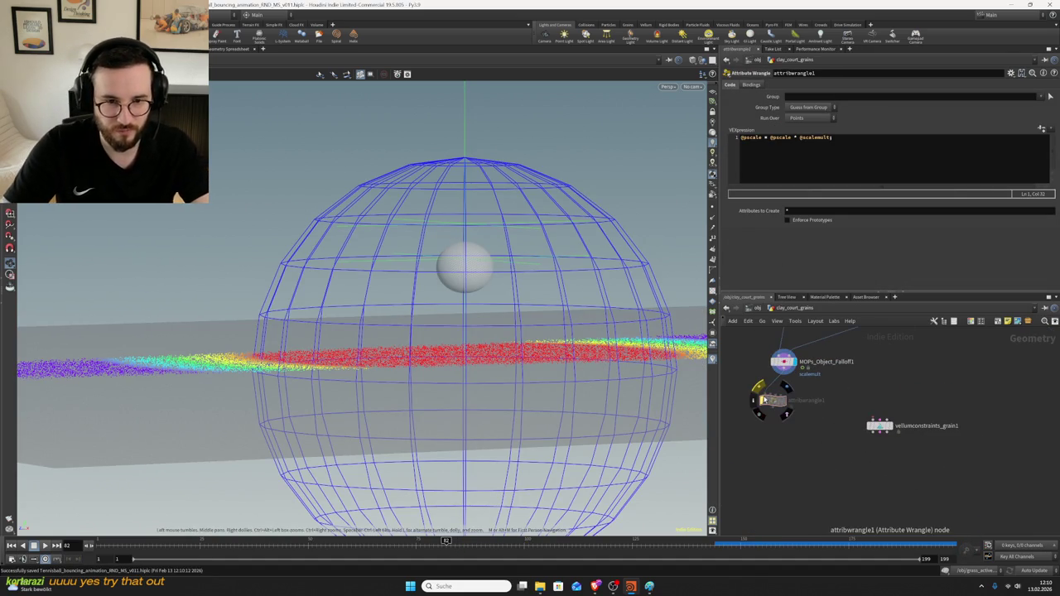
- Add attribwrangle4, display it, and start typing 'pscale' in its VEX code
left_click(786, 405)
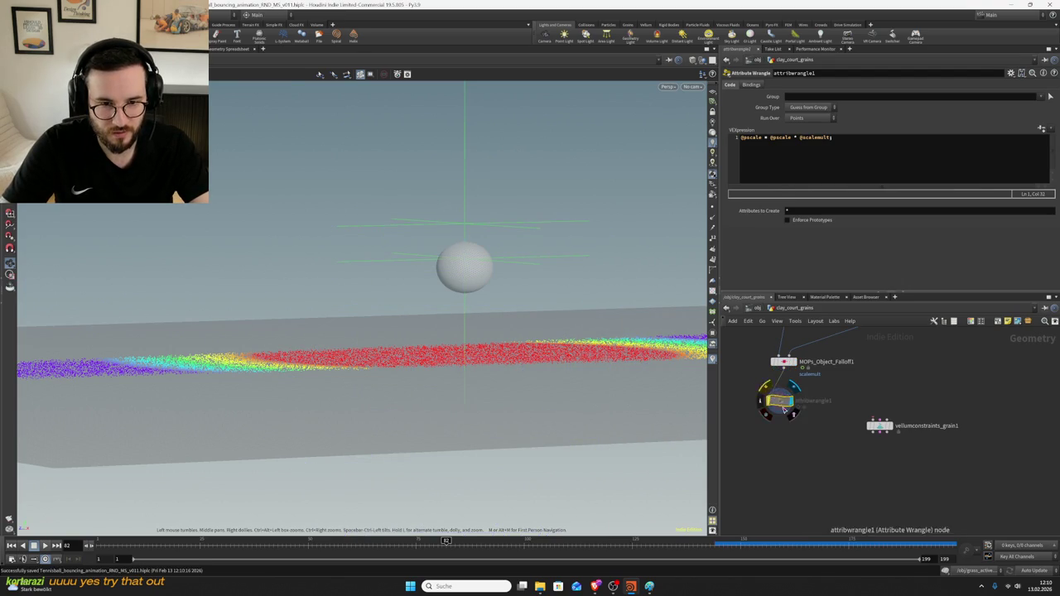
key("Tab")
type("attribute wr")
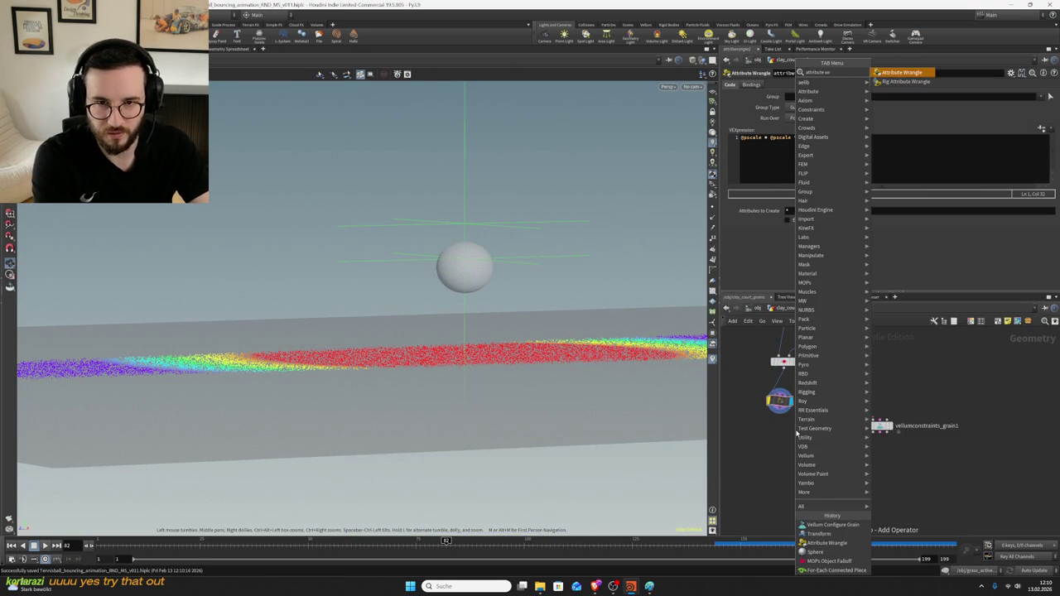
key("Return")
left_click(768, 445)
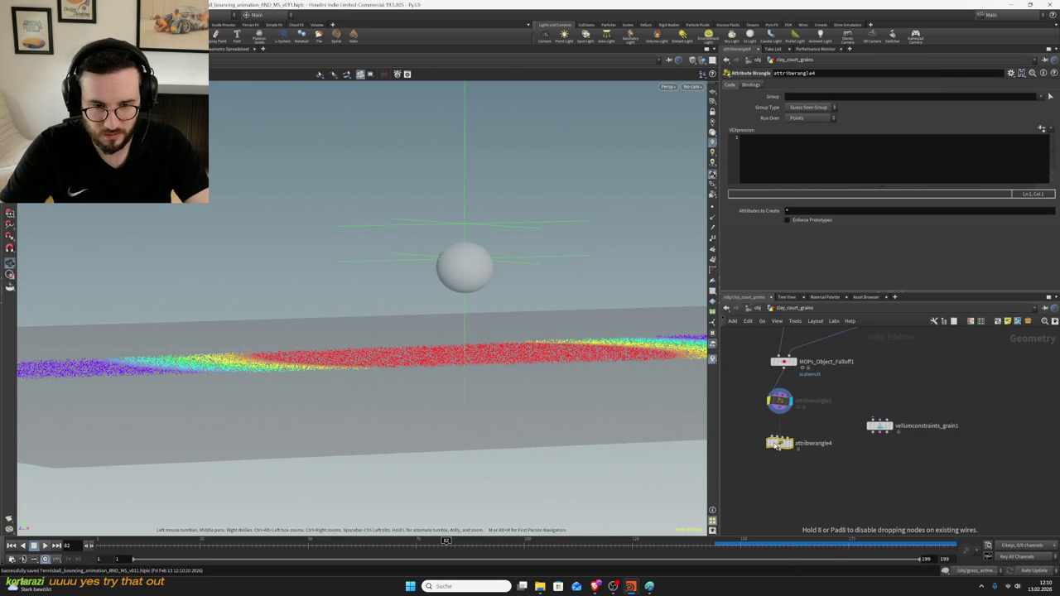
left_click(792, 446)
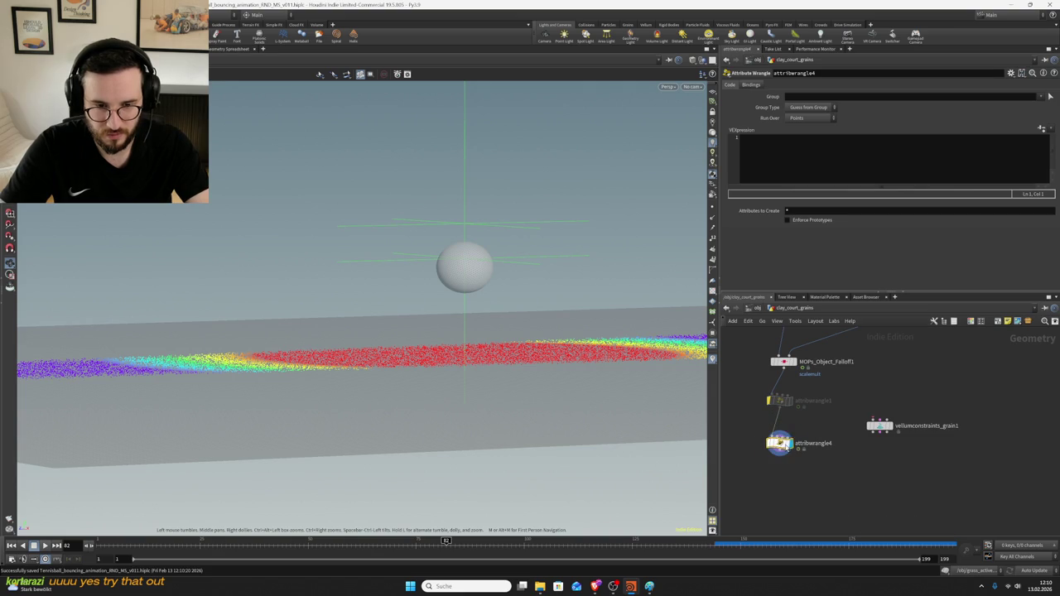
left_click(811, 147)
type("@")
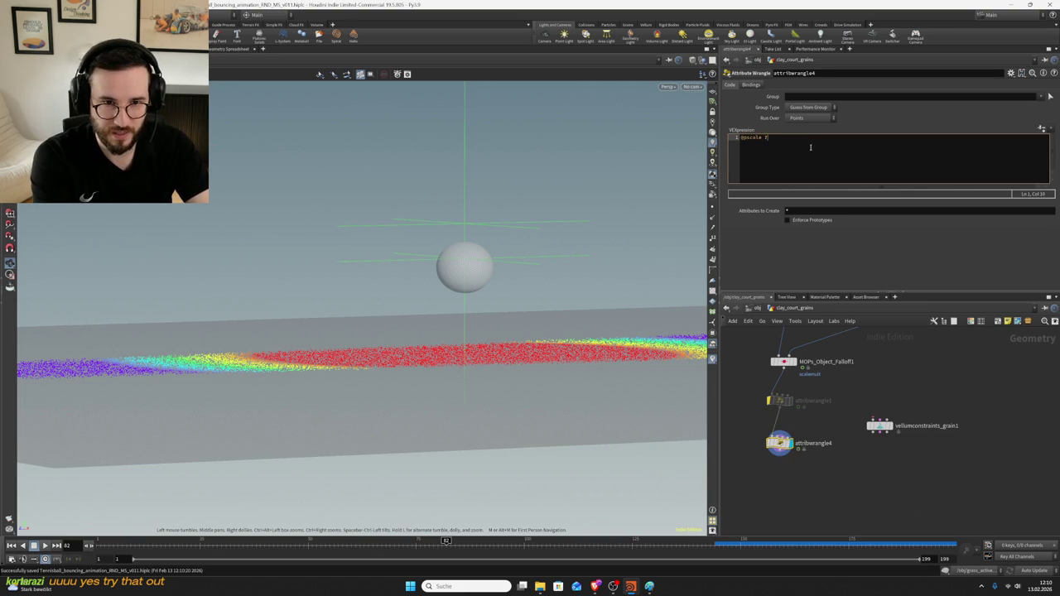
type("pscale")
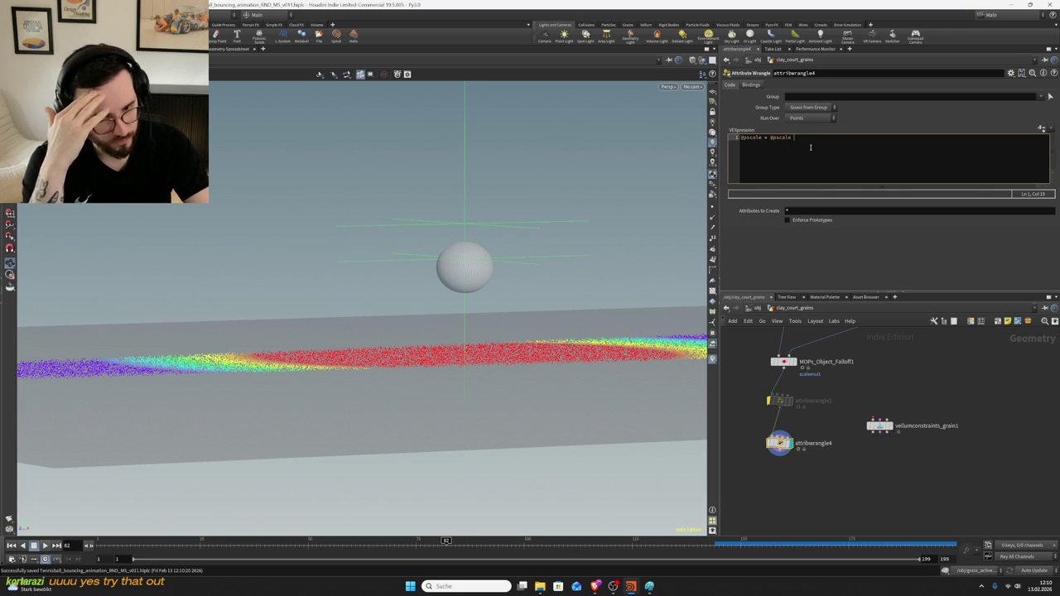
- Wire MOPs_Object_Falloff1 to vellumconstraints_grain1 and drop a new Attribute Wrangle onto that wire
mouse_move(779, 443)
left_click_drag(792, 445, 792, 432)
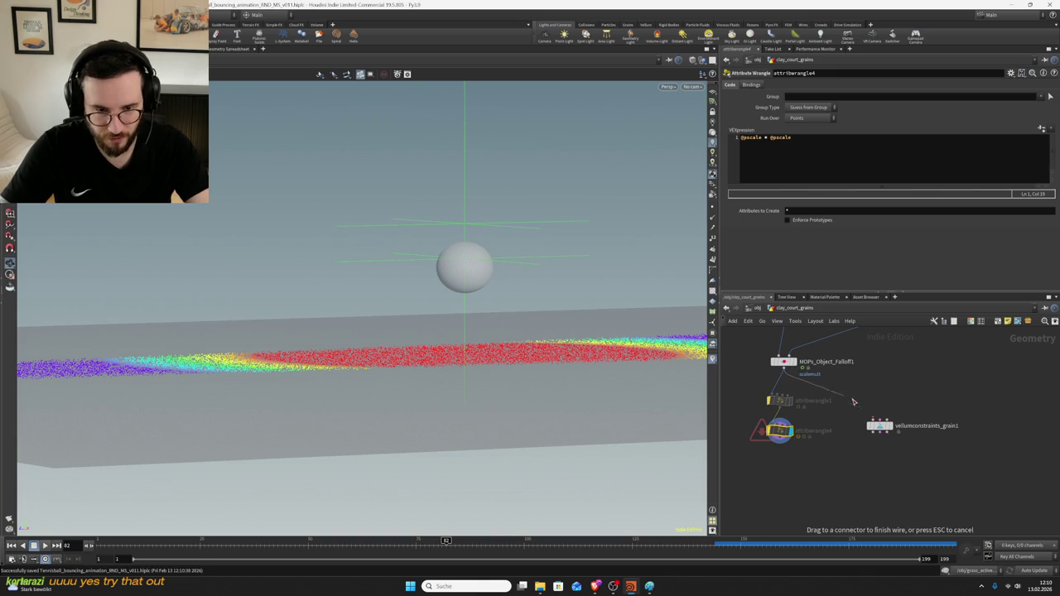
left_click(879, 422)
left_click_drag(879, 425, 886, 459)
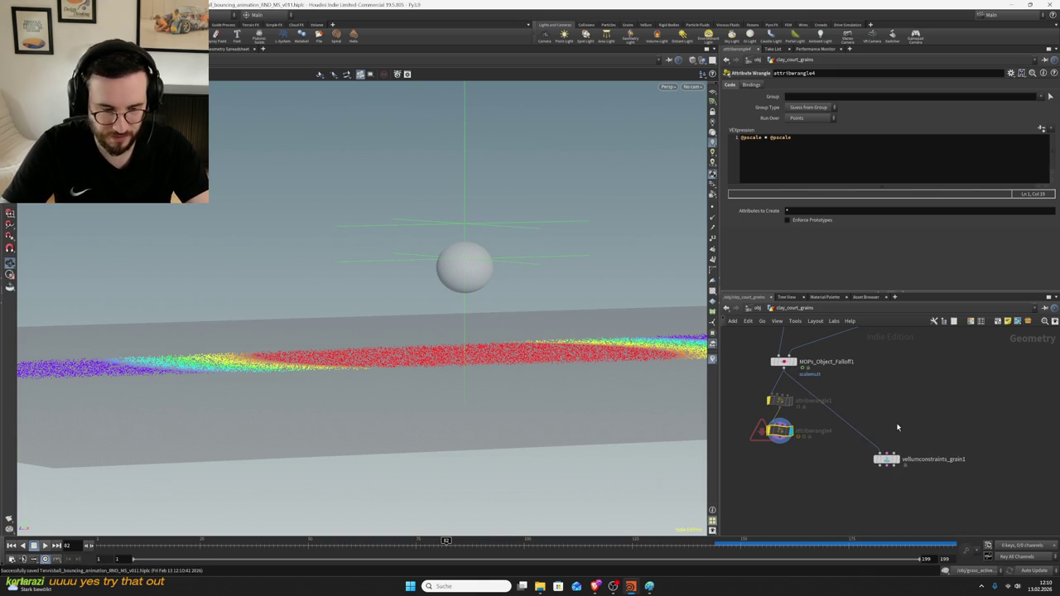
key("Tab")
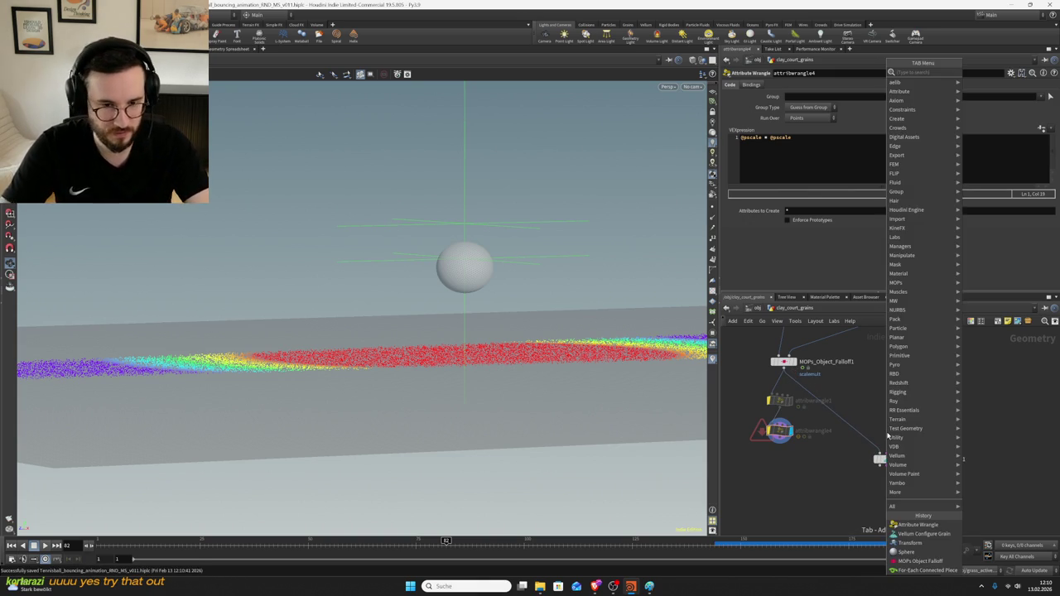
type("attribute")
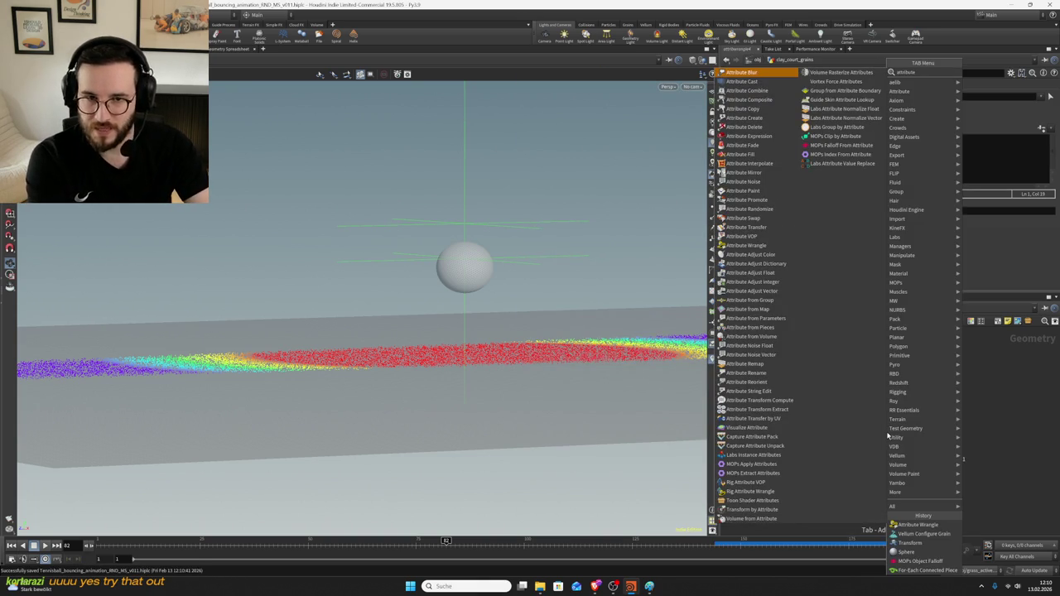
key("BackSpace")
key("BackSpace")
key("BackSpace")
key("BackSpace")
key("BackSpace")
key("BackSpace")
key("BackSpace")
key("BackSpace")
key("BackSpace")
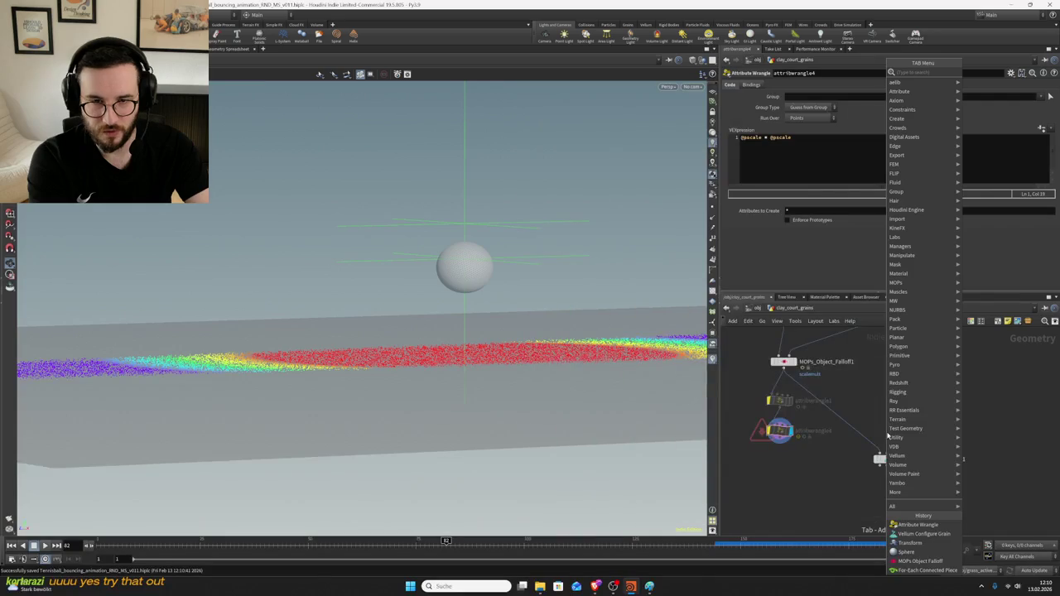
type("vellum")
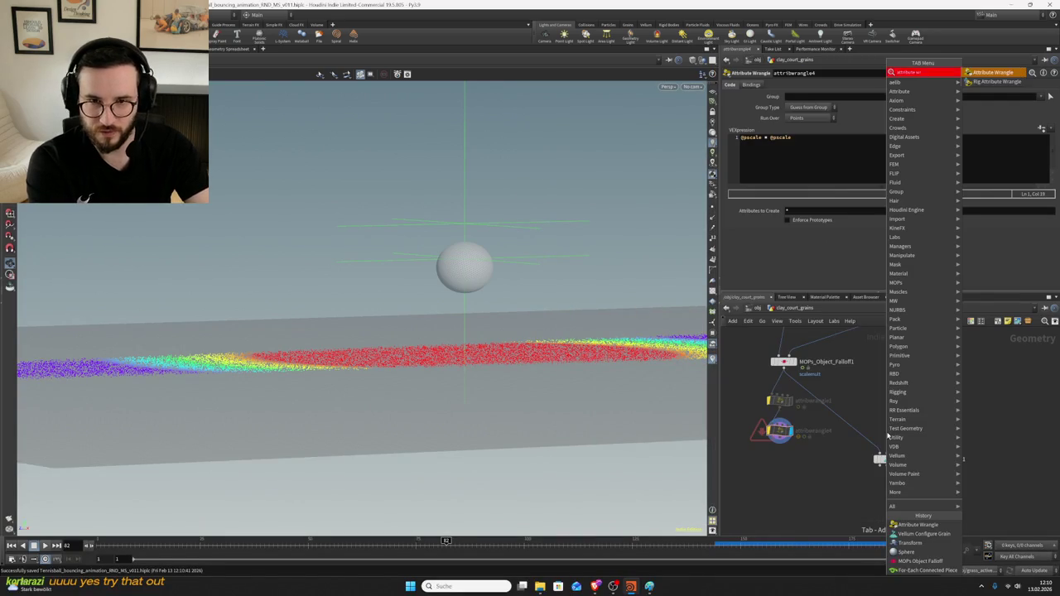
key("Return")
left_click(879, 409)
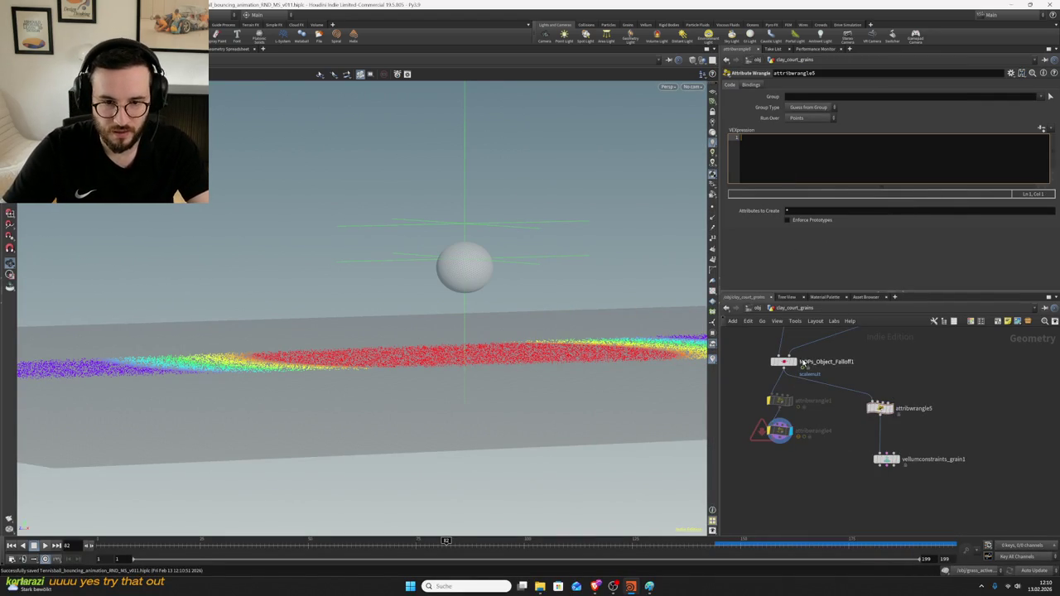
- Set MOPs_Object_Falloff1's Falloff Attribute to activemask
left_click(783, 362)
scroll(809, 122, "up", 3)
type("activemask")
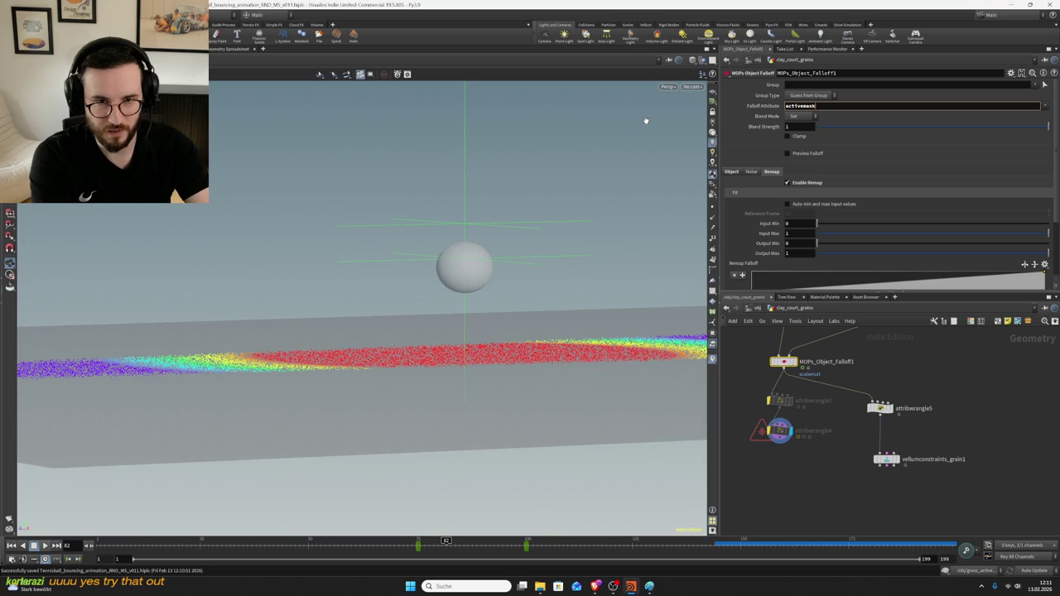
key("Return")
left_click(880, 407)
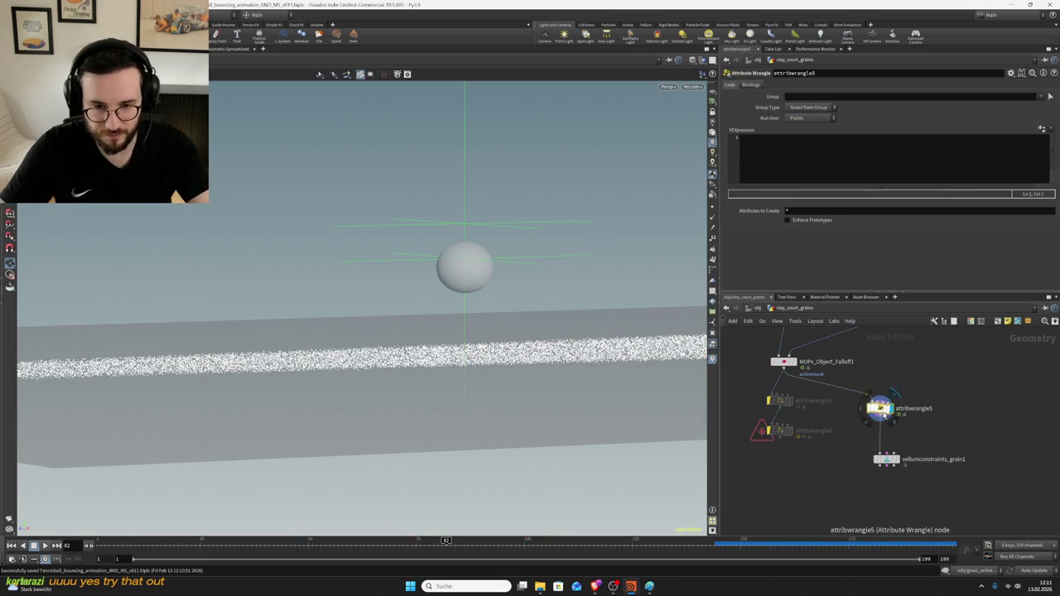
left_click(890, 395)
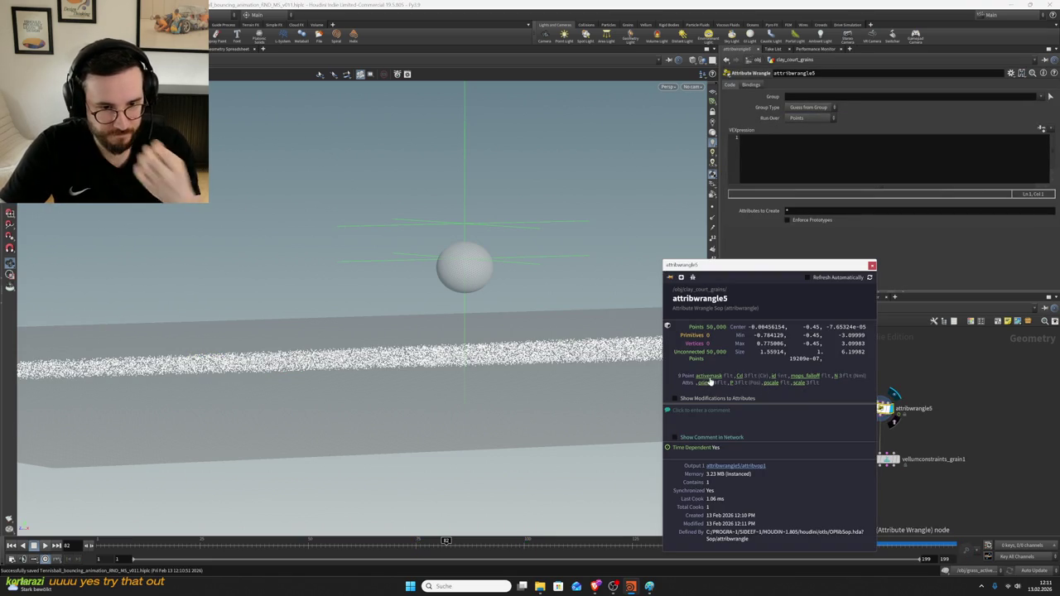
left_click(879, 407)
left_click(831, 177)
type("@stopped = @activemask;")
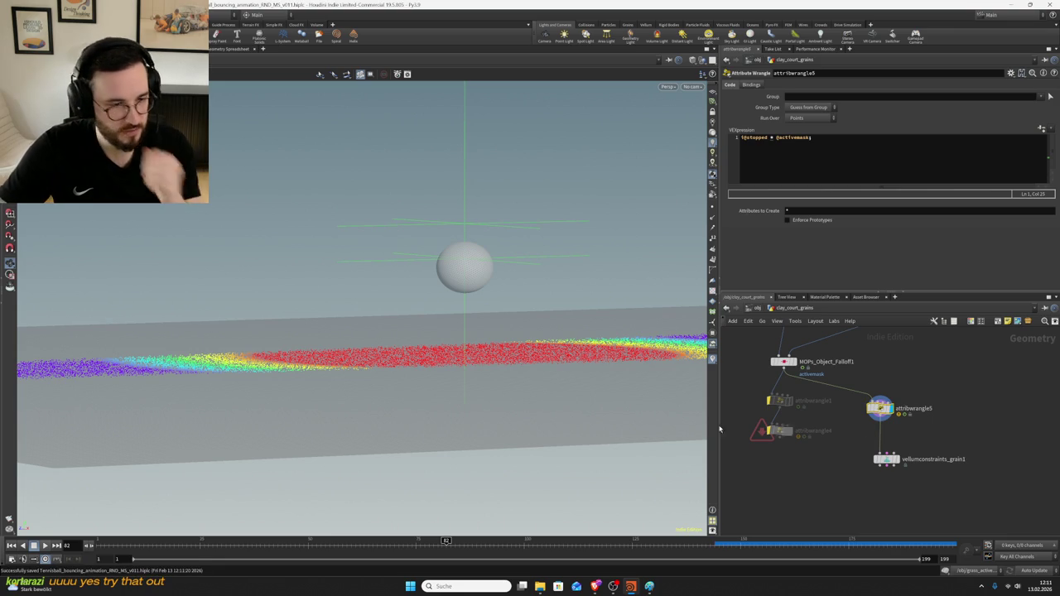
scroll(456, 362, "up", 2)
scroll(541, 350, "up", 2)
mouse_move(525, 363)
left_mouse_down()
mouse_move(483, 353)
mouse_move(578, 359)
mouse_move(535, 372)
mouse_move(428, 372)
mouse_move(542, 372)
left_mouse_up()
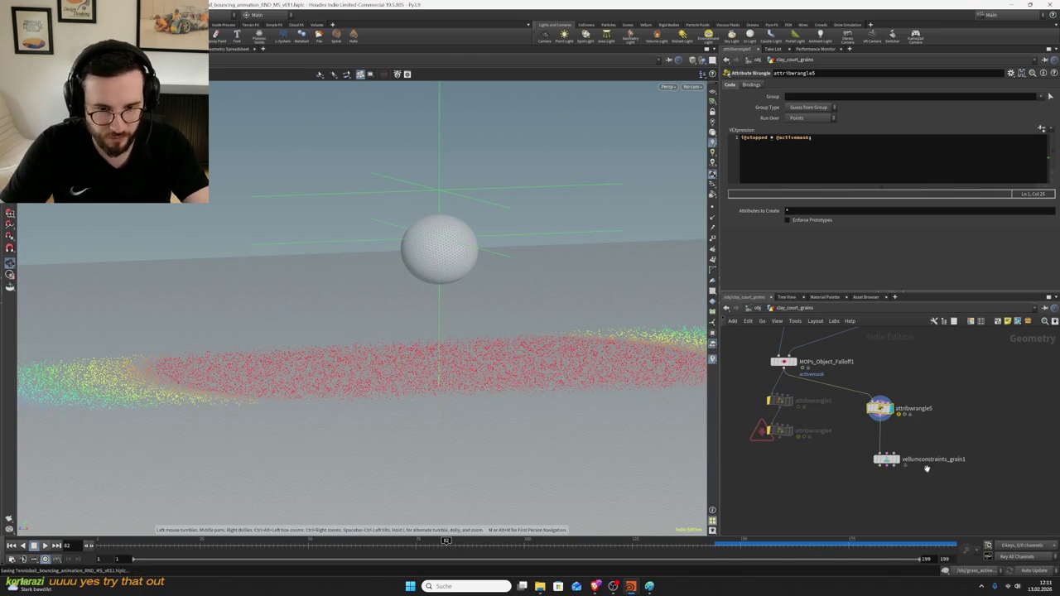
- Turn off Create Points from Volume on vellumconstraints_grain1 and expand its Physical Attributes
left_click(885, 460)
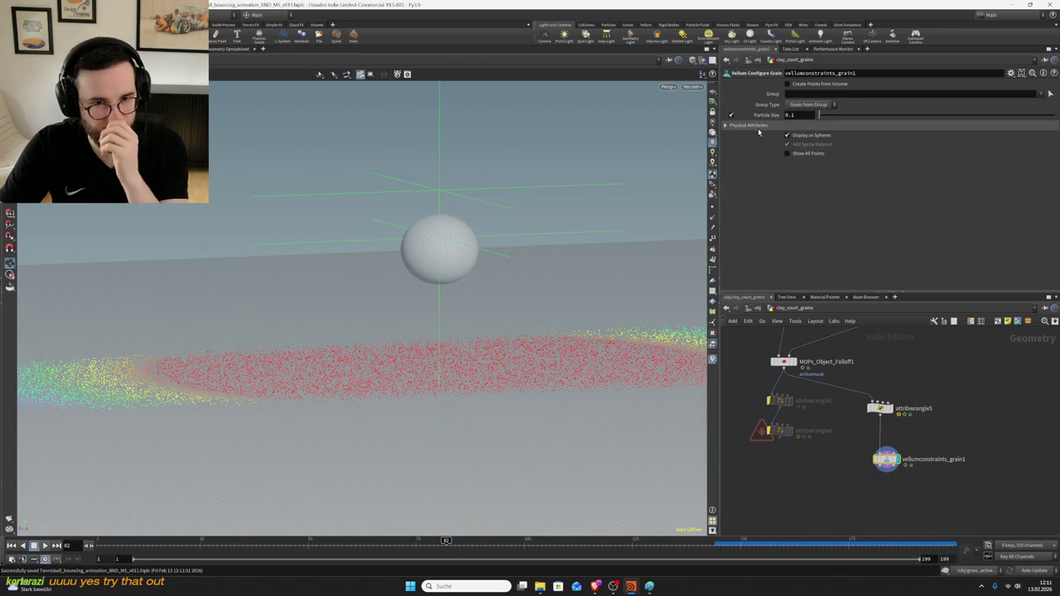
left_click(802, 85)
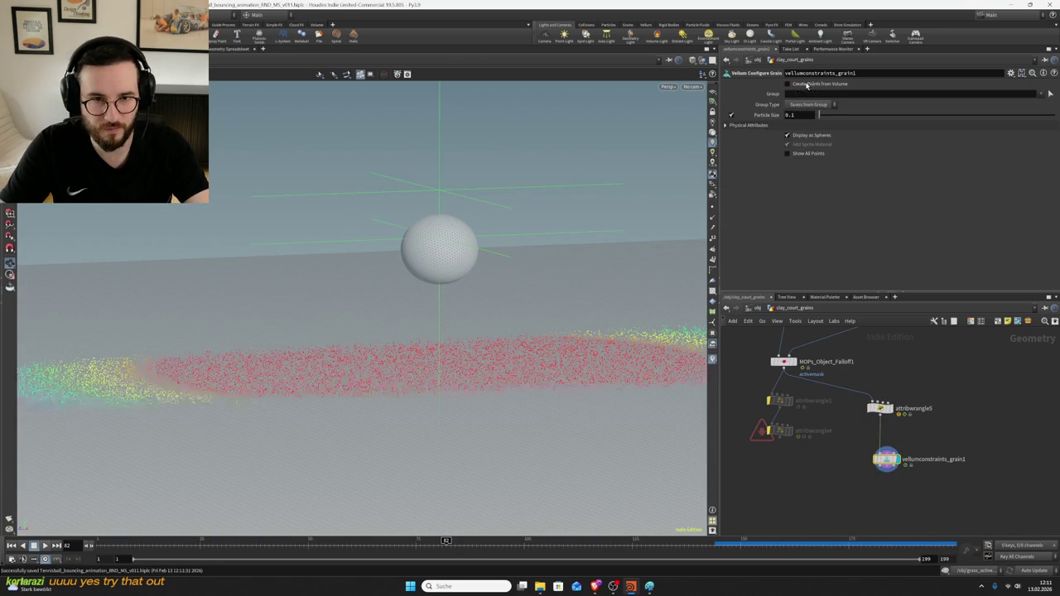
left_click(735, 131)
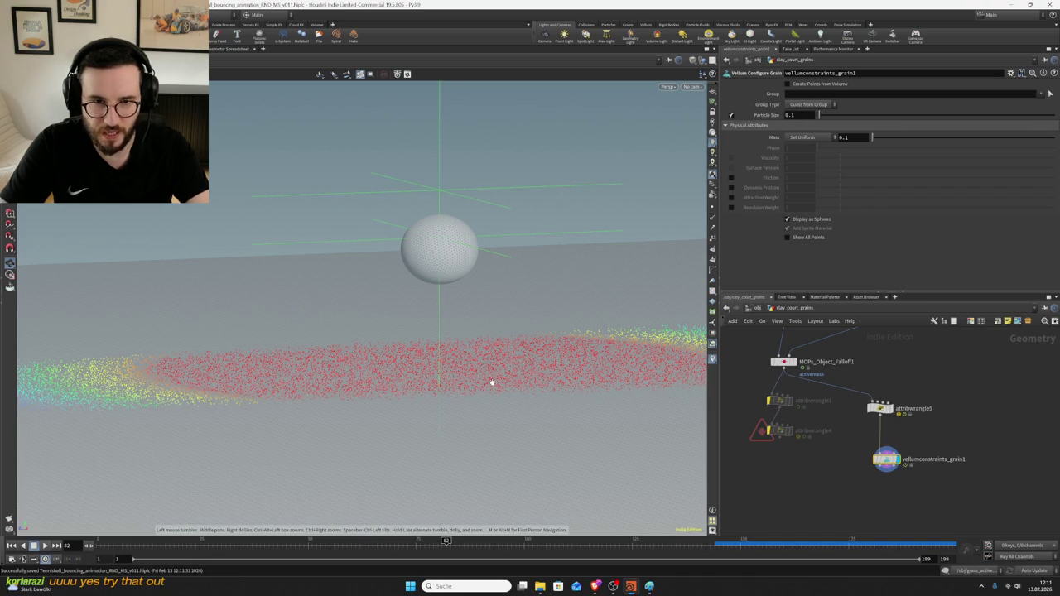
left_click_drag(473, 385, 488, 384)
- Search 'vellum' in the Tab menu and choose Vellum Solver
key("Tab")
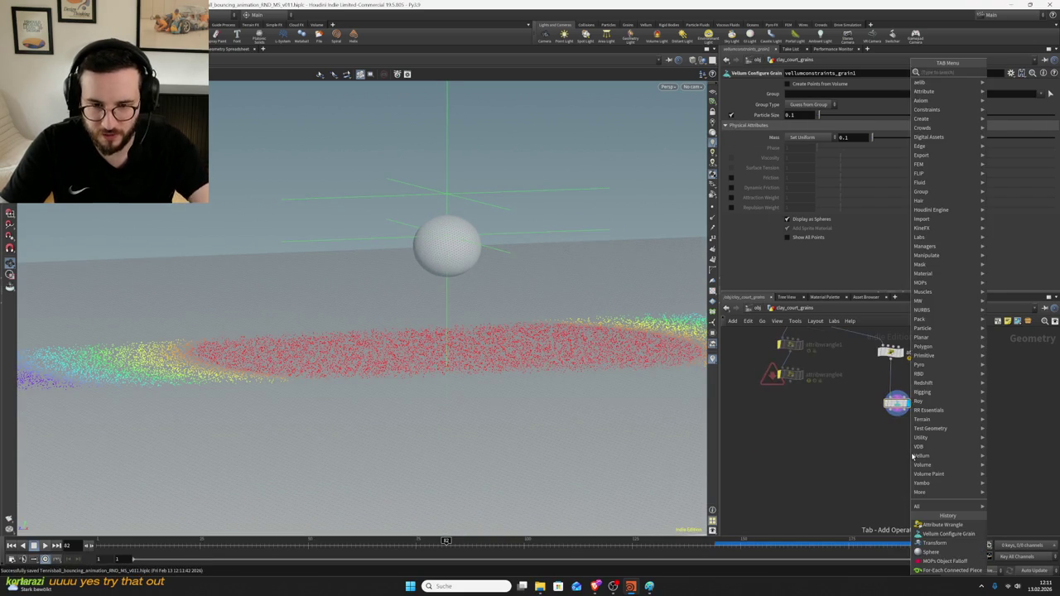
type("vellum")
key("Return")
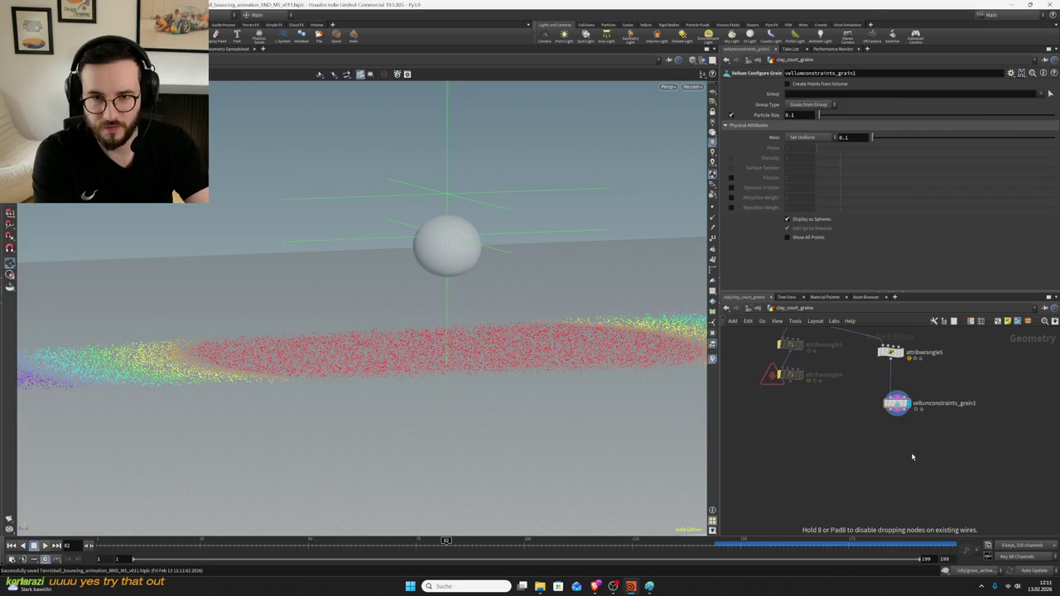
- Place vellumsolver1 below vellumconstraints_grain1, display it, and reset the simulation to frame 1
left_click(909, 453)
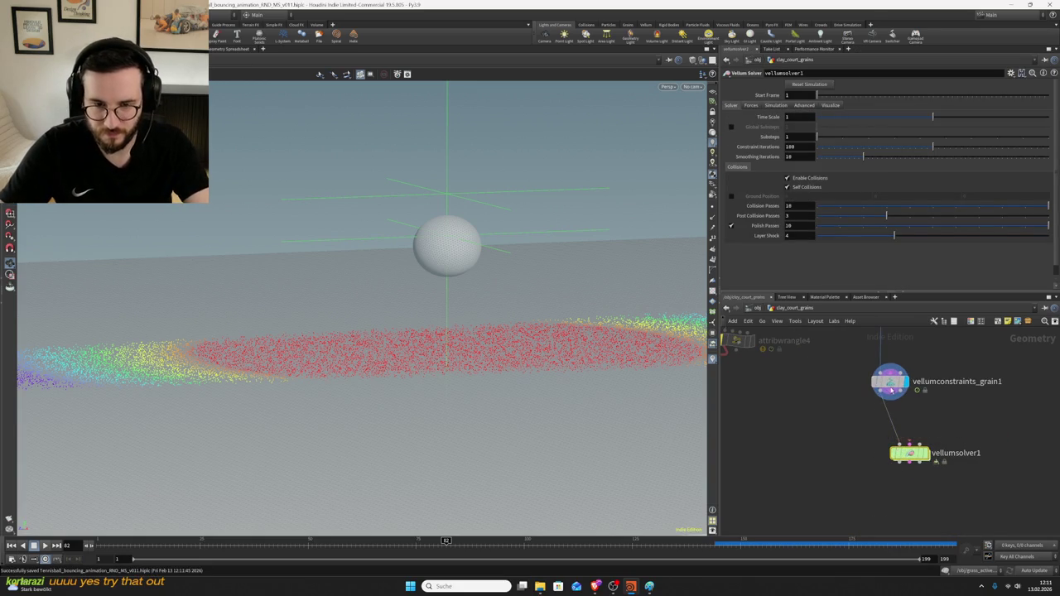
left_click_drag(892, 383, 893, 386)
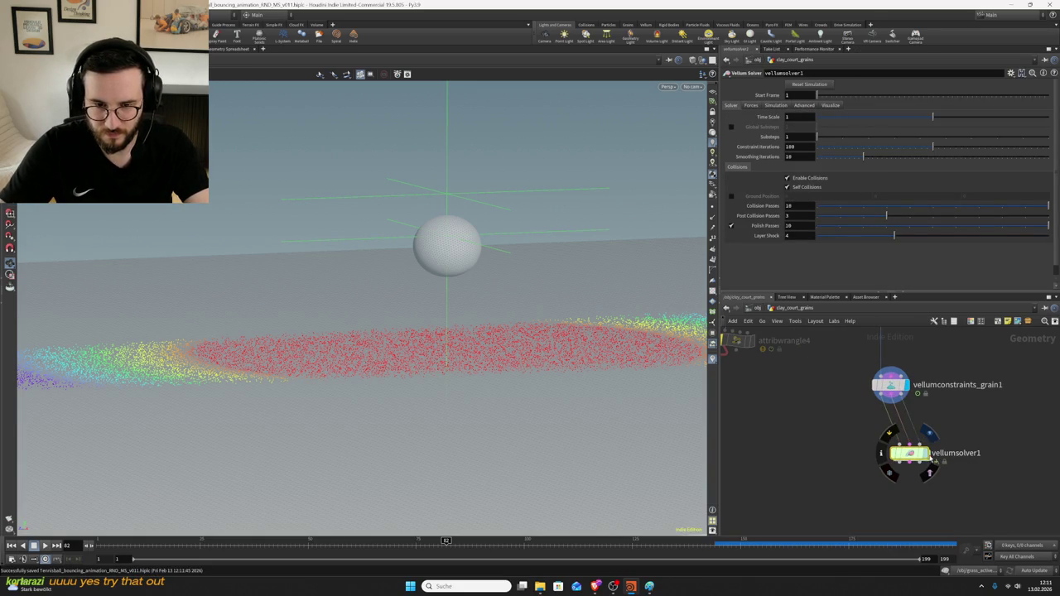
left_click(918, 460)
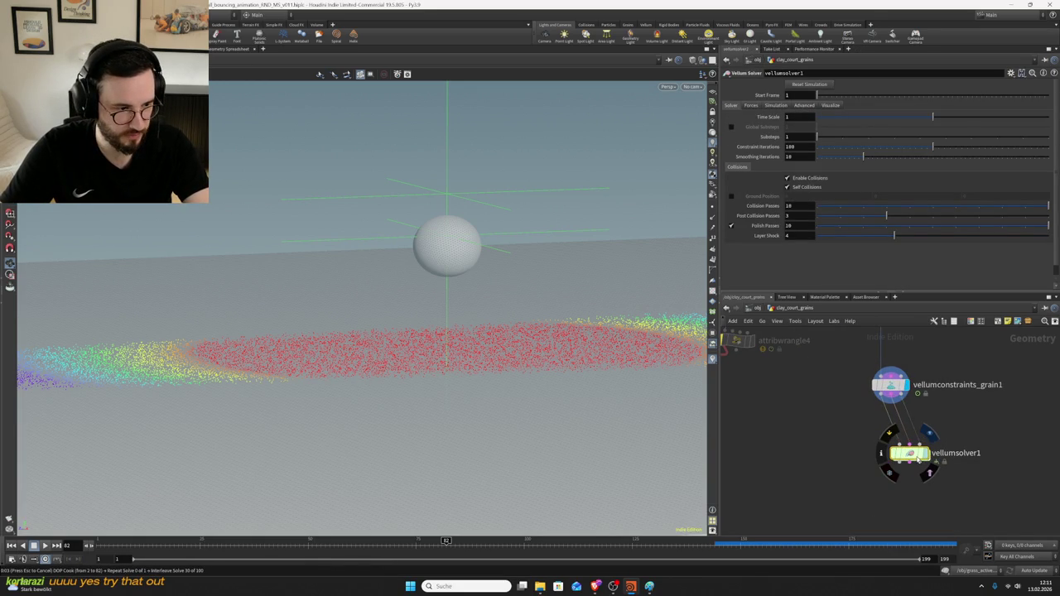
key("Escape")
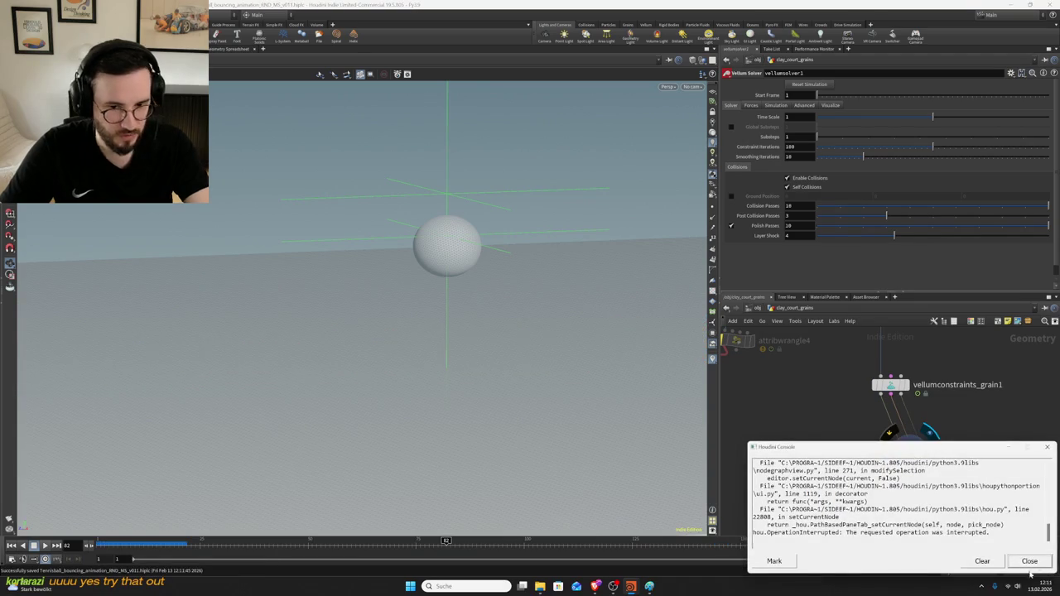
left_click(11, 545)
left_click(923, 466)
left_click(870, 419)
- Save, review the solver's simulation and forces settings, and play the simulation from frame 1
key("ctrl+s")
left_click(780, 106)
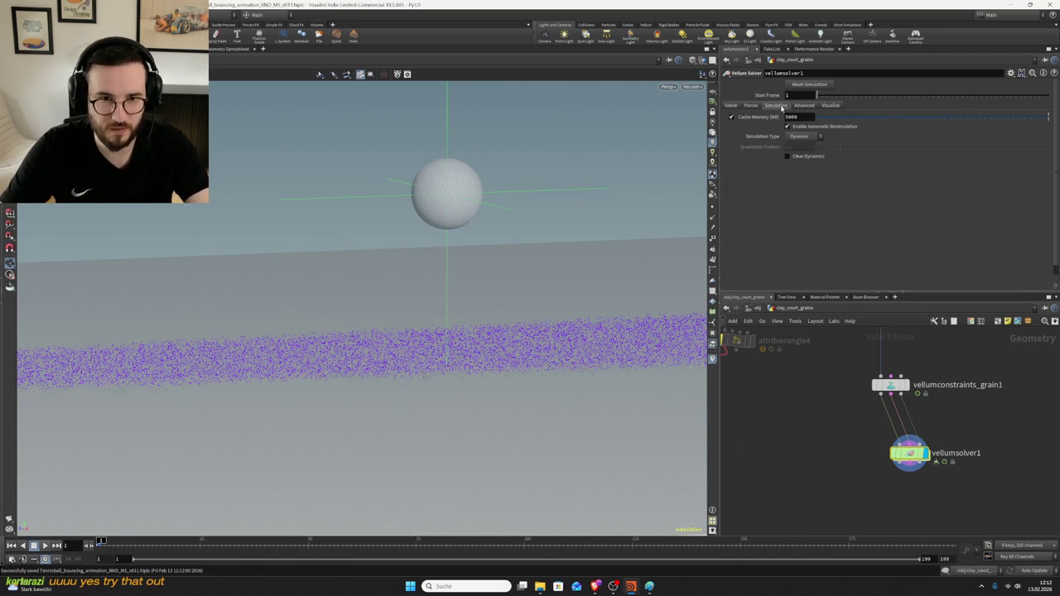
left_click(750, 106)
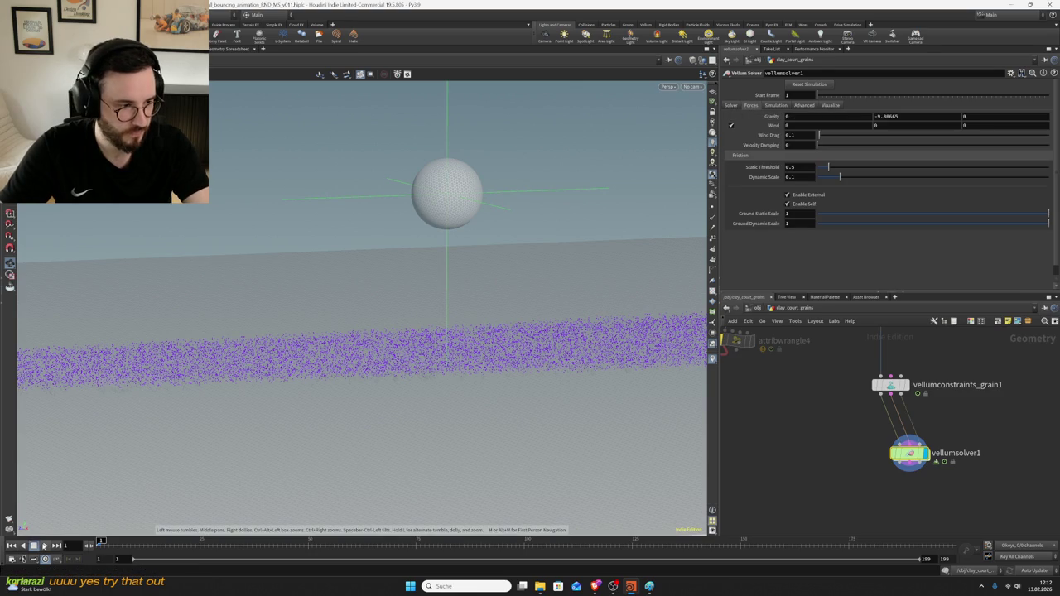
left_click(45, 546)
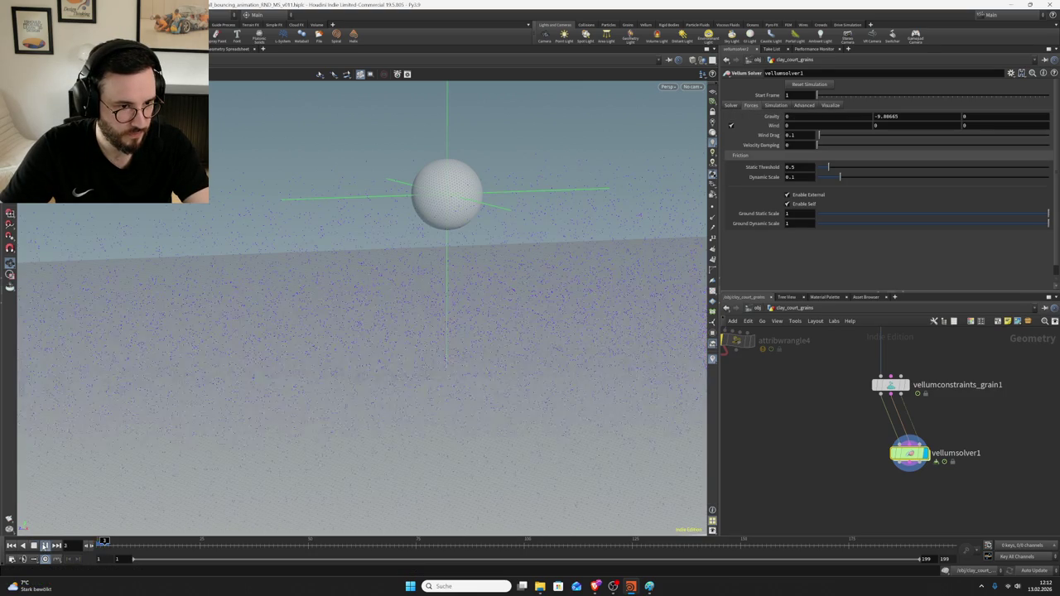
left_click_drag(454, 355, 467, 347)
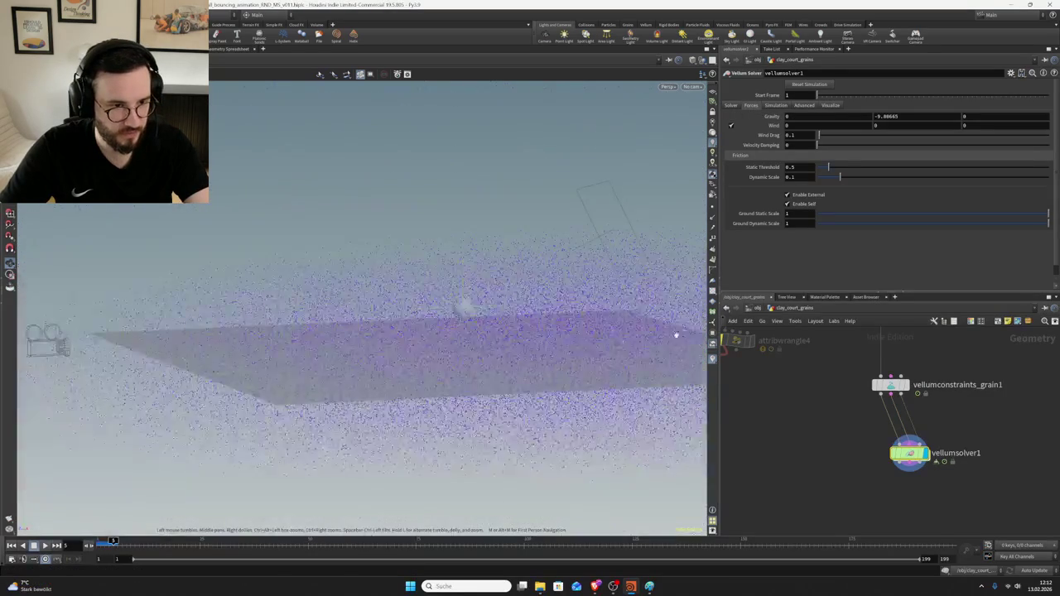
scroll(480, 339, "up", 3)
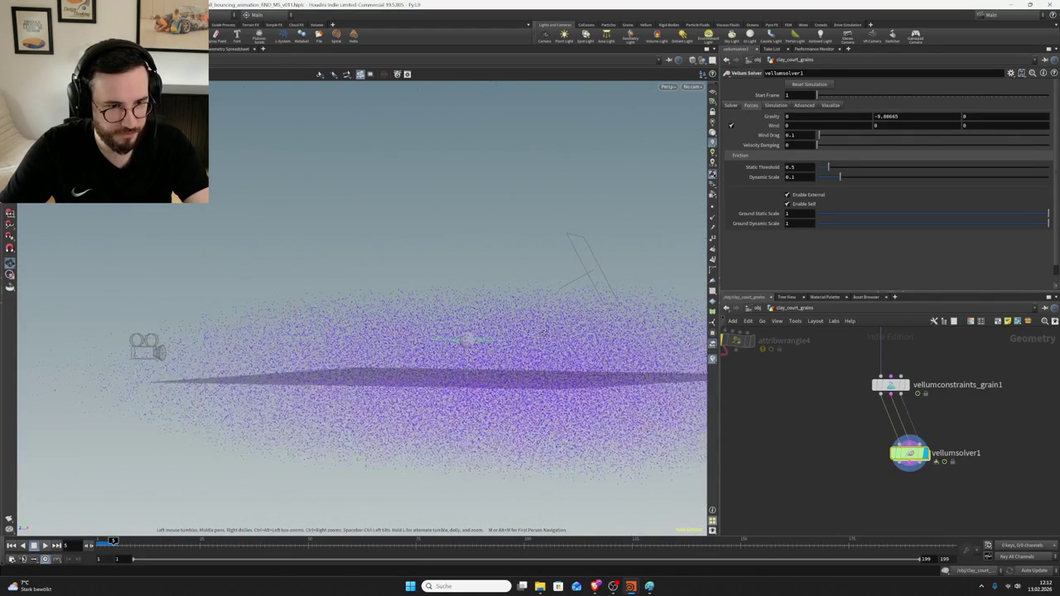
scroll(463, 342, "up", 3)
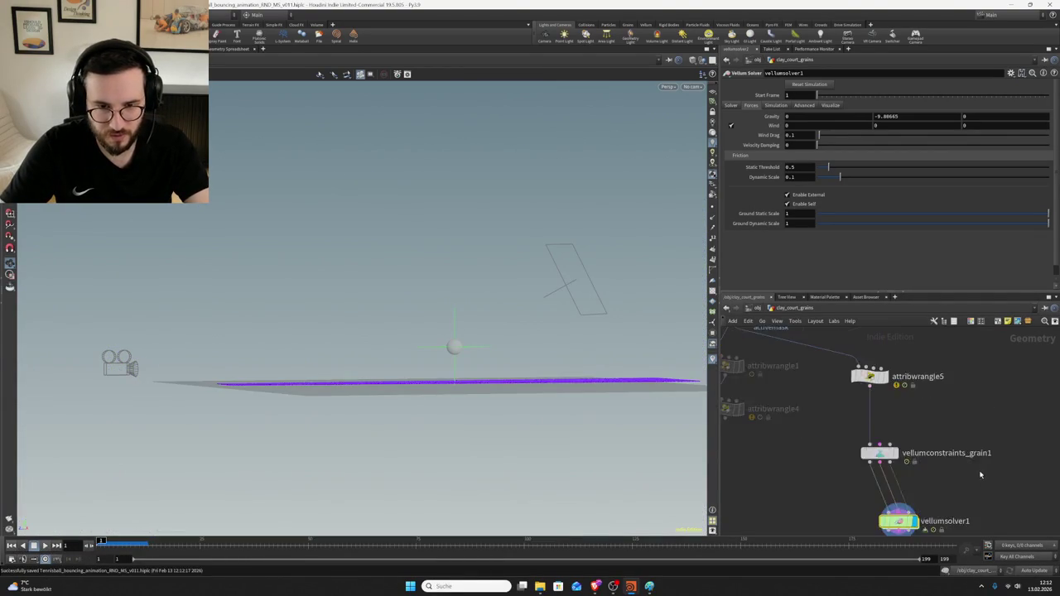
- Display MOPs_Object_Falloff1 and invert its remap ramp to run from 1 down to 0
left_click(900, 402)
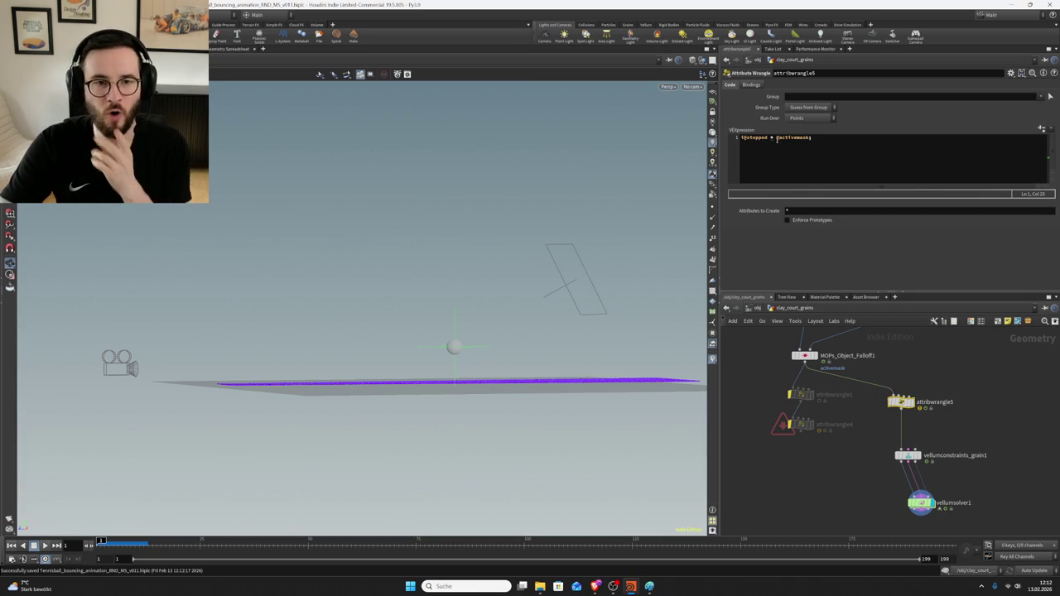
left_click(848, 357)
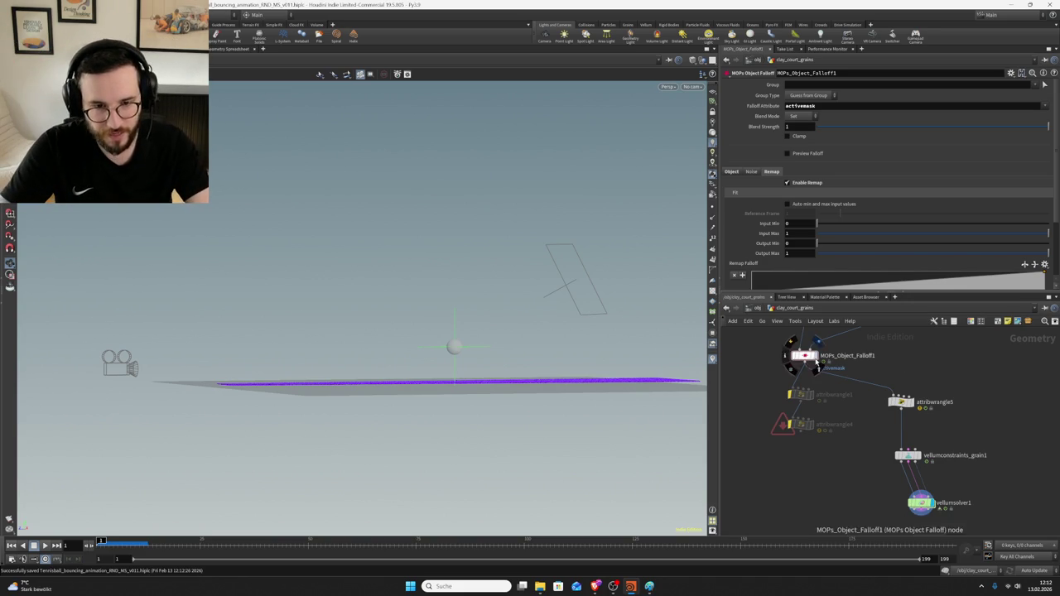
left_click(815, 355)
scroll(761, 263, "down", 2)
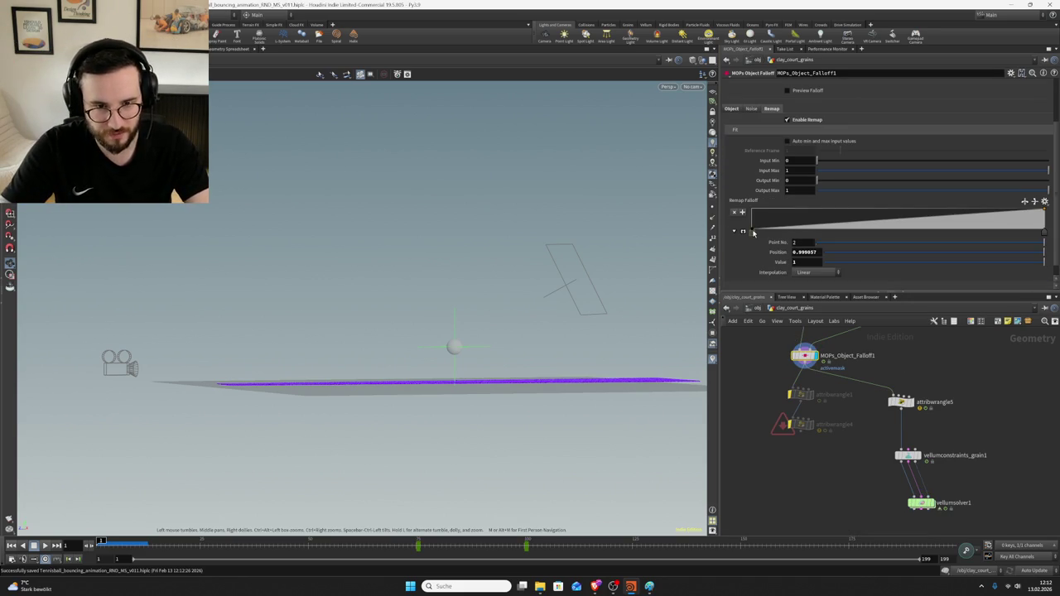
left_click_drag(753, 231, 750, 212)
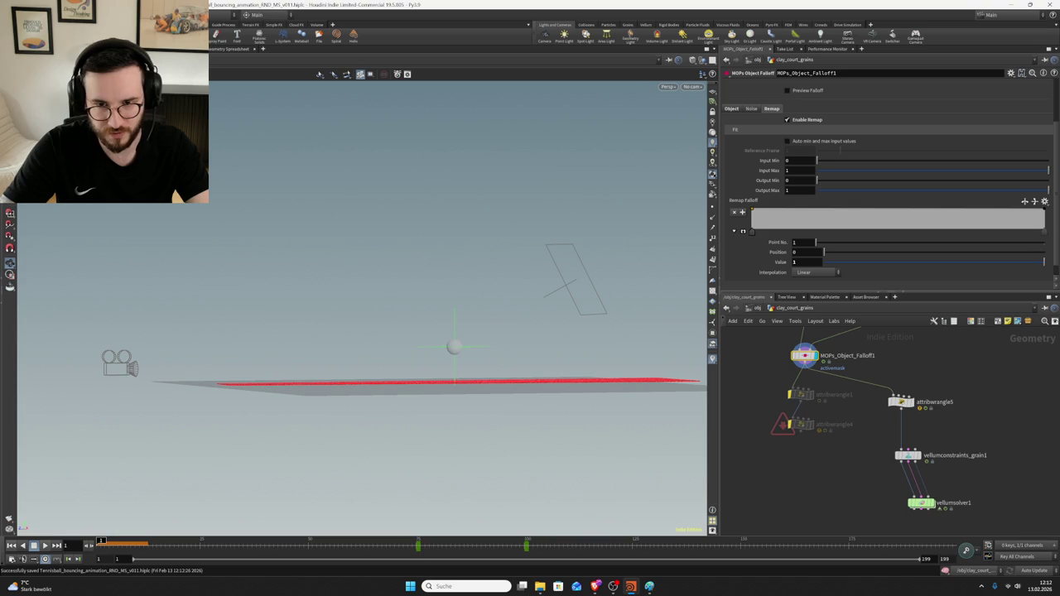
left_click_drag(1042, 211, 1053, 234)
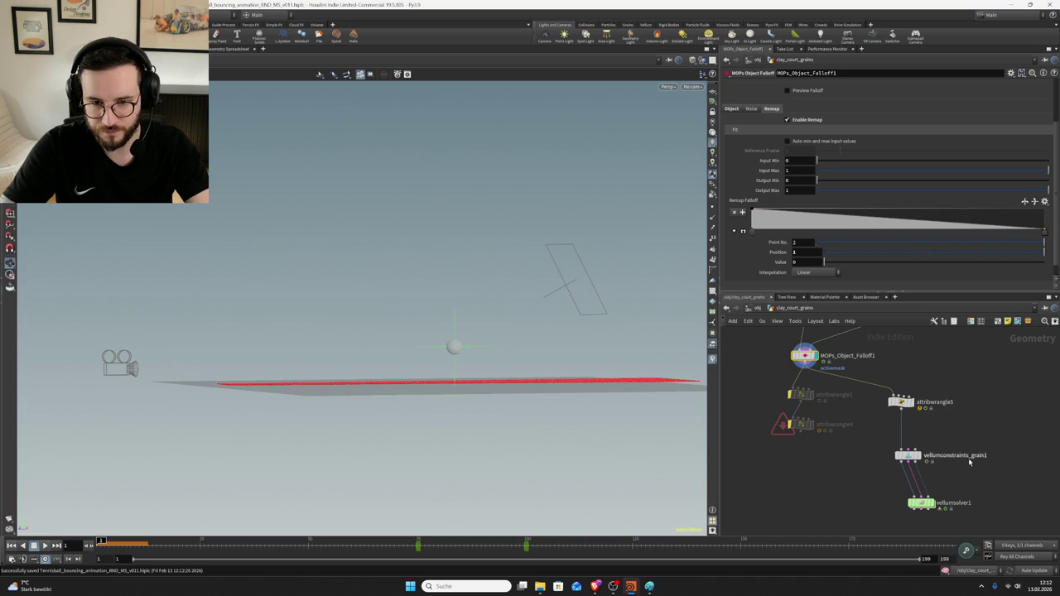
- Reposition and select vellumsolver1 to view the grain result, then save
left_click_drag(920, 506, 908, 498)
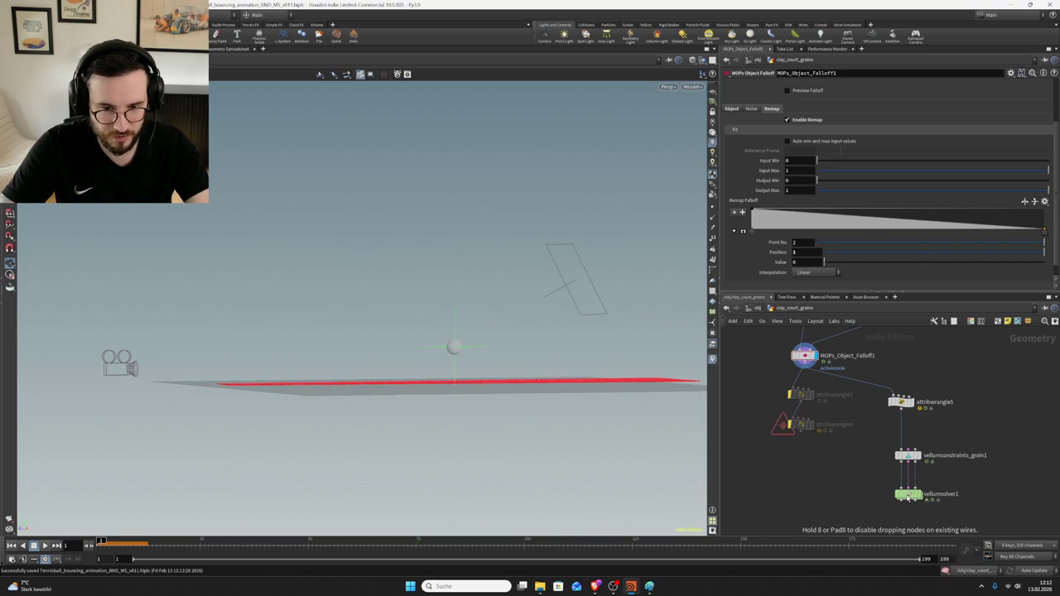
left_click(909, 495)
mouse_move(523, 403)
left_mouse_down()
mouse_move(524, 378)
mouse_move(539, 386)
mouse_move(506, 440)
left_mouse_up()
key("ctrl+s")
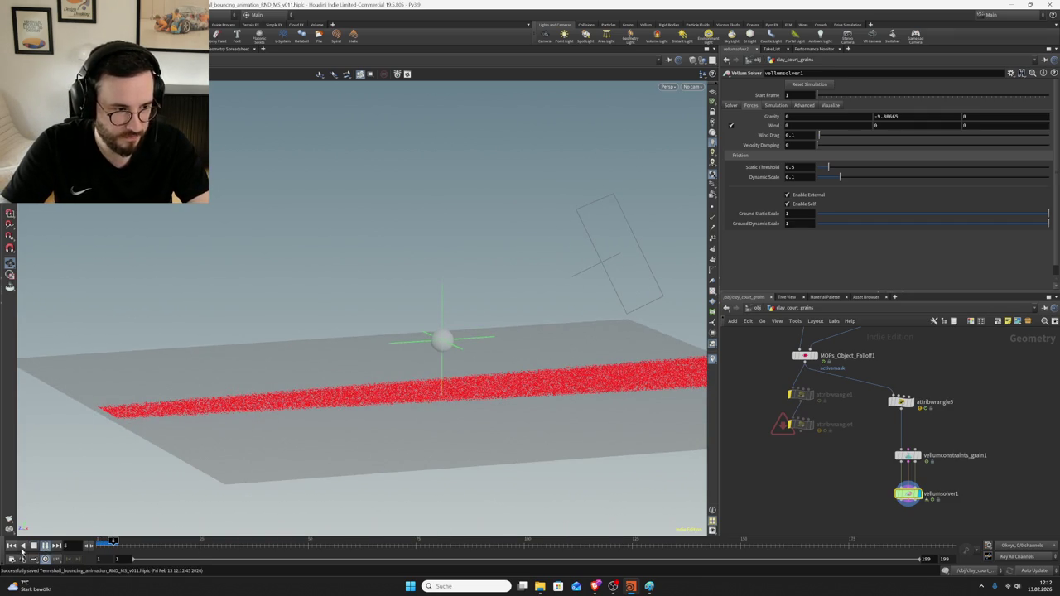
- Bypass attribwrangle5, save, and play the grain simulation to watch it scatter
key("ctrl+s")
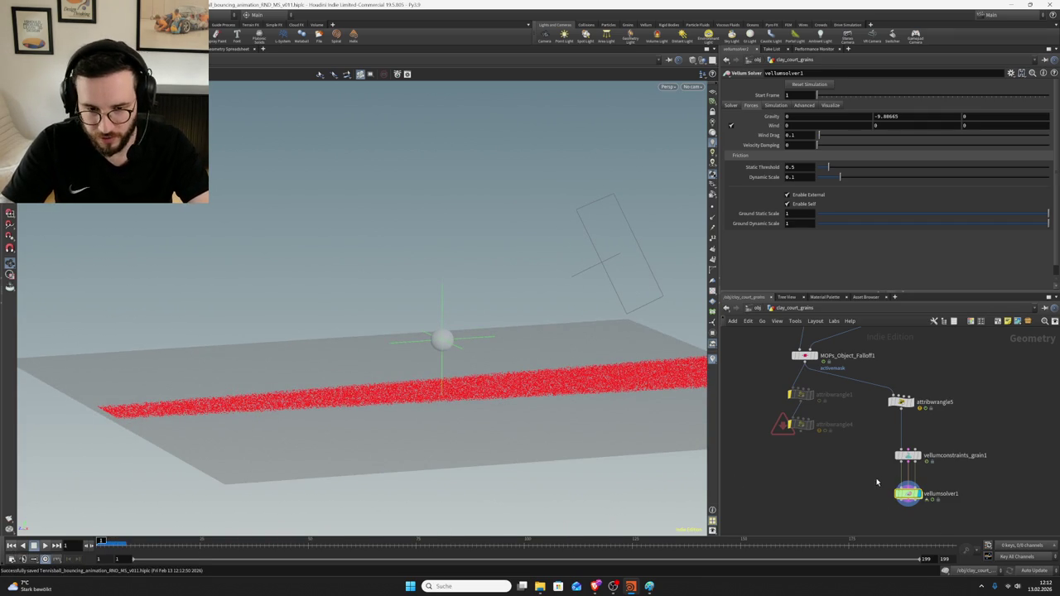
scroll(942, 488, "up", 2)
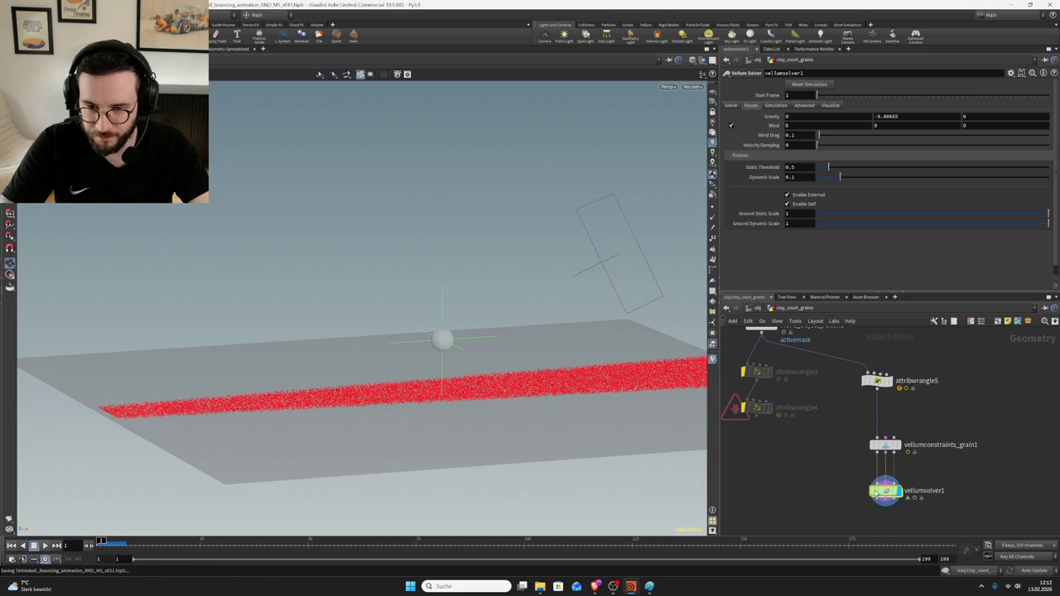
left_click(864, 381)
key("ctrl+s")
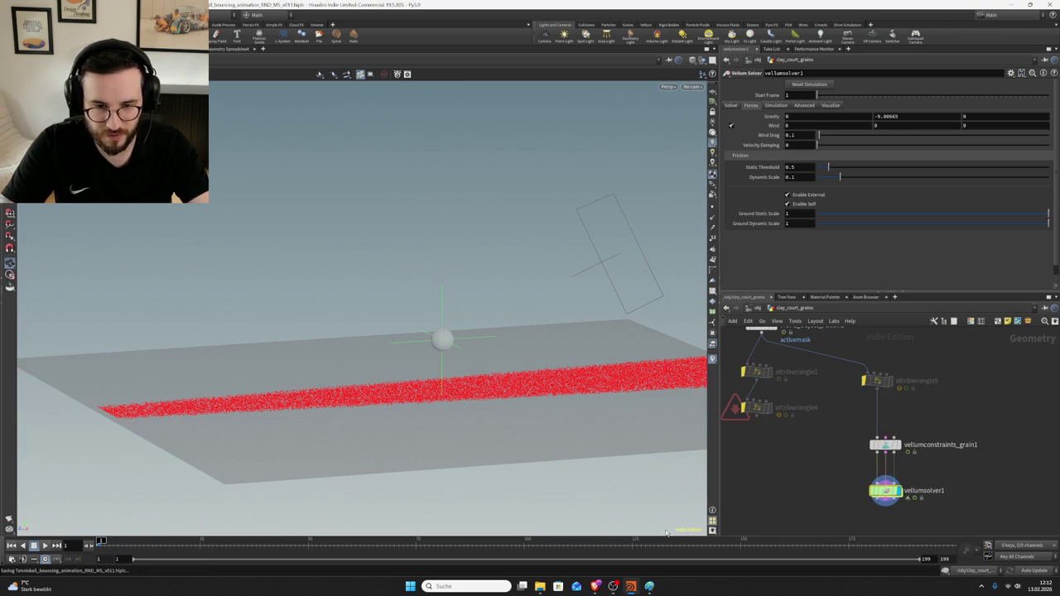
left_click(45, 546)
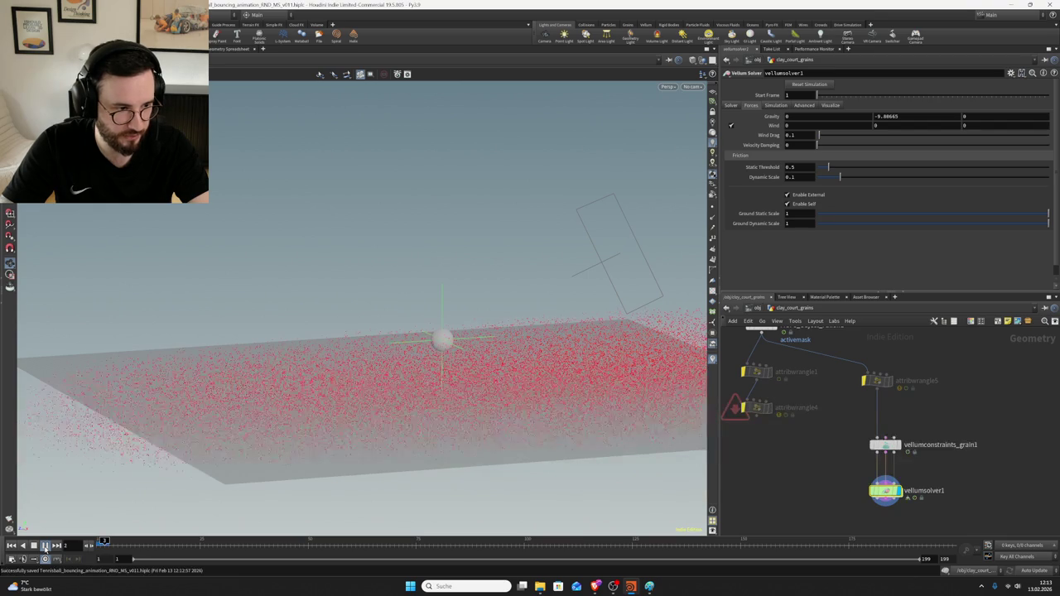
scroll(244, 385, "down", 5)
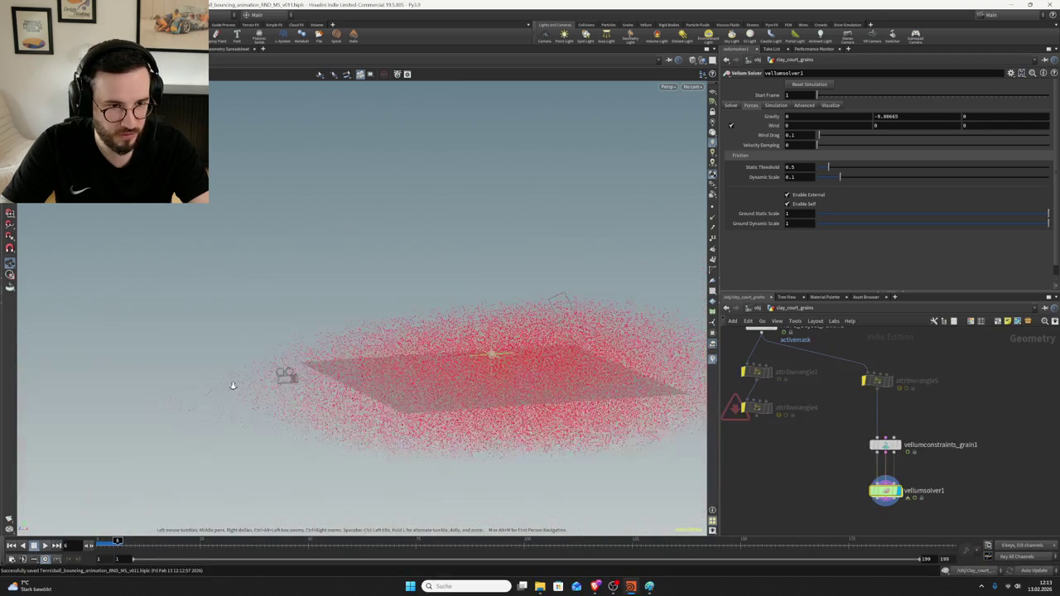
left_click_drag(244, 385, 248, 402)
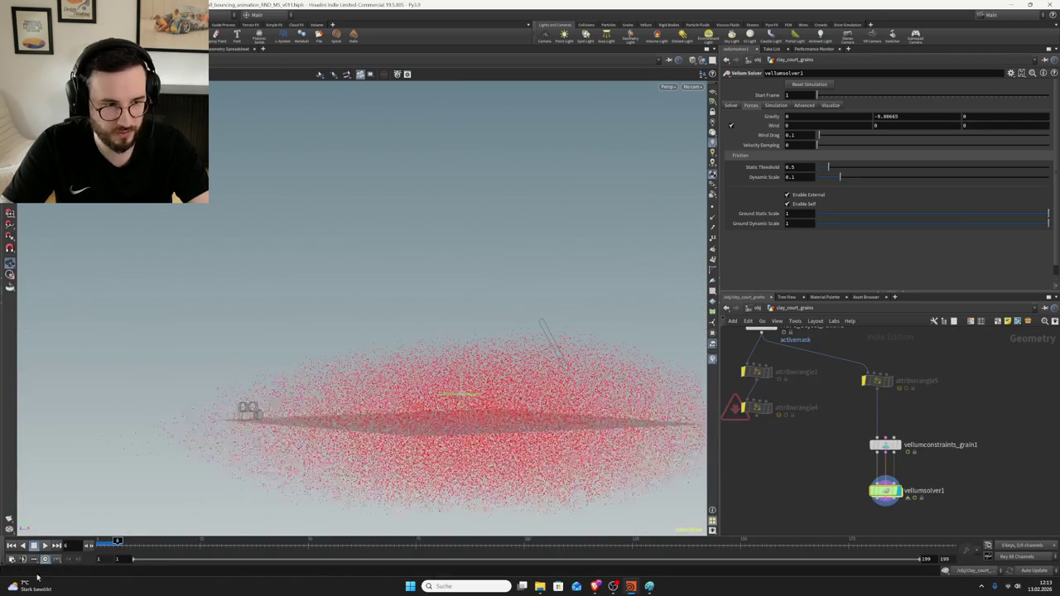
- Rewind to frame 1, leave Y gravity unchanged, and create an Attribute Wrangle via 'attribute w'
key("ctrl+Up")
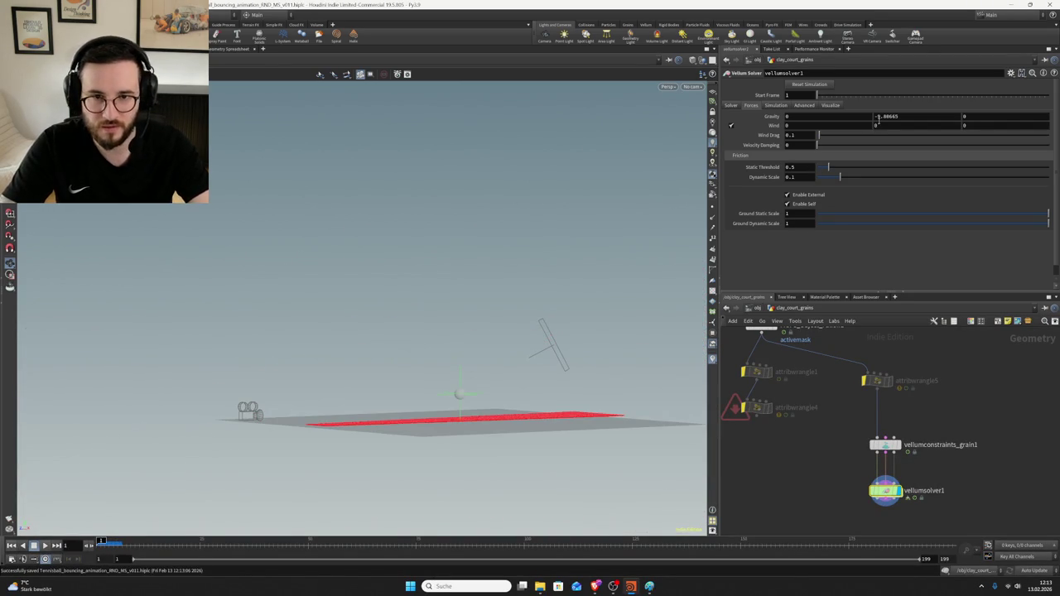
left_click(880, 119)
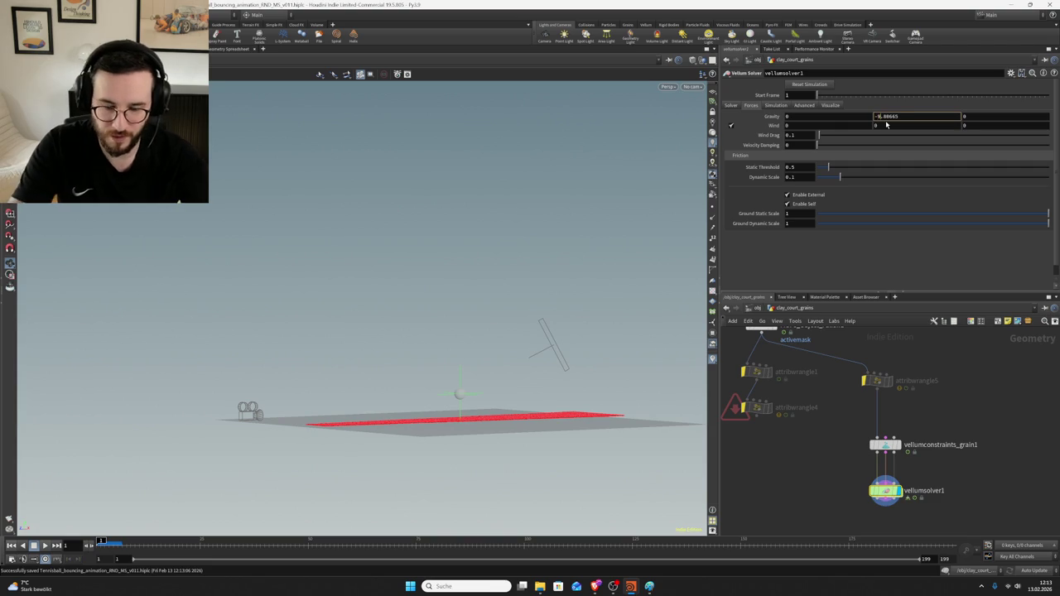
key("Return")
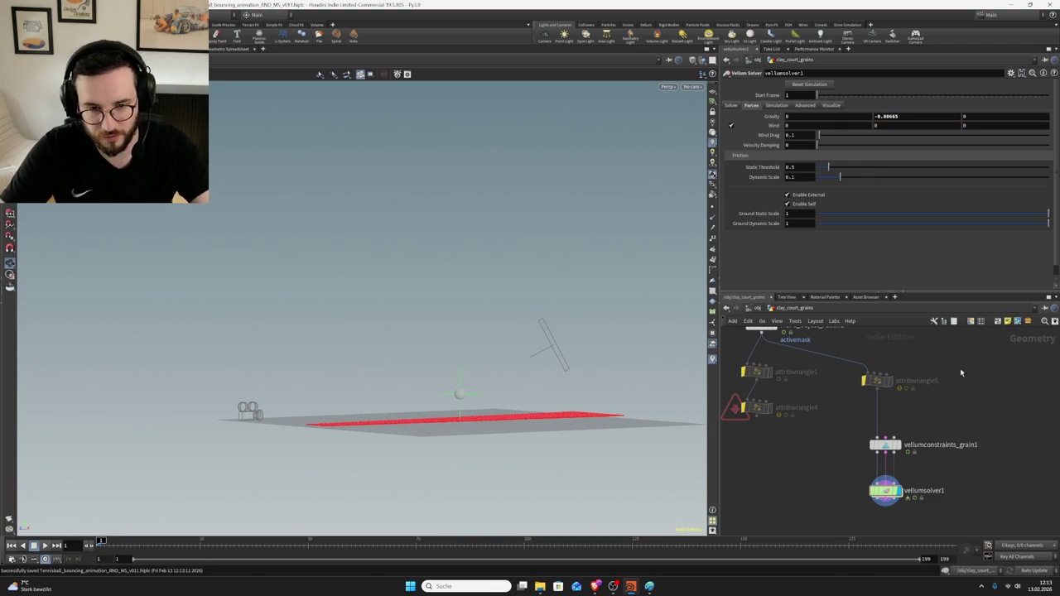
middle_click_drag(960, 371, 950, 385)
key("Tab")
type("attribute w")
key("Return")
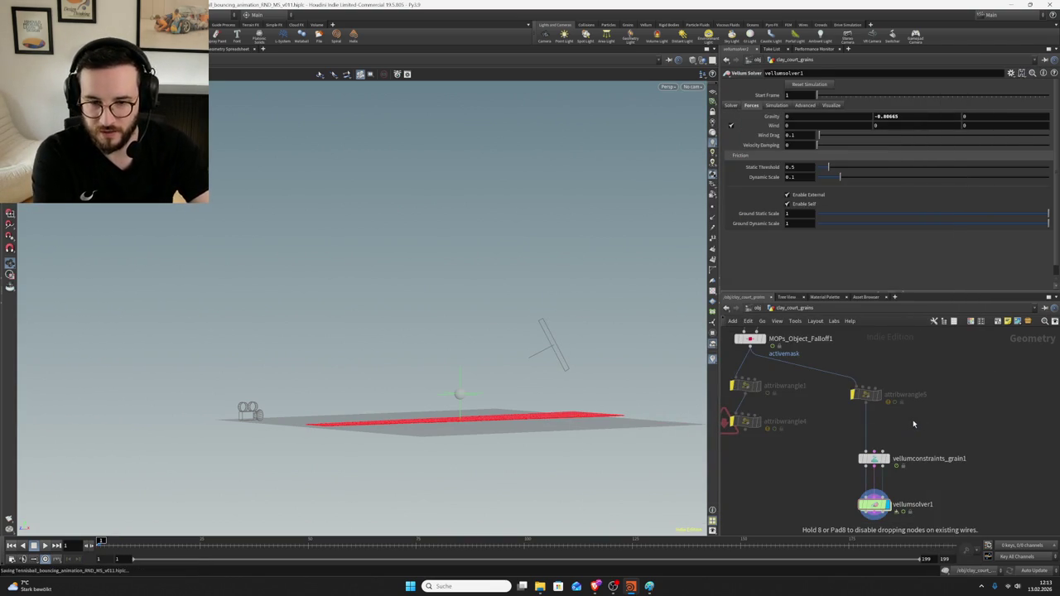
left_click(909, 421)
mouse_move(909, 421)
left_mouse_down()
mouse_move(851, 379)
mouse_move(873, 428)
left_mouse_up()
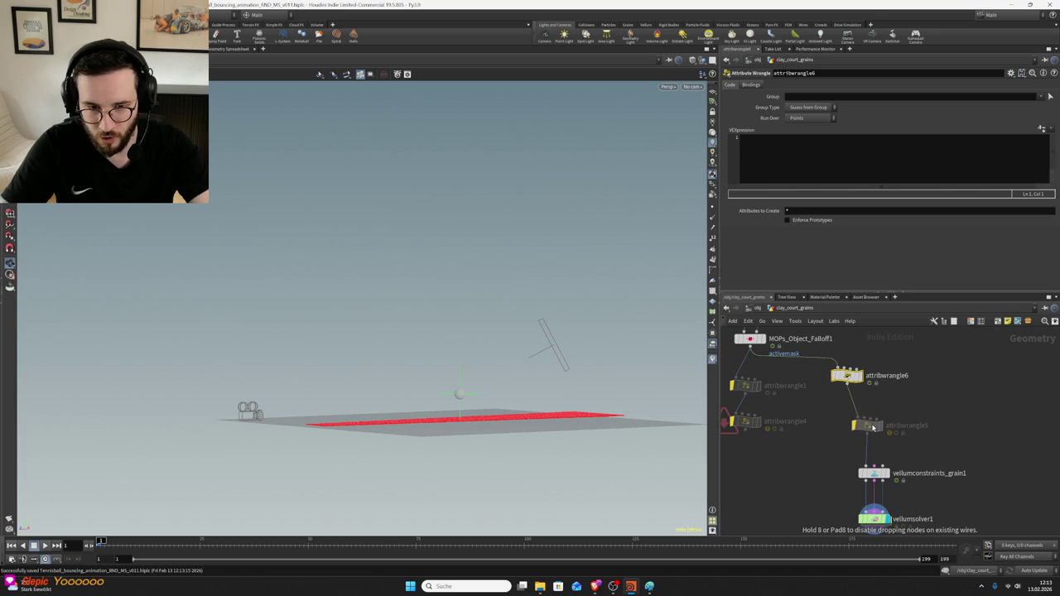
left_click_drag(846, 377, 863, 387)
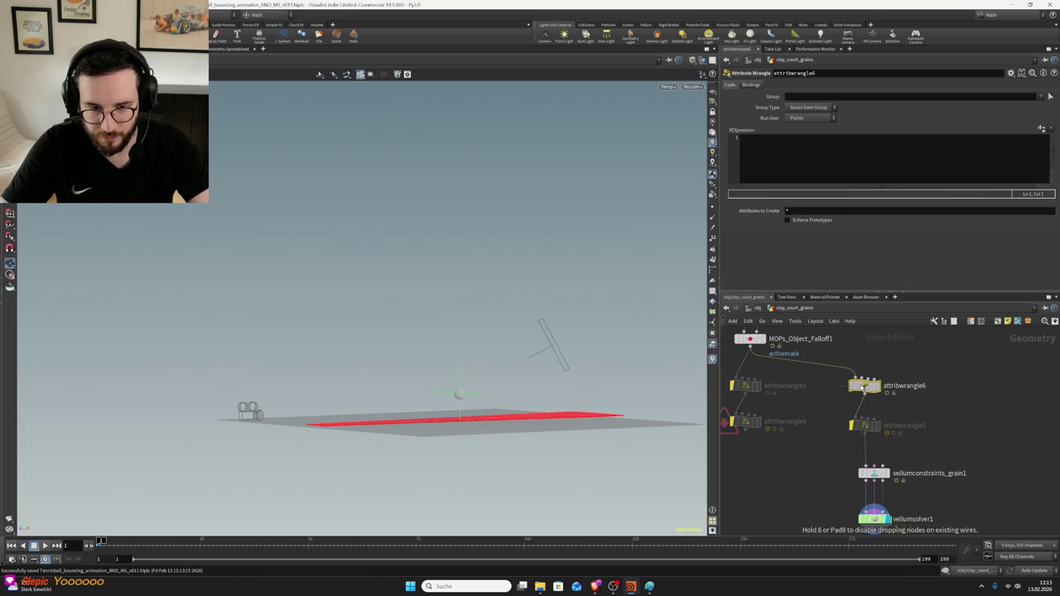
left_click(805, 149)
type("@pscale = @pscale *")
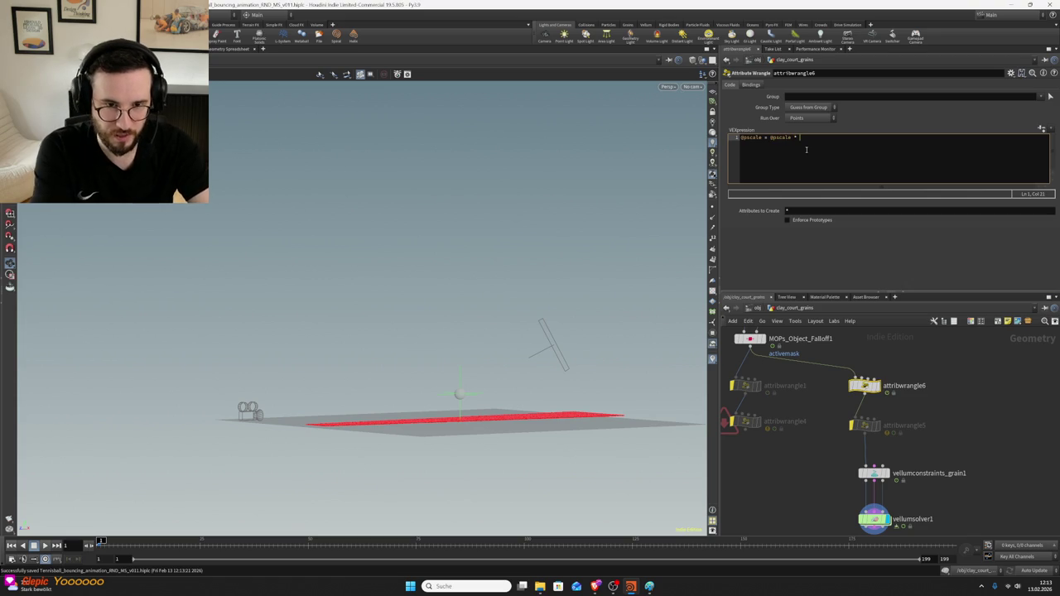
type("0.01;")
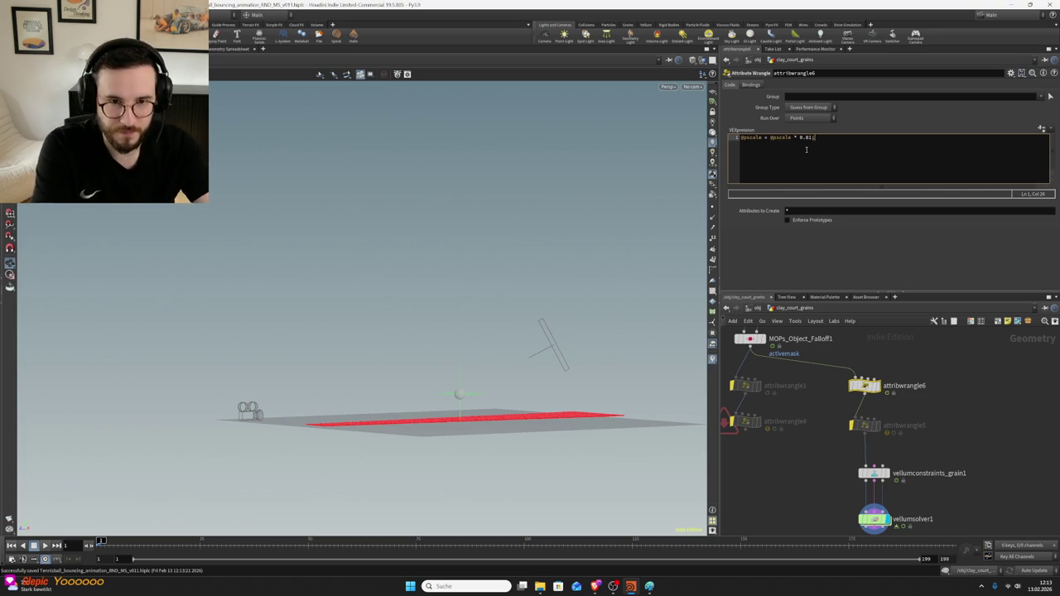
scroll(856, 494, "down", 2)
scroll(856, 494, "down", 3)
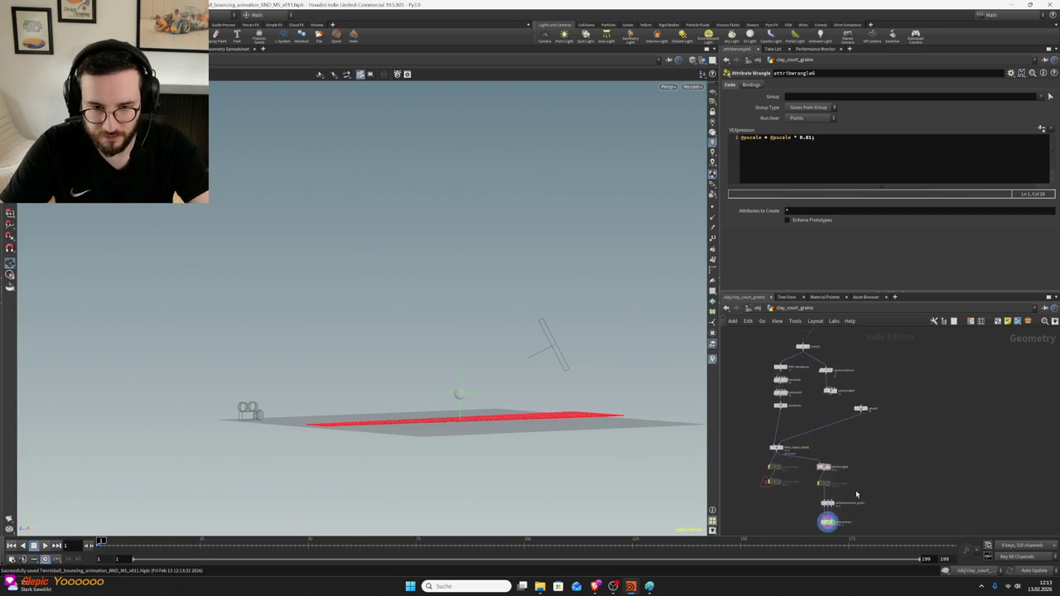
- Display object_merge2's ground geometry, inspect the crater around the ball, and save
scroll(819, 364, "up", 2)
scroll(818, 364, "up", 2)
scroll(818, 364, "up", 3)
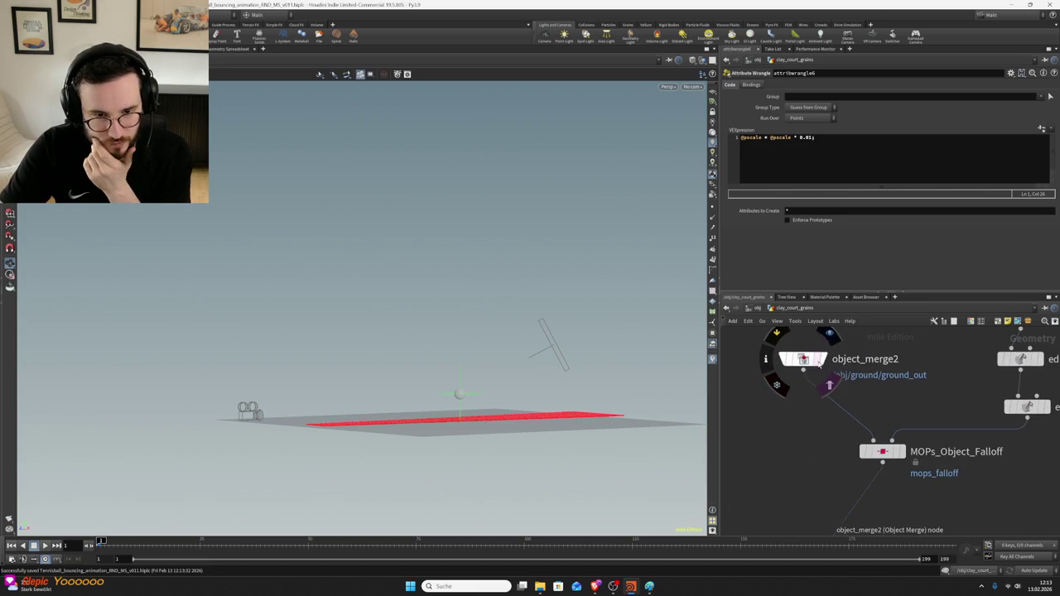
left_click(819, 364)
left_click(801, 388)
key("Escape")
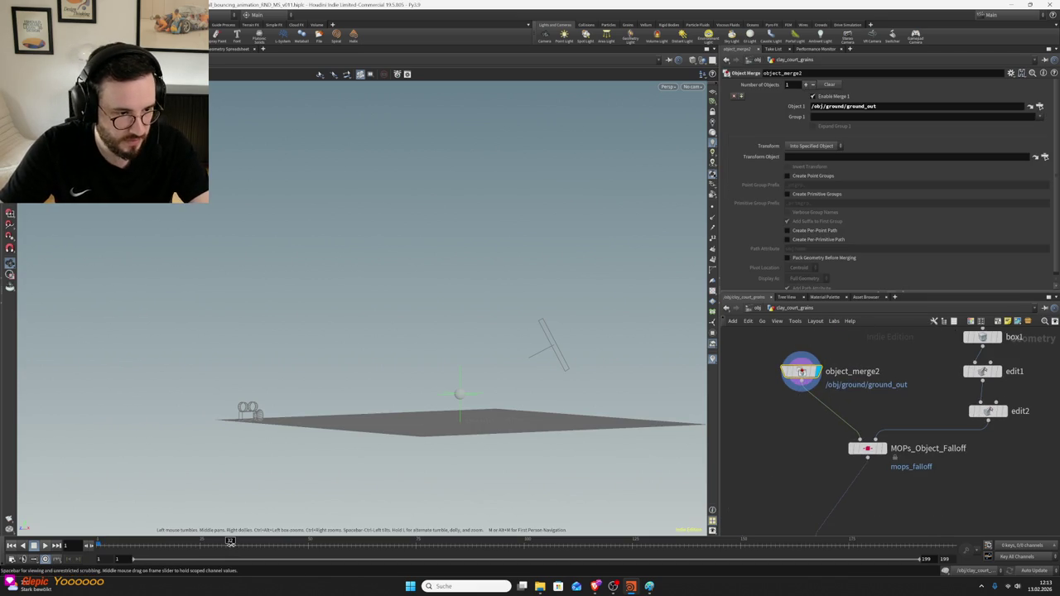
mouse_move(535, 406)
left_mouse_down()
mouse_move(478, 425)
mouse_move(508, 418)
left_mouse_up()
scroll(475, 448, "up", 3)
key("ctrl+s")
middle_click_drag(803, 455, 868, 395)
key("Tab")
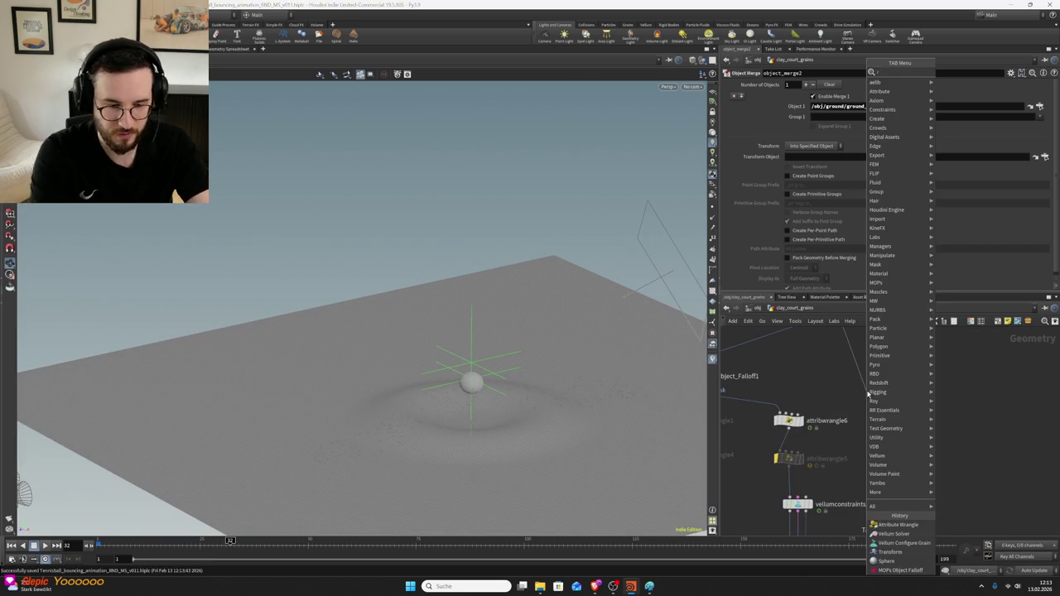
- Create retime1 with Evaluation Mode By Frame and Frame set to 1
key("Escape")
key("Return")
key("u")
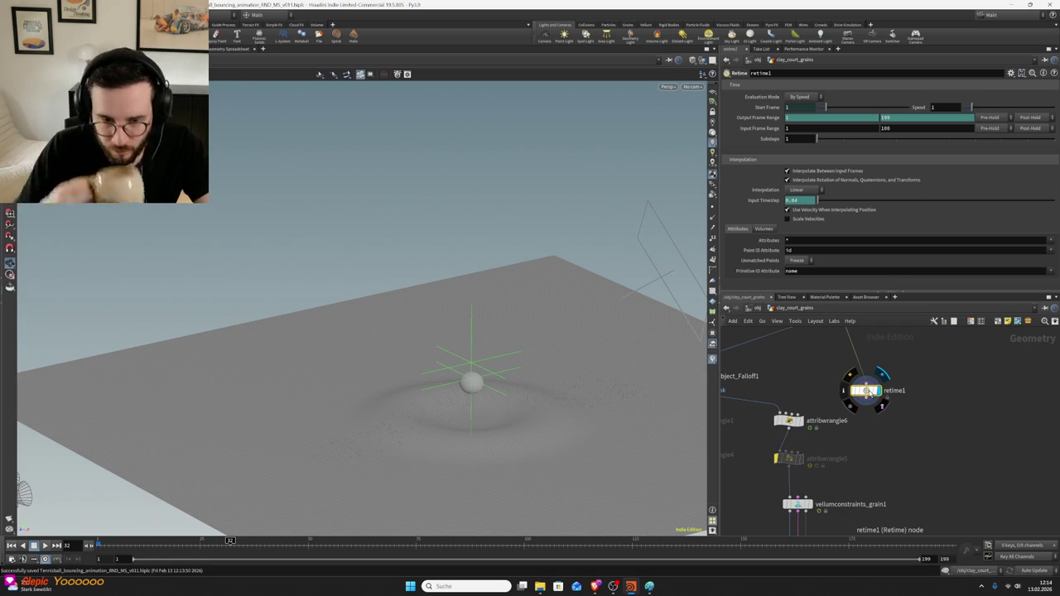
left_click(799, 97)
left_click(800, 106)
left_click(767, 109)
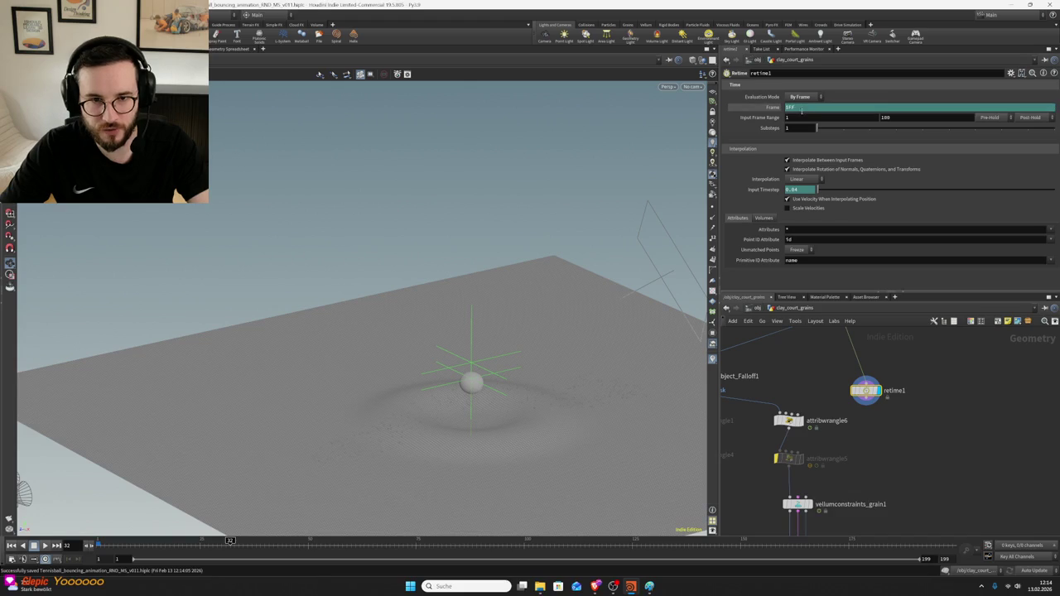
type("1")
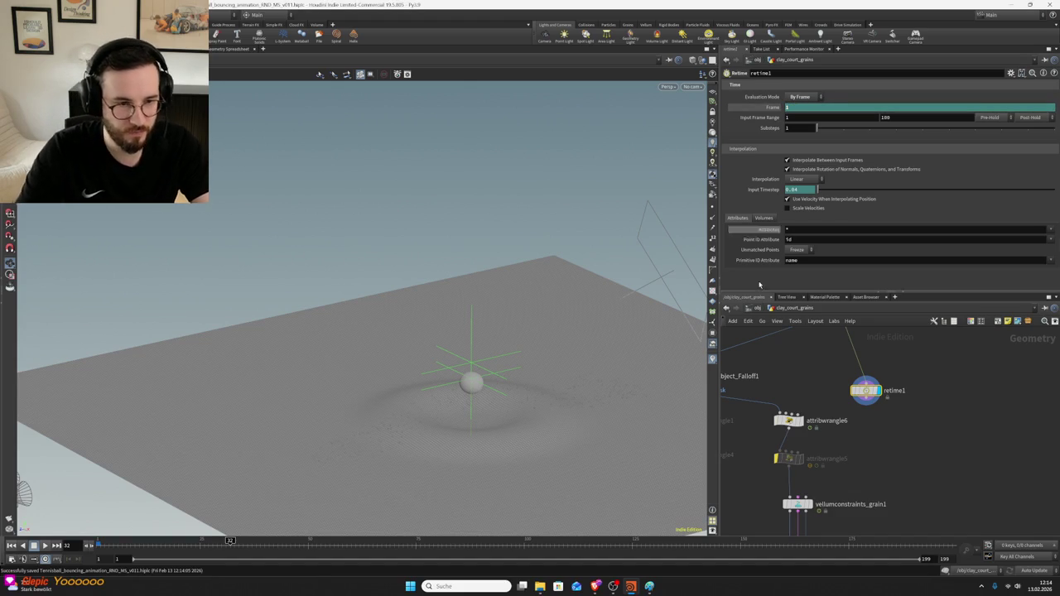
mouse_move(866, 391)
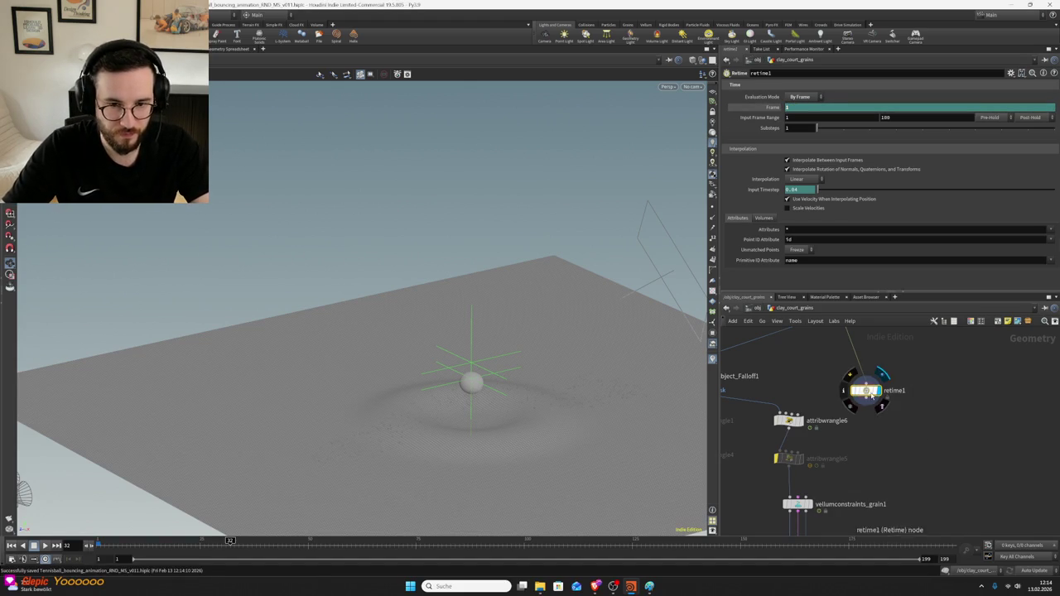
- Hide all other objects in the viewport via the object visibility options
left_click(692, 61)
left_click(702, 61)
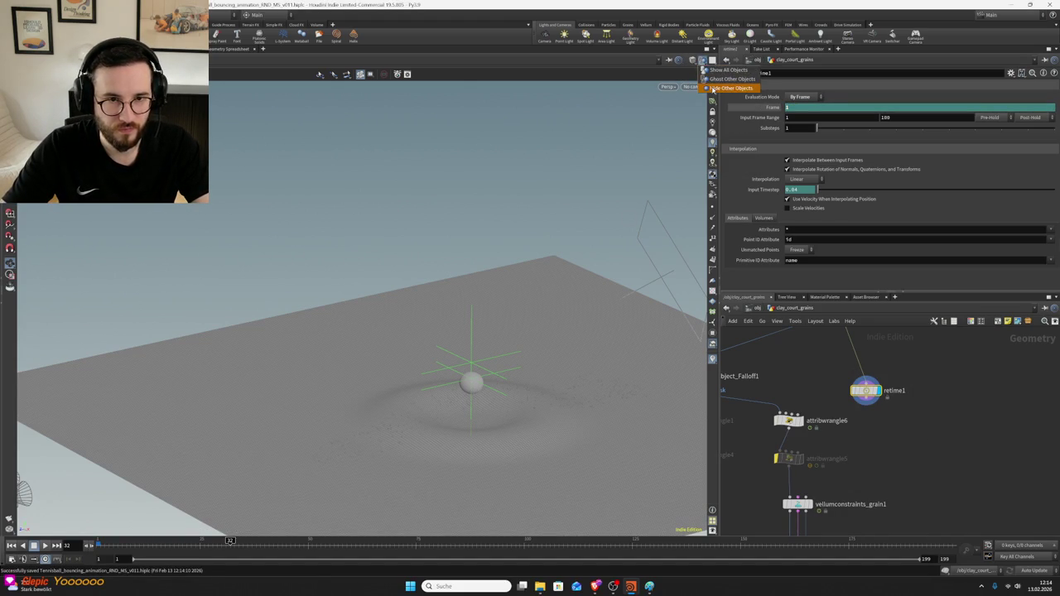
left_click(713, 88)
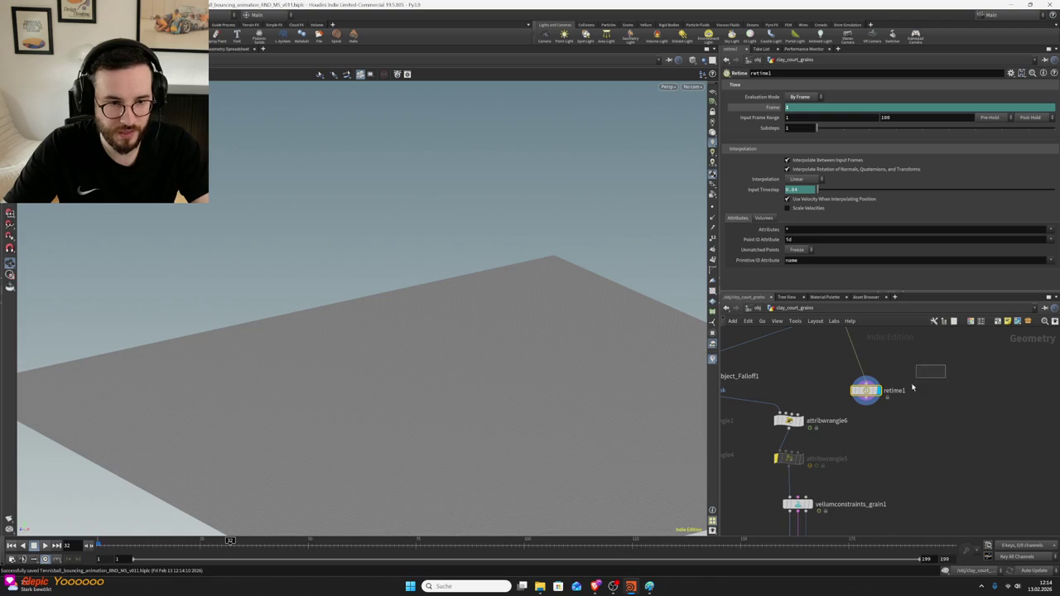